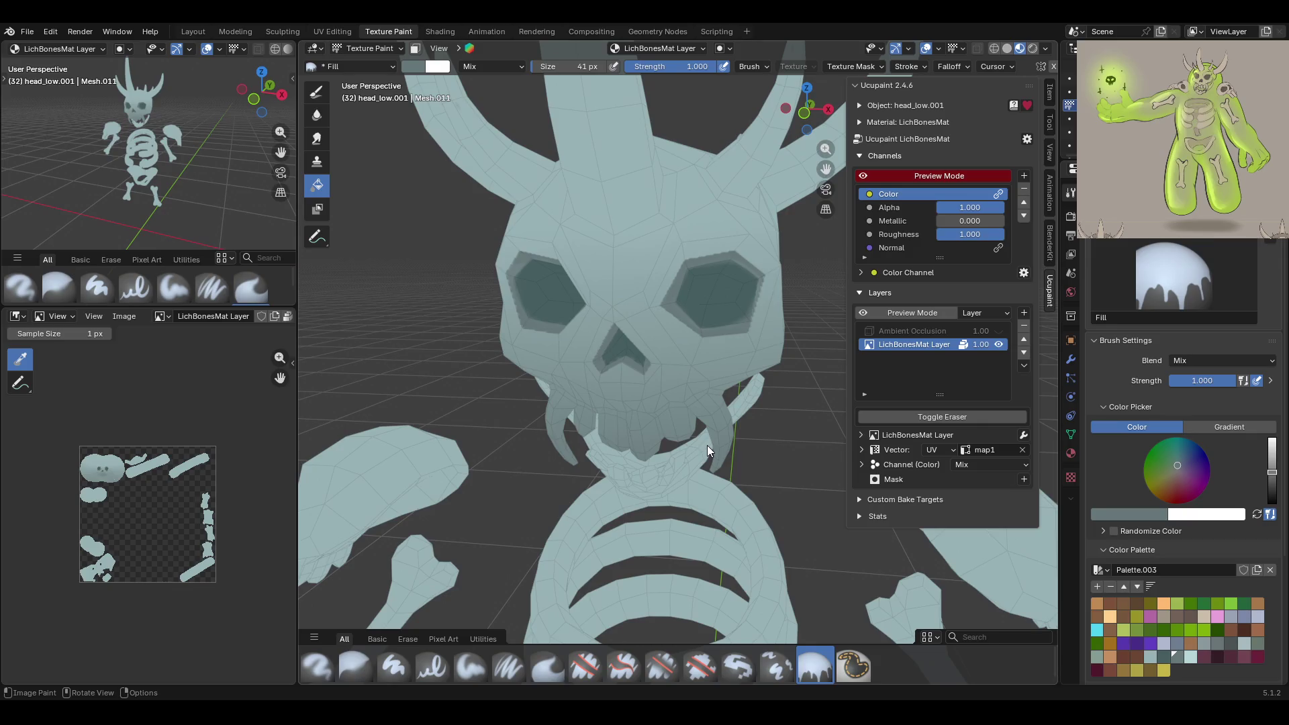
Orbit and zoom around the skeleton to inspect the horned skull from several angles
scroll(796, 259, "down", 8)
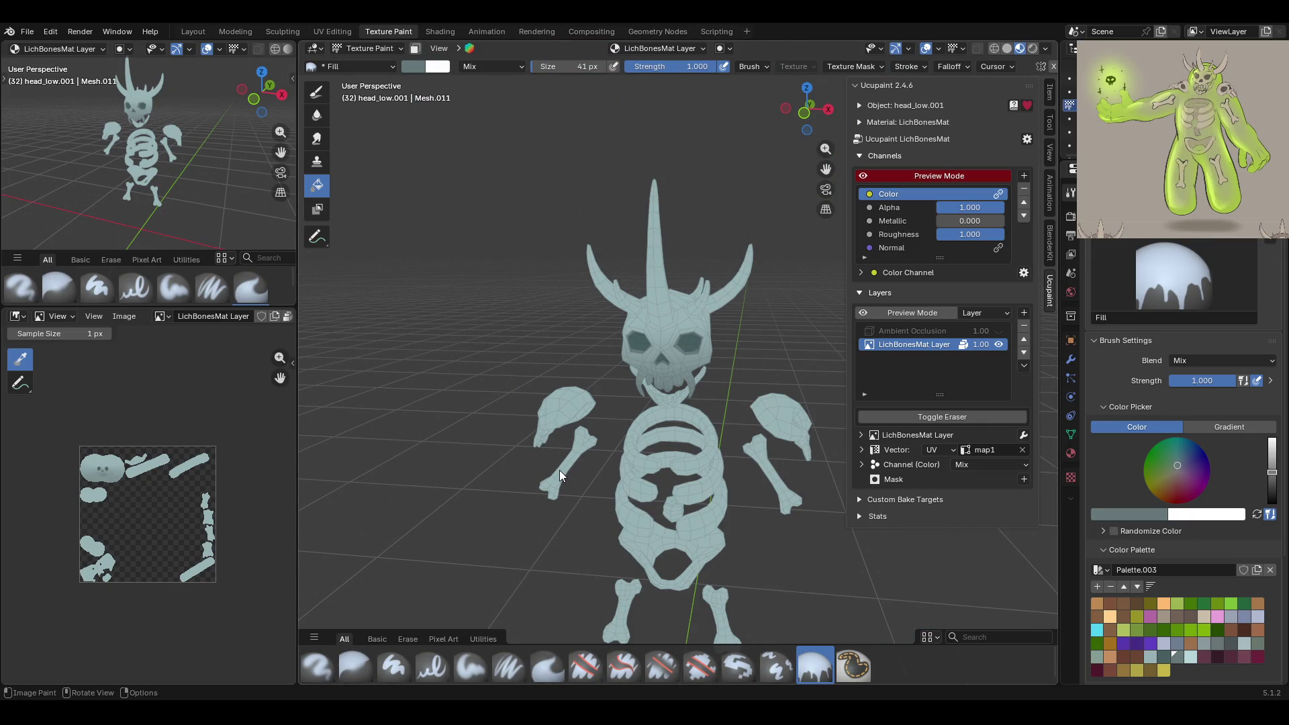
scroll(633, 378, "up", 8)
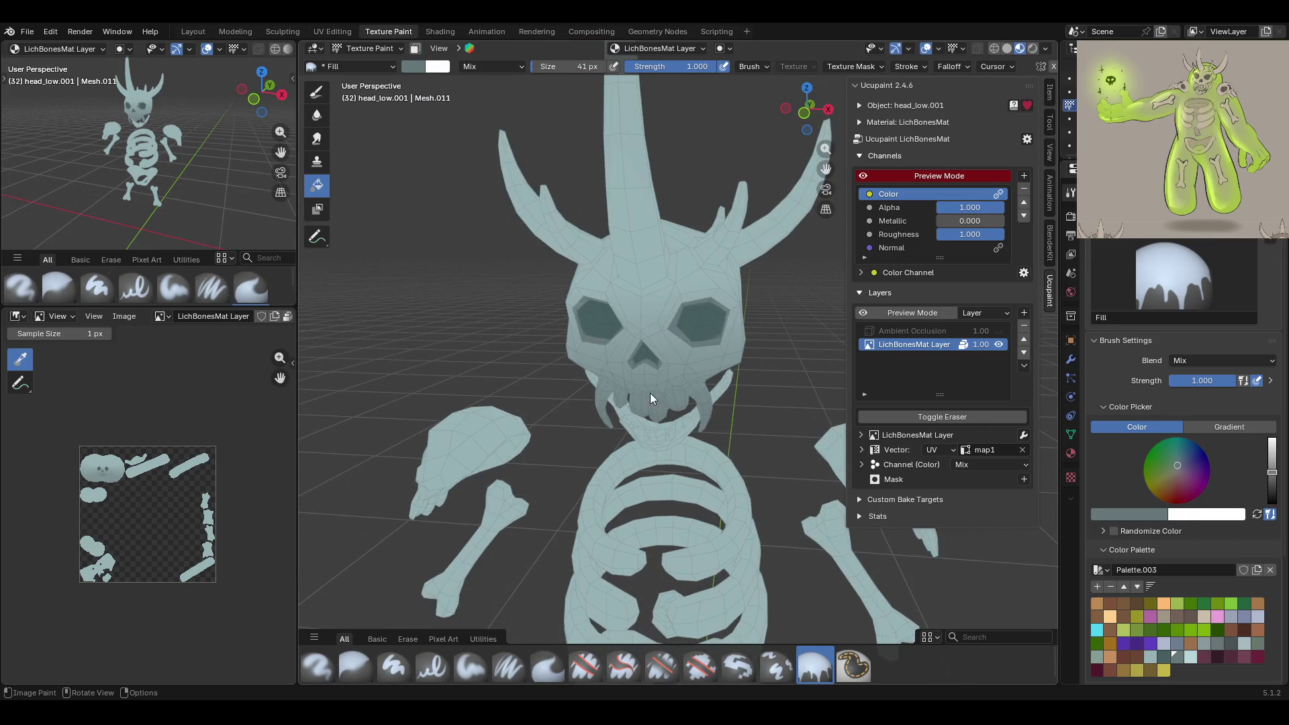
mouse_move(625, 349)
middle_mouse_down()
mouse_move(654, 333)
mouse_move(622, 356)
mouse_move(695, 367)
middle_mouse_up()
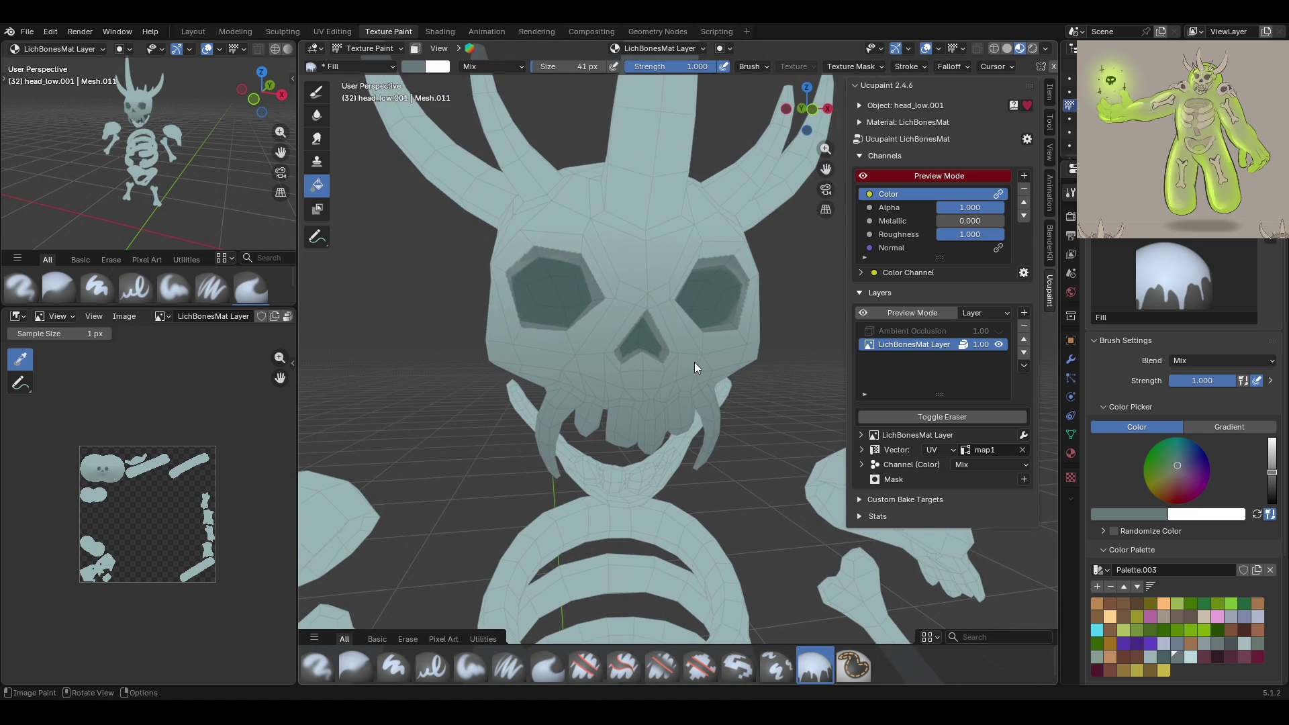
scroll(694, 366, "down", 3)
middle_click_drag(727, 392, 672, 397)
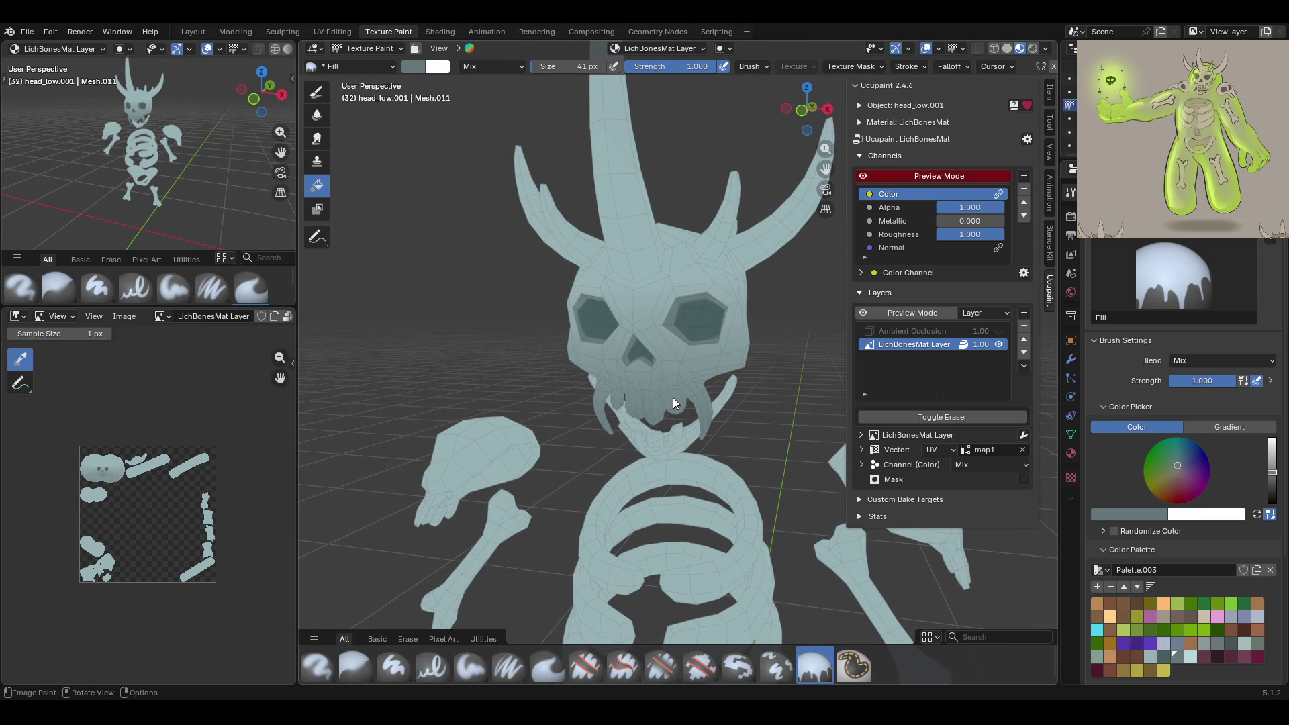
mouse_move(738, 345)
middle_mouse_down()
mouse_move(707, 337)
mouse_move(722, 353)
mouse_move(695, 398)
mouse_move(656, 417)
mouse_move(701, 325)
mouse_move(736, 321)
middle_mouse_up()
scroll(639, 336, "up", 5)
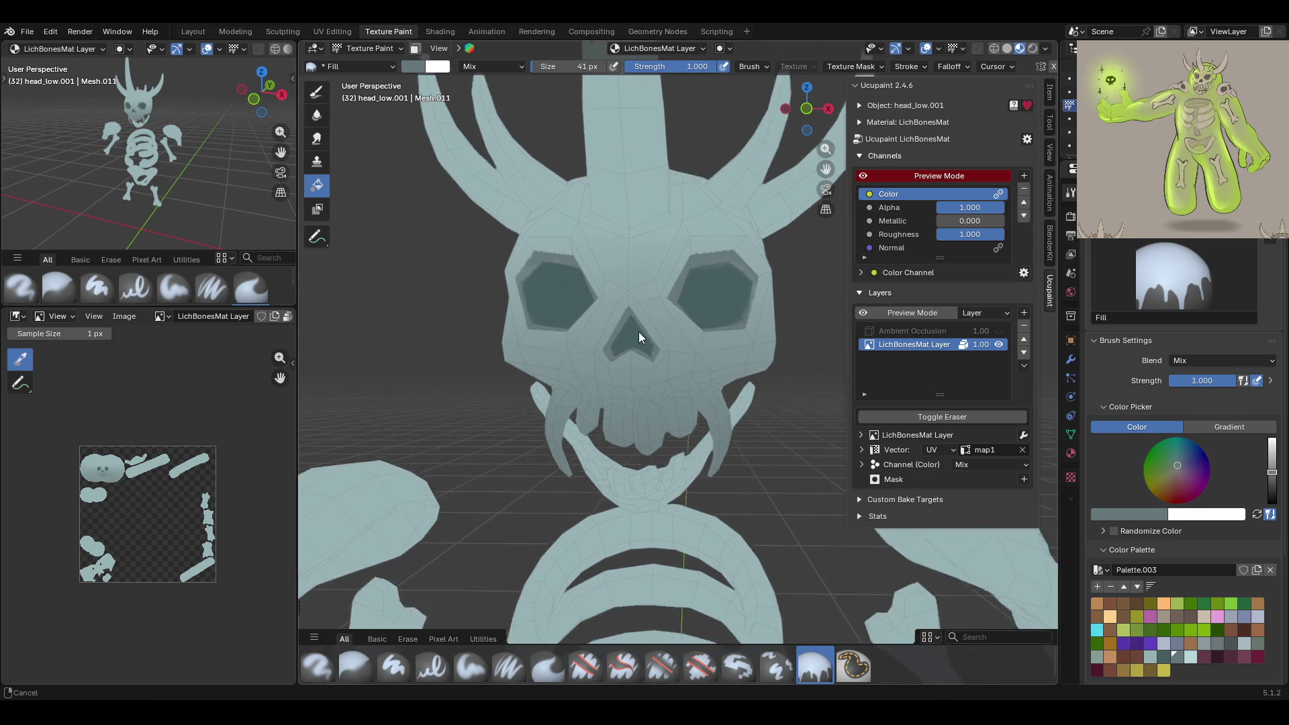
mouse_move(524, 342)
middle_mouse_down()
mouse_move(497, 344)
mouse_move(723, 424)
mouse_move(851, 425)
mouse_move(710, 404)
middle_mouse_up()
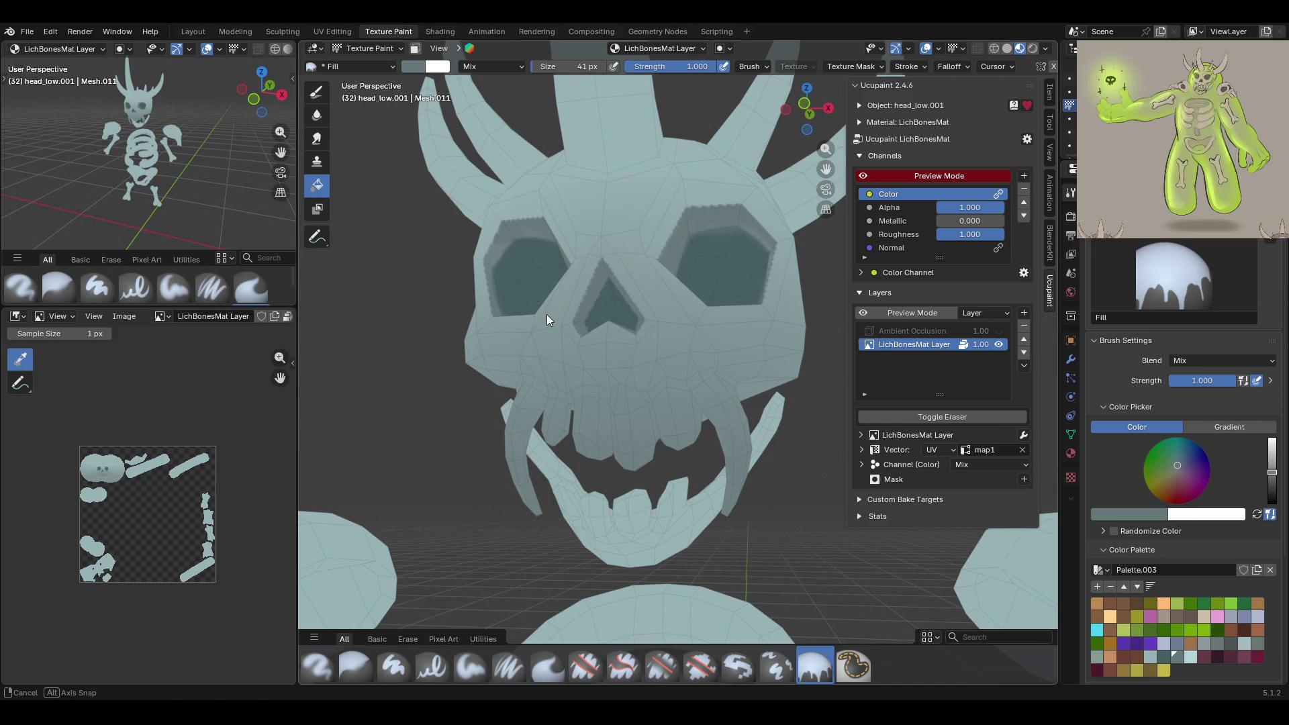
middle_click_drag(545, 313, 565, 332)
middle_click_drag(712, 284, 693, 304)
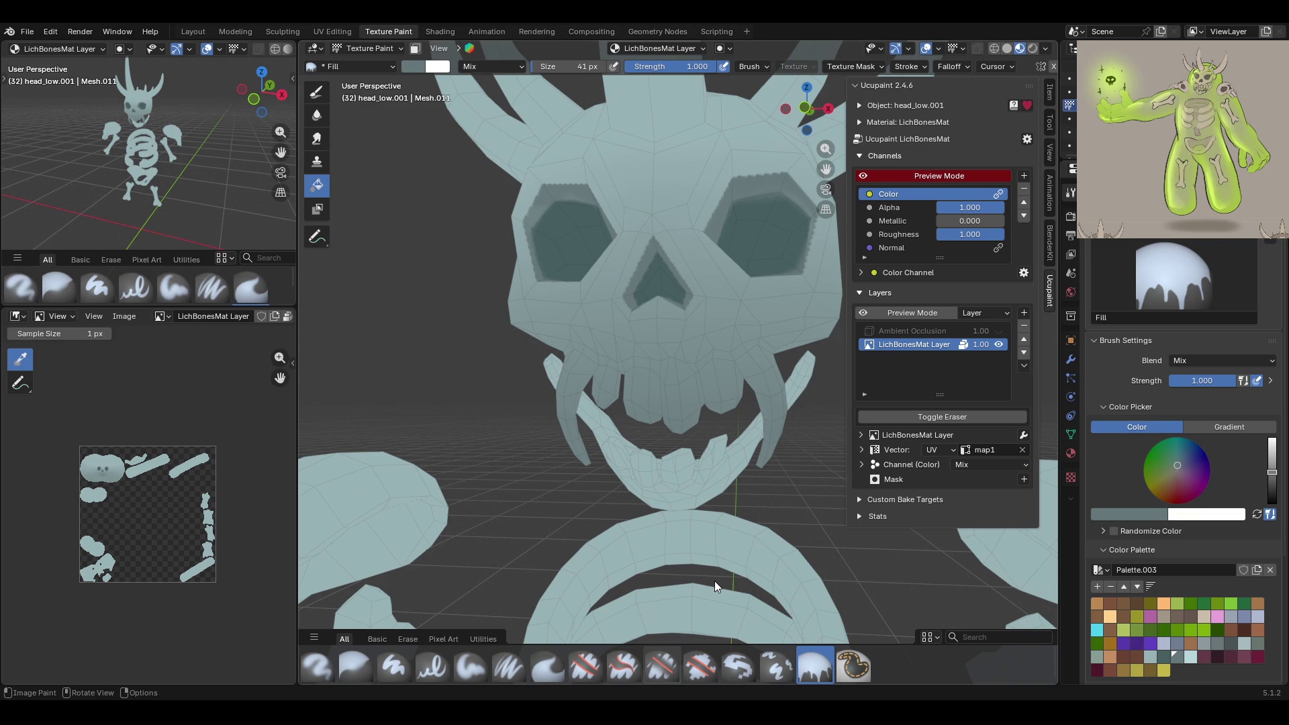
scroll(736, 424, "down", 3)
mouse_move(737, 425)
middle_mouse_down()
mouse_move(699, 369)
mouse_move(714, 380)
mouse_move(723, 473)
mouse_move(768, 481)
mouse_move(656, 338)
mouse_move(700, 366)
mouse_move(699, 345)
mouse_move(1009, 314)
mouse_move(869, 371)
middle_mouse_up()
scroll(561, 449, "down", 5)
mouse_move(565, 449)
middle_mouse_down("ctrl")
mouse_move(611, 407)
mouse_move(613, 309)
mouse_move(641, 357)
mouse_move(815, 271)
middle_mouse_up("ctrl")
scroll(679, 328, "down", 2)
mouse_move(680, 328)
middle_mouse_down()
mouse_move(621, 239)
mouse_move(772, 285)
mouse_move(774, 308)
mouse_move(897, 252)
mouse_move(630, 214)
mouse_move(753, 192)
mouse_move(621, 247)
mouse_move(389, 79)
middle_mouse_up()
scroll(622, 248, "up", 2)
Turn on the face selection mask and Box Select, then put the head mesh into Edit Mode
left_click(416, 49)
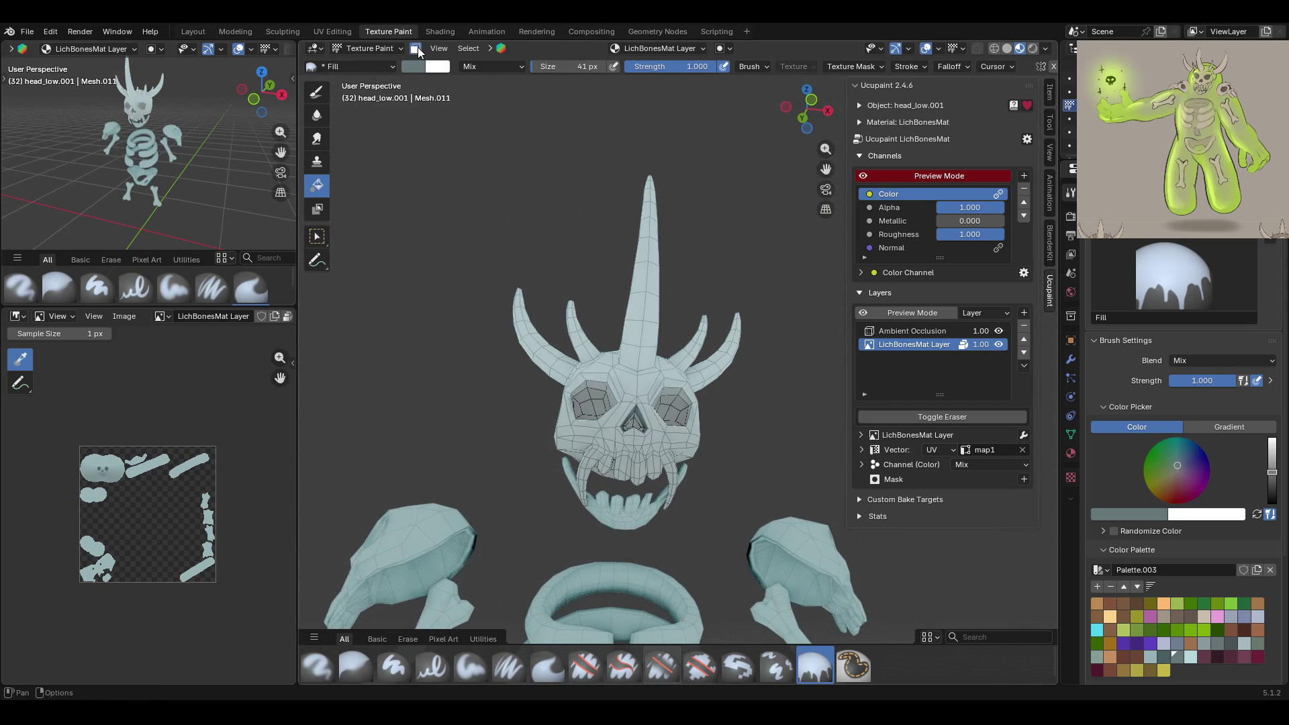
left_click(317, 237)
mouse_move(742, 377)
middle_mouse_down()
mouse_move(659, 353)
mouse_move(699, 368)
mouse_move(525, 347)
mouse_move(849, 291)
mouse_move(767, 283)
mouse_move(532, 400)
mouse_move(737, 345)
mouse_move(807, 295)
mouse_move(755, 279)
middle_mouse_up()
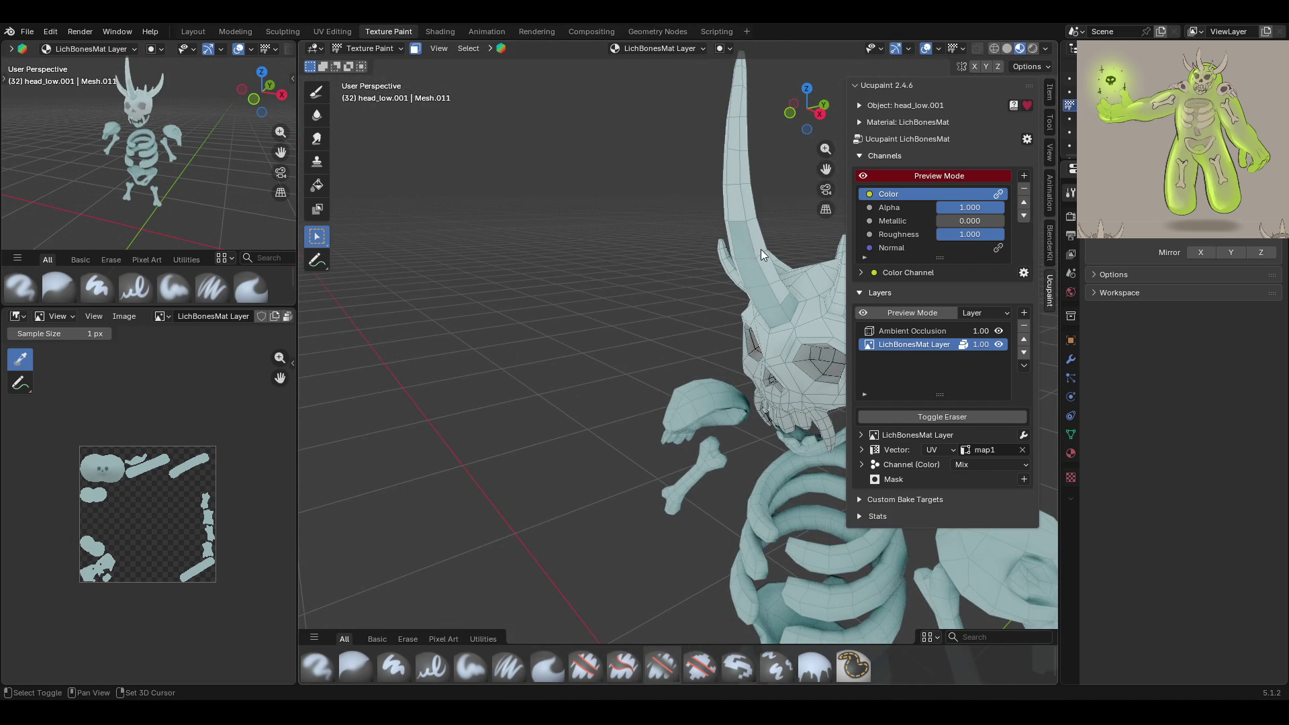
mouse_move(771, 280)
middle_mouse_down()
mouse_move(791, 319)
mouse_move(671, 255)
middle_mouse_up()
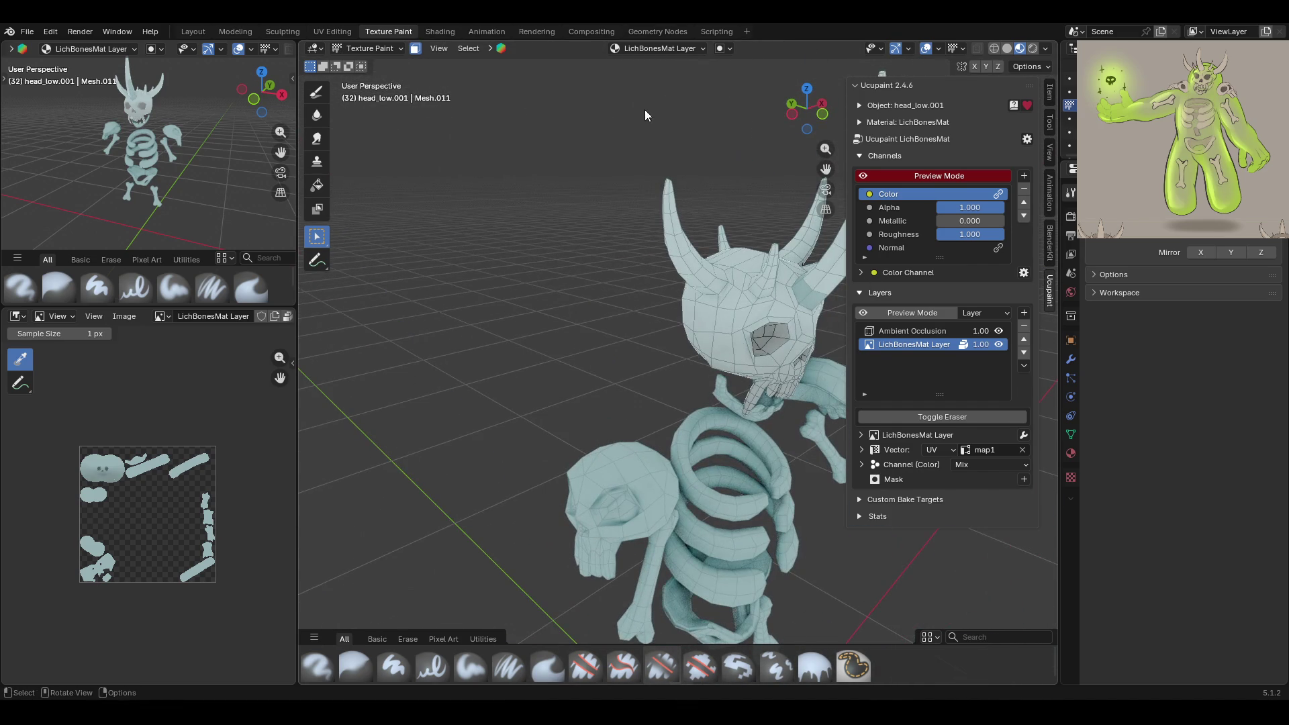
left_click(339, 46)
left_click(366, 86)
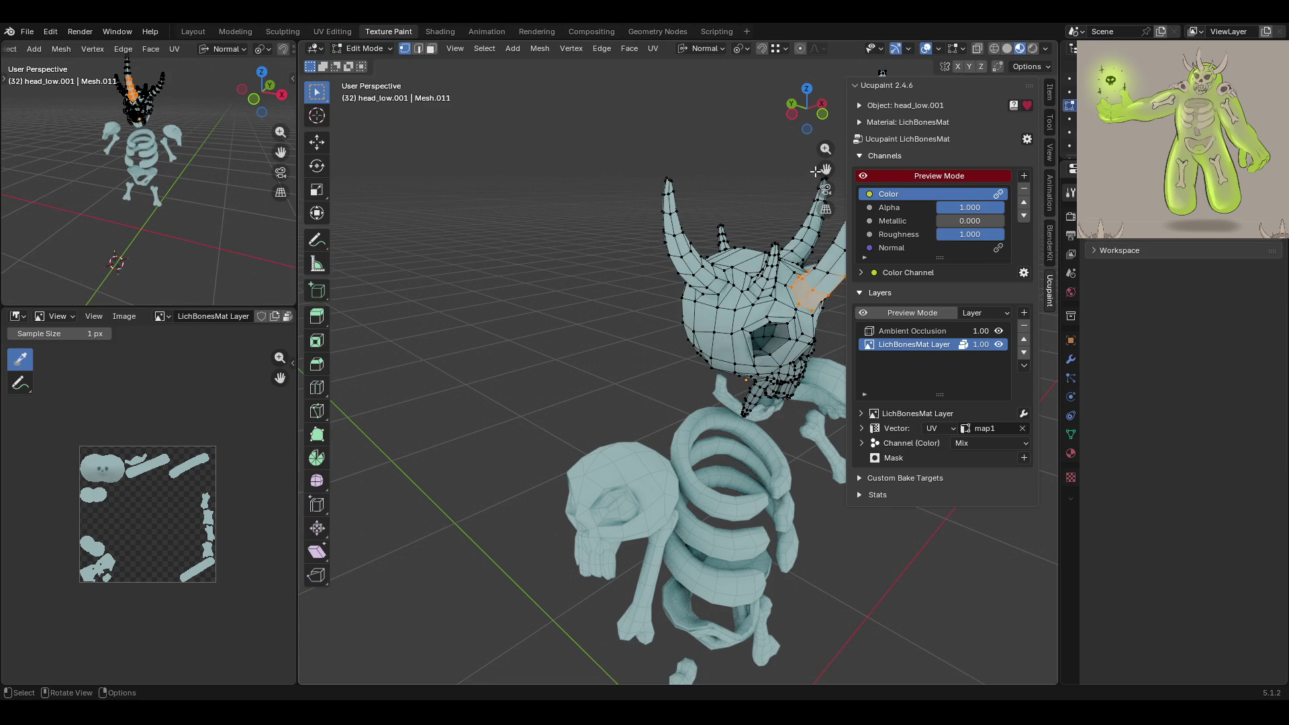
Select an edge at the first horn base in edge mode and mark it sharp
left_click_drag(825, 169, 644, 221)
key("3")
mouse_move(738, 315)
middle_mouse_down()
mouse_move(564, 373)
mouse_move(604, 403)
mouse_move(535, 371)
mouse_move(624, 423)
mouse_move(502, 364)
mouse_move(591, 379)
mouse_move(581, 366)
middle_mouse_up()
left_click(529, 377)
key("2")
left_click(528, 373)
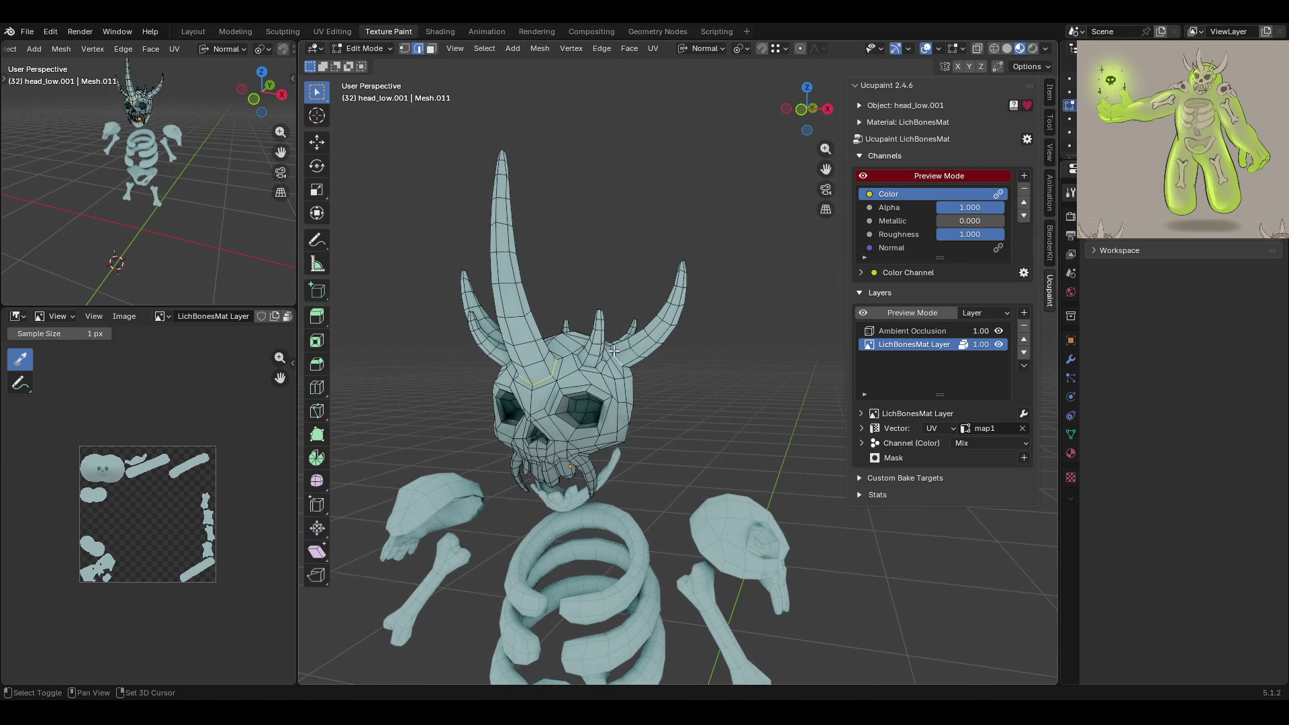
mouse_move(612, 349)
middle_mouse_down()
mouse_move(579, 379)
mouse_move(646, 406)
mouse_move(563, 366)
mouse_move(608, 369)
mouse_move(523, 392)
middle_mouse_up()
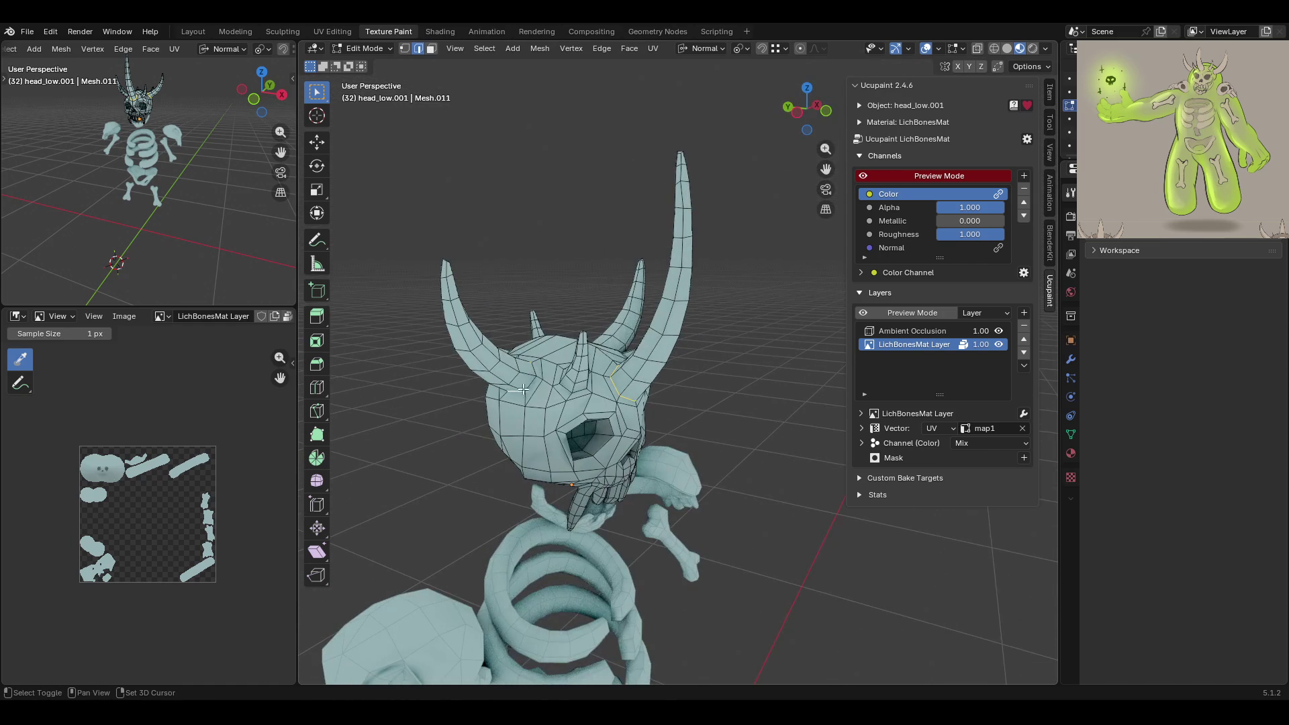
right_click(537, 370)
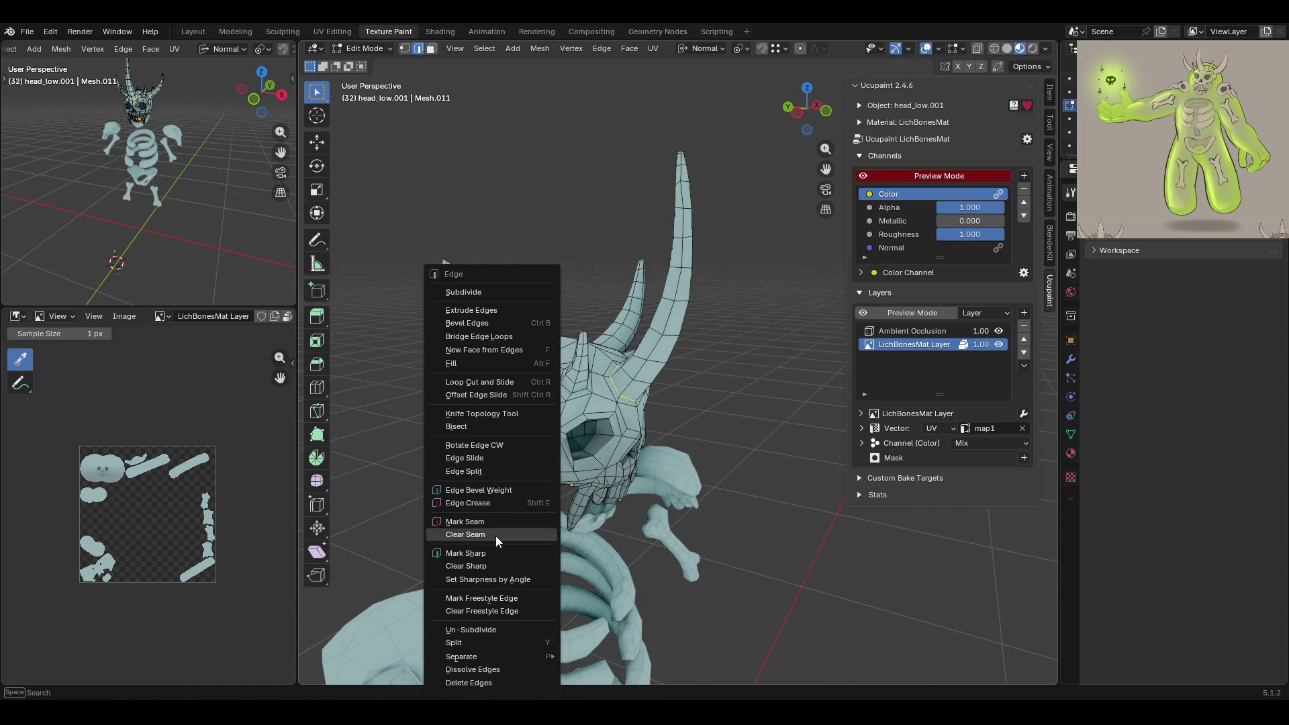
left_click(550, 523)
Select the remaining horn-base edge loops and mark them sharp
mouse_move(549, 523)
middle_mouse_down()
mouse_move(575, 546)
mouse_move(608, 537)
middle_mouse_up()
left_click(616, 397)
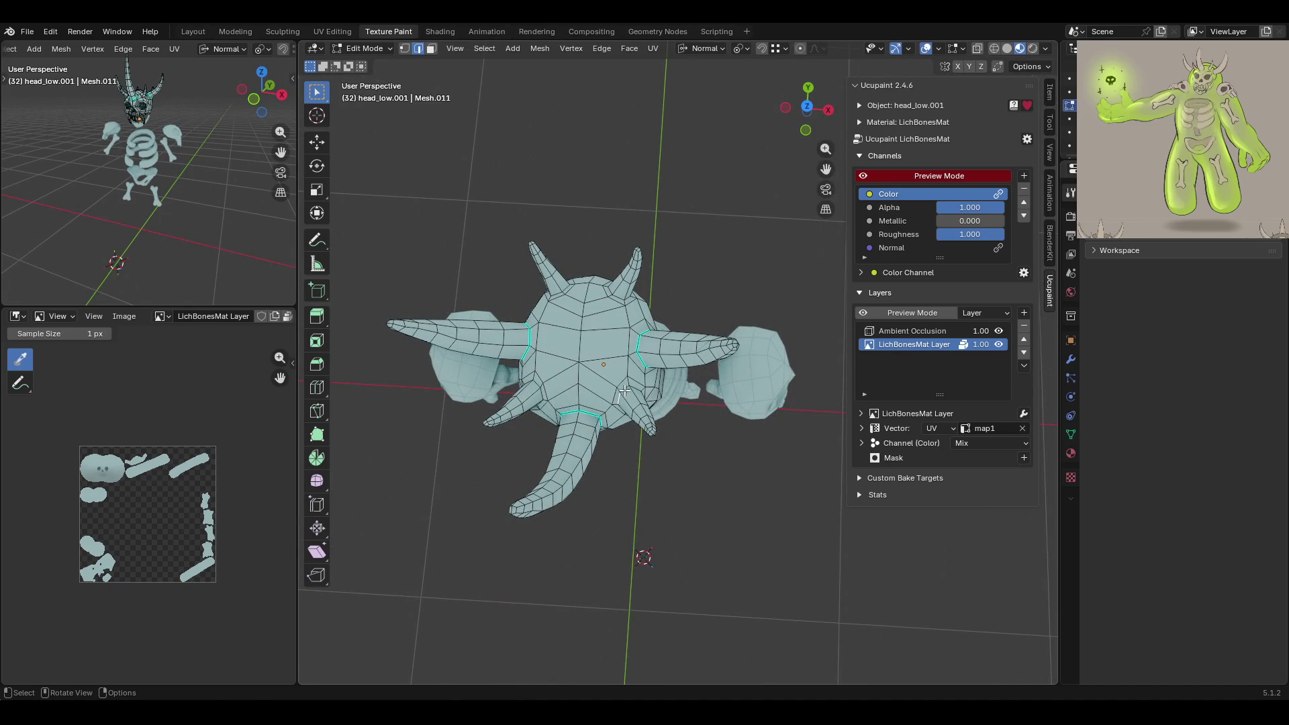
mouse_move(626, 393)
middle_mouse_down()
mouse_move(635, 378)
mouse_move(650, 420)
mouse_move(753, 427)
mouse_move(606, 437)
middle_mouse_up()
left_click(630, 402, "shift")
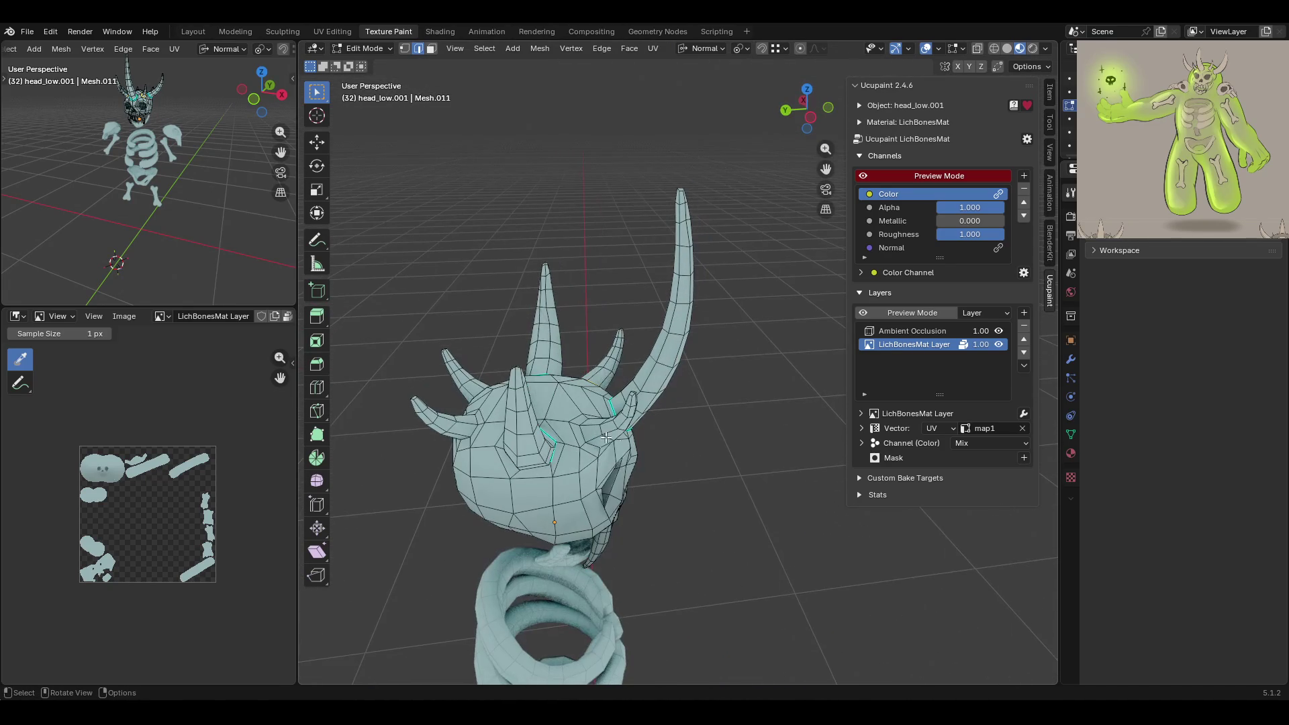
left_click(588, 441, "shift")
middle_click_drag(582, 420, 581, 439)
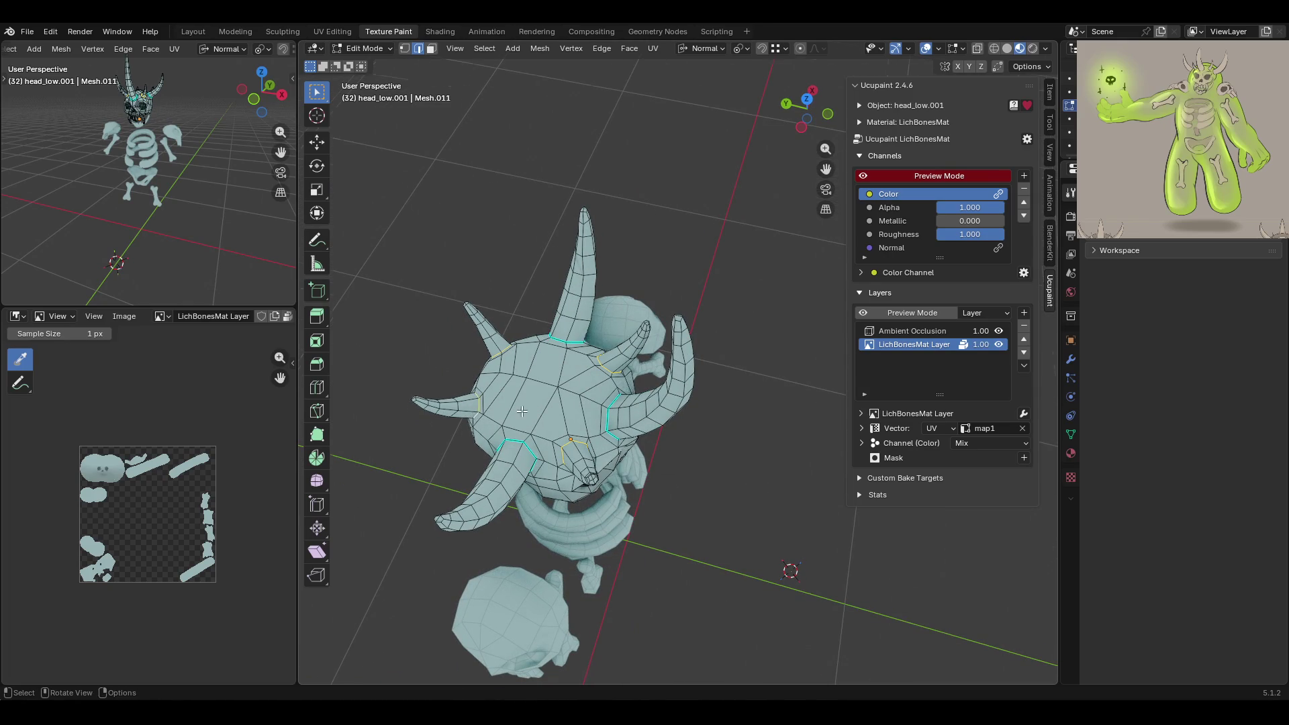
mouse_move(476, 415)
middle_mouse_down()
mouse_move(563, 421)
mouse_move(547, 423)
mouse_move(526, 414)
mouse_move(590, 405)
mouse_move(673, 474)
mouse_move(470, 154)
middle_mouse_up()
right_click(581, 402)
left_click(574, 408)
In face select mode, pick a face on the tall horn and select everything linked with Ctrl+L
left_click(430, 52)
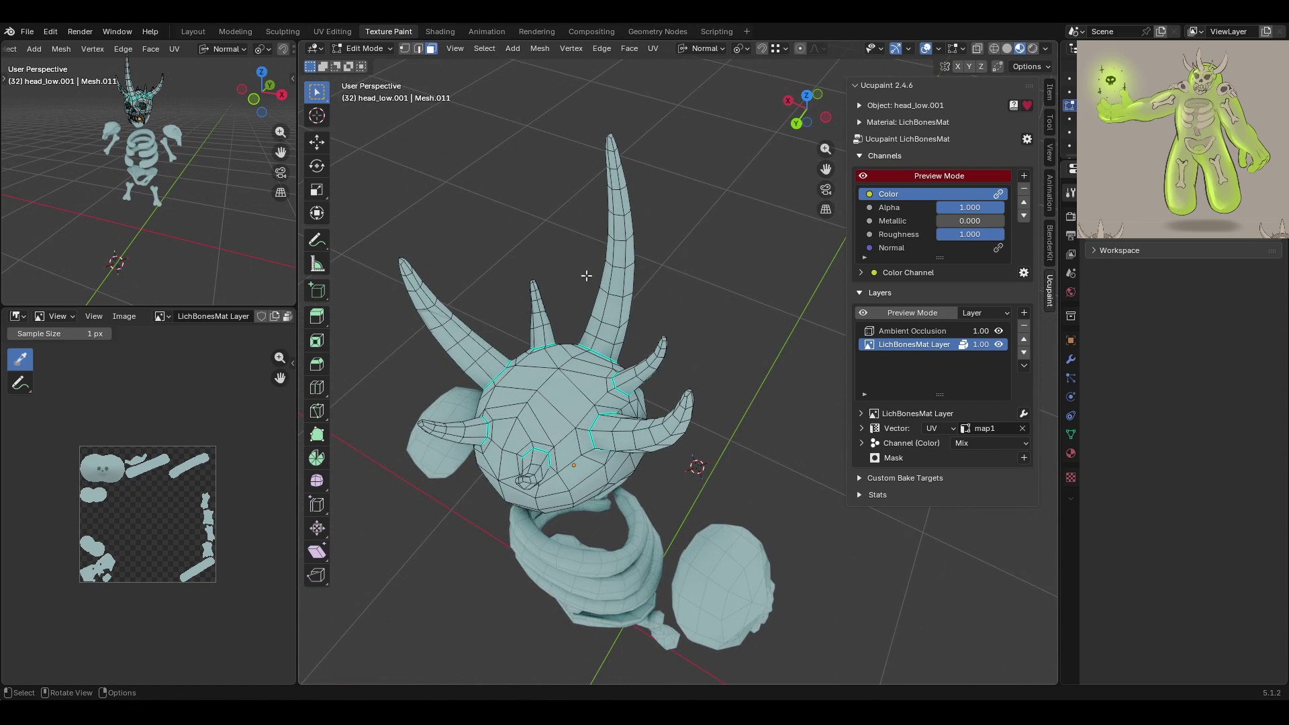
left_click(624, 310)
middle_click_drag(696, 294, 494, 230)
key("ctrl+l")
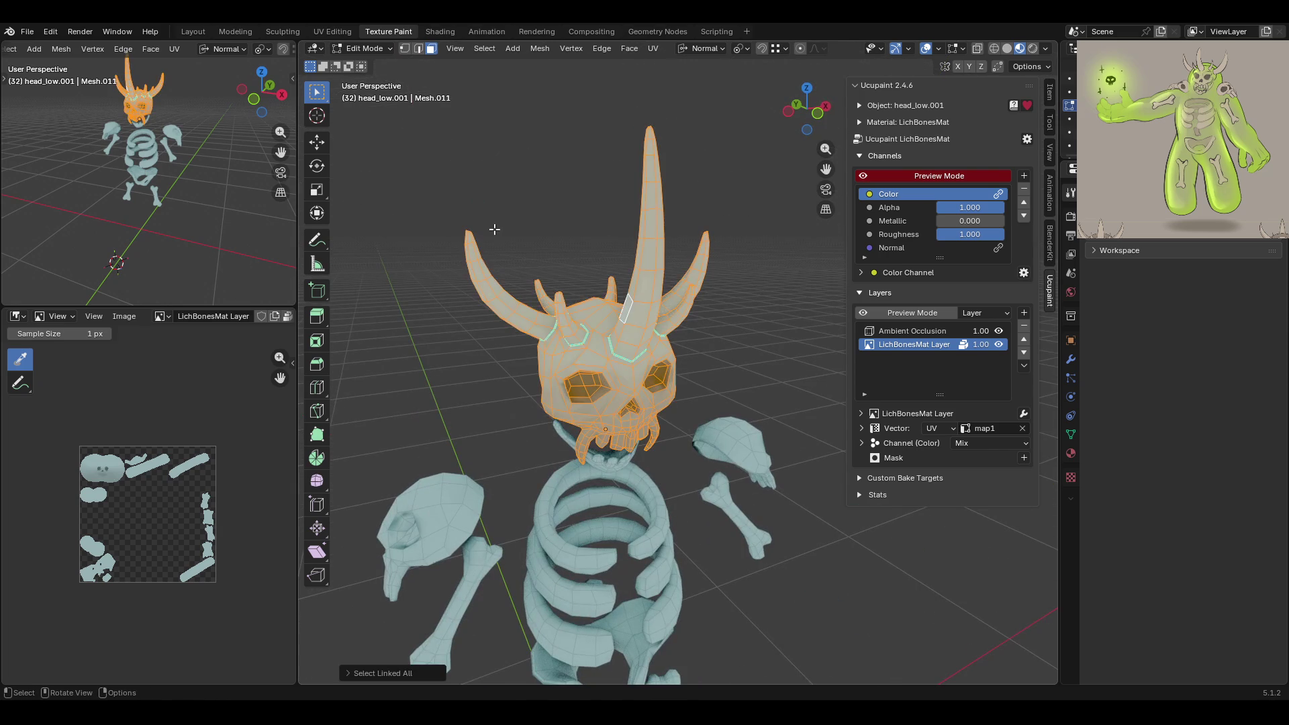
Delimit the linked selection by Sharp, return to Texture Paint, and switch the paint colour to Gradient
left_click(369, 675)
left_click(436, 654)
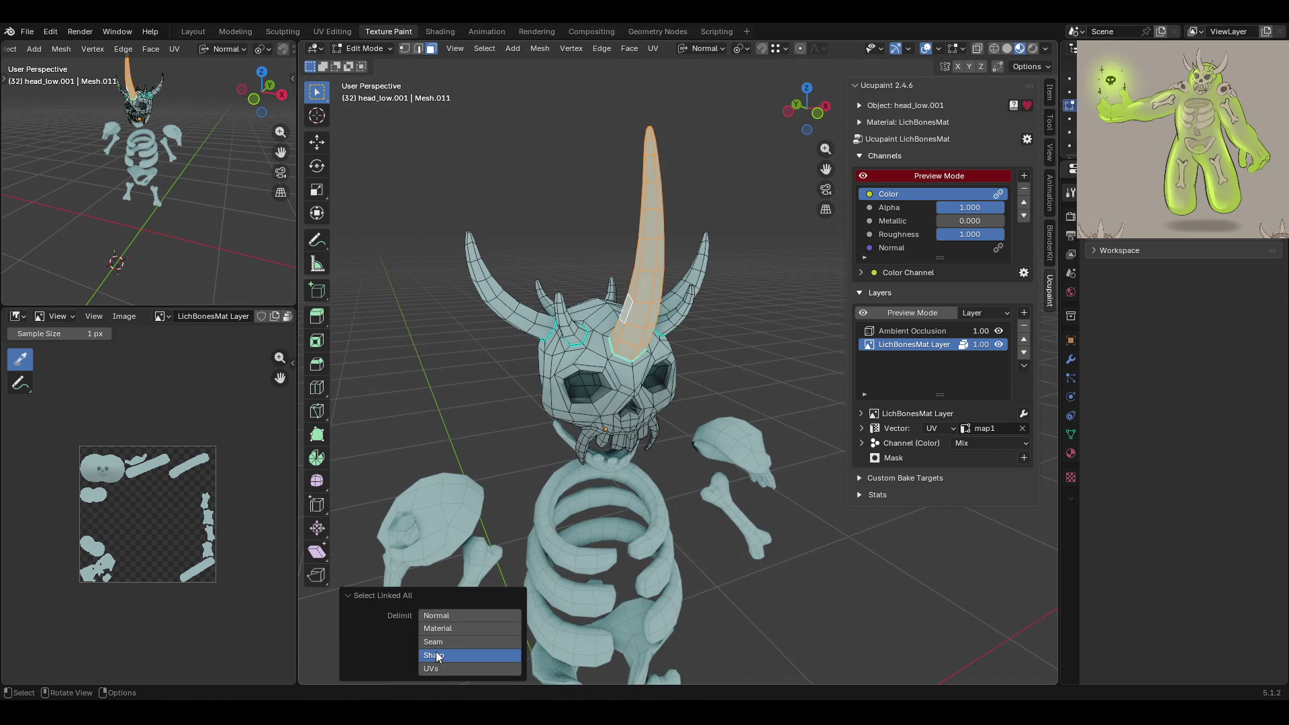
left_click(363, 48)
left_click(365, 136)
mouse_move(678, 287)
middle_mouse_down()
mouse_move(642, 273)
mouse_move(769, 323)
middle_mouse_up()
left_click(1223, 428)
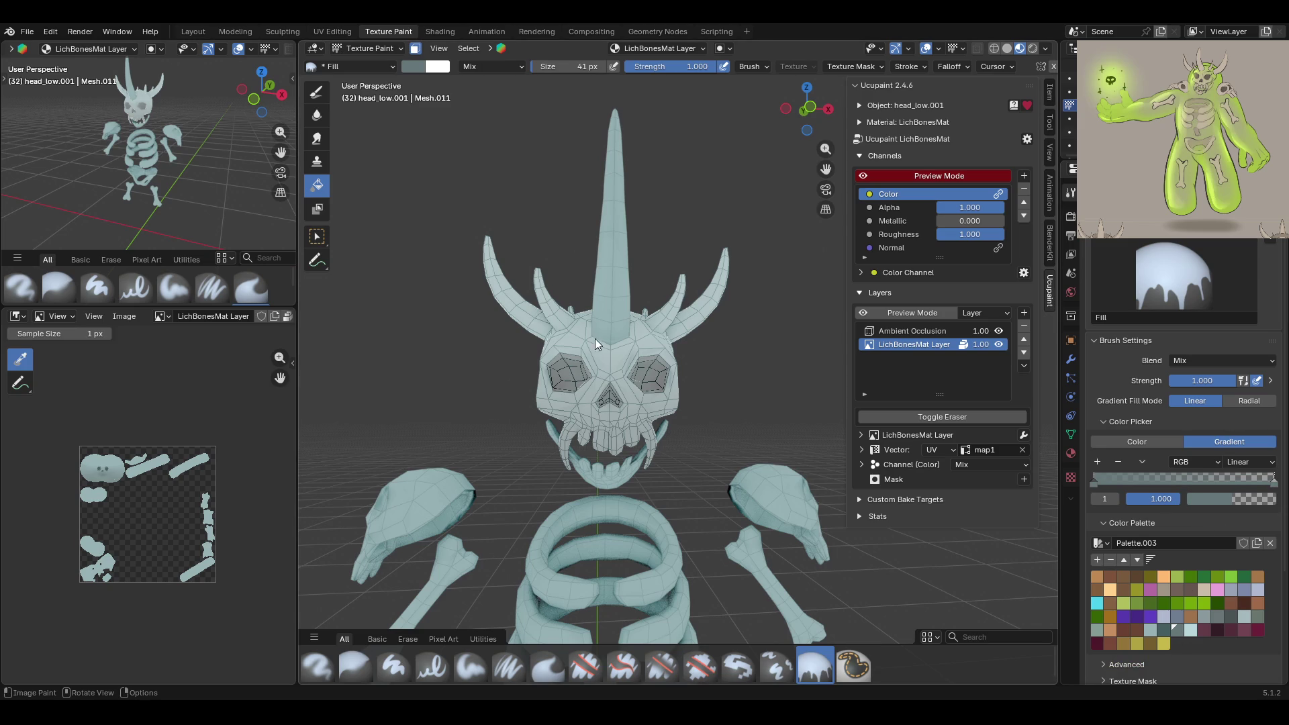
Drag a dark gradient fill across the tall horn, undo it, and orbit to a side view of the skull
left_click_drag(610, 356, 614, 233)
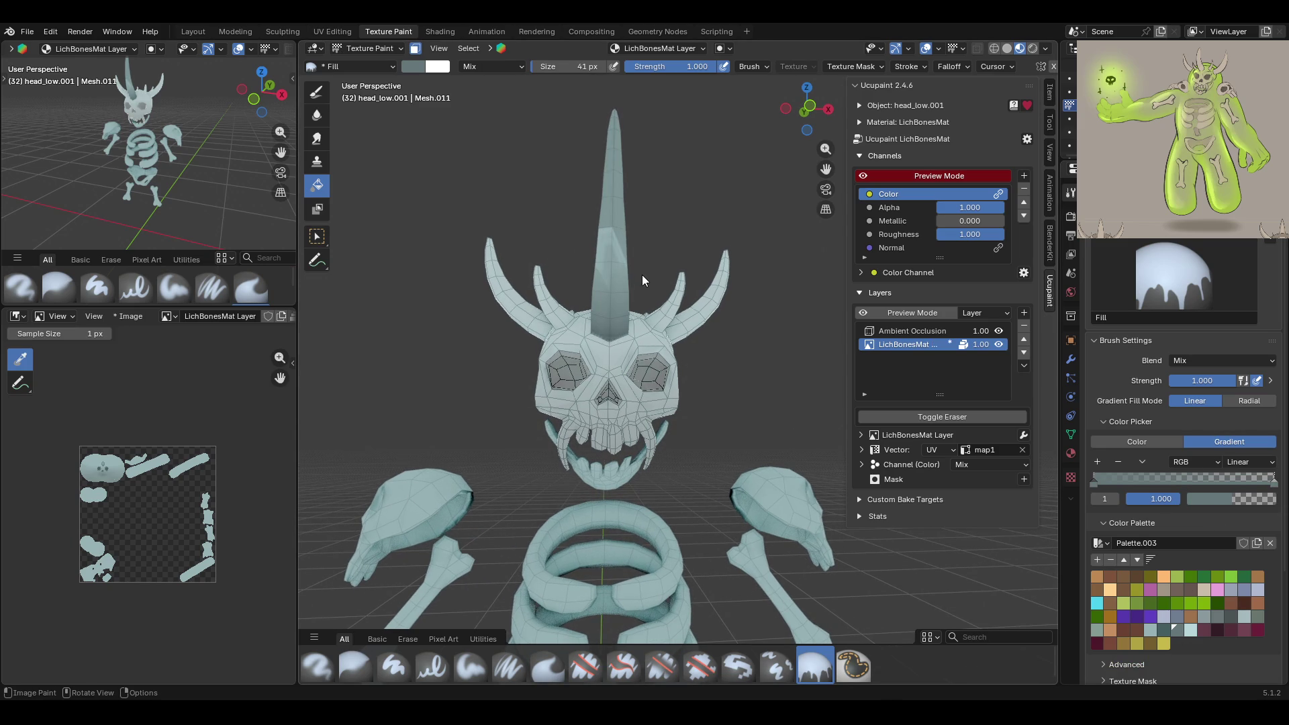
key("ctrl+z")
mouse_move(614, 337)
middle_mouse_down()
mouse_move(804, 320)
mouse_move(949, 363)
mouse_move(589, 321)
middle_mouse_up()
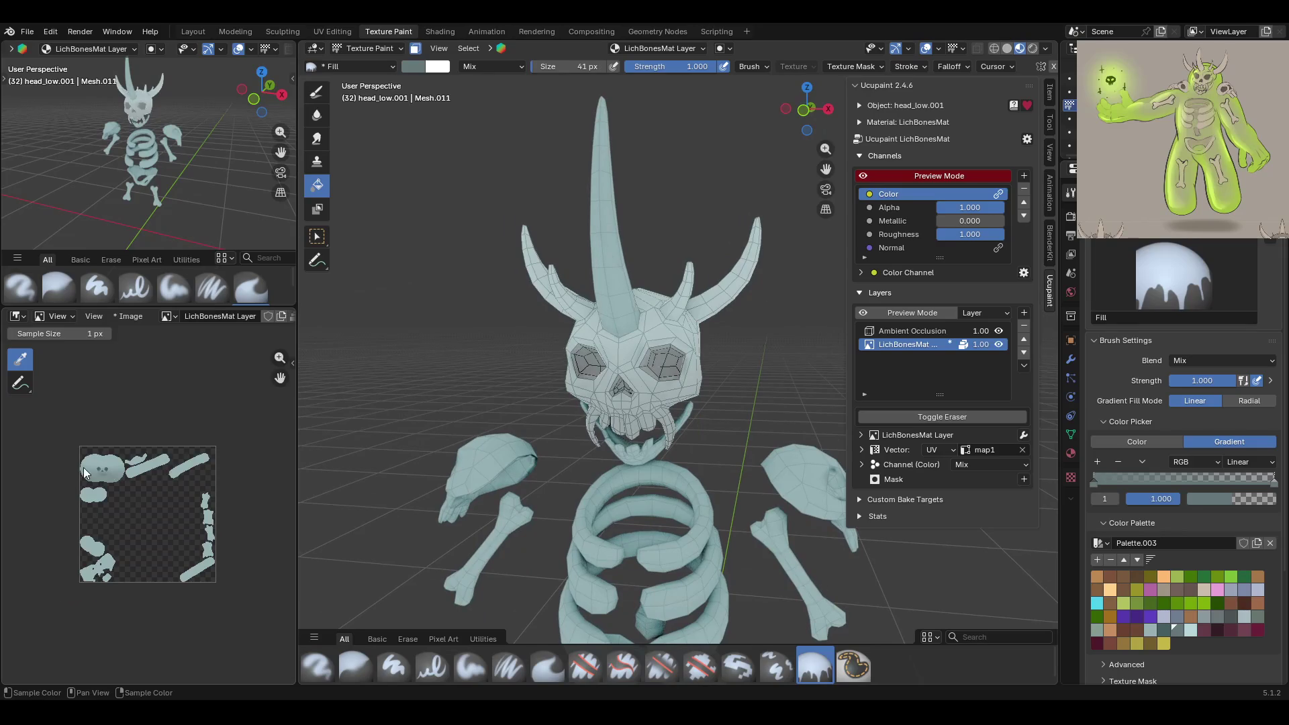
scroll(83, 467, "up", 5)
scroll(260, 489, "down", 4)
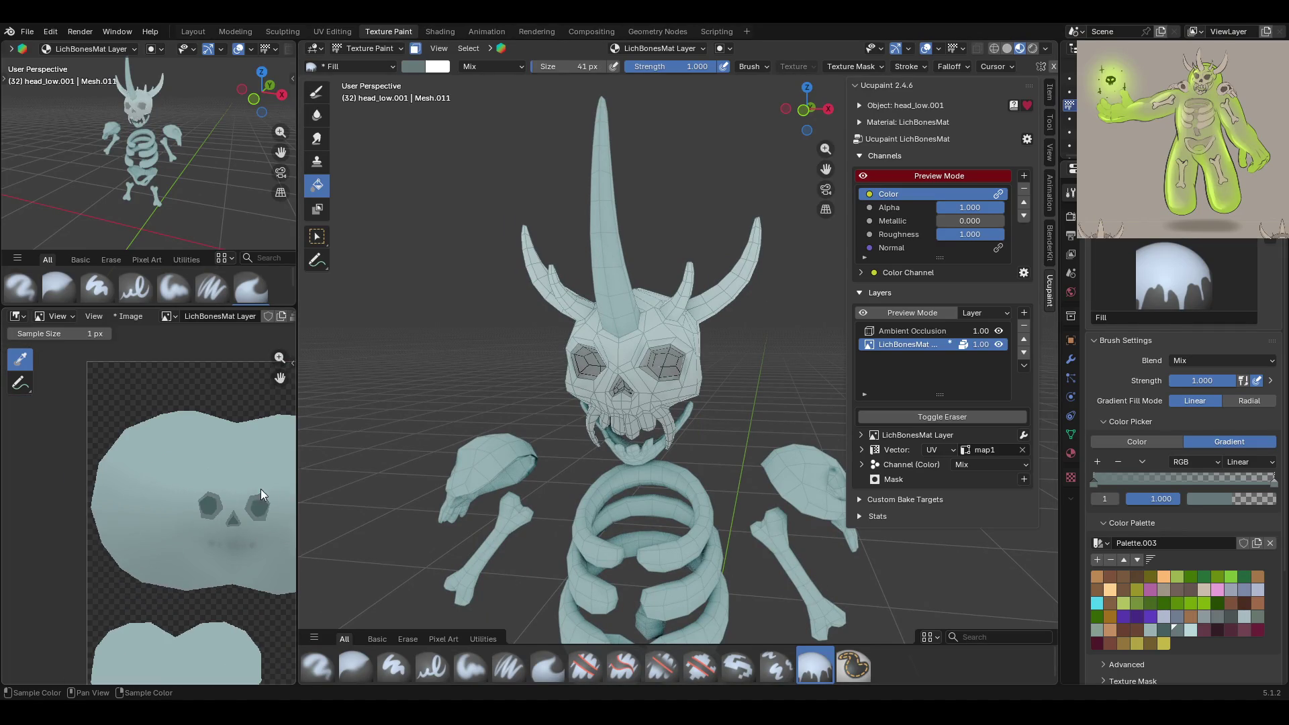
mouse_move(588, 357)
middle_mouse_down()
mouse_move(610, 293)
mouse_move(651, 327)
mouse_move(672, 272)
middle_mouse_up()
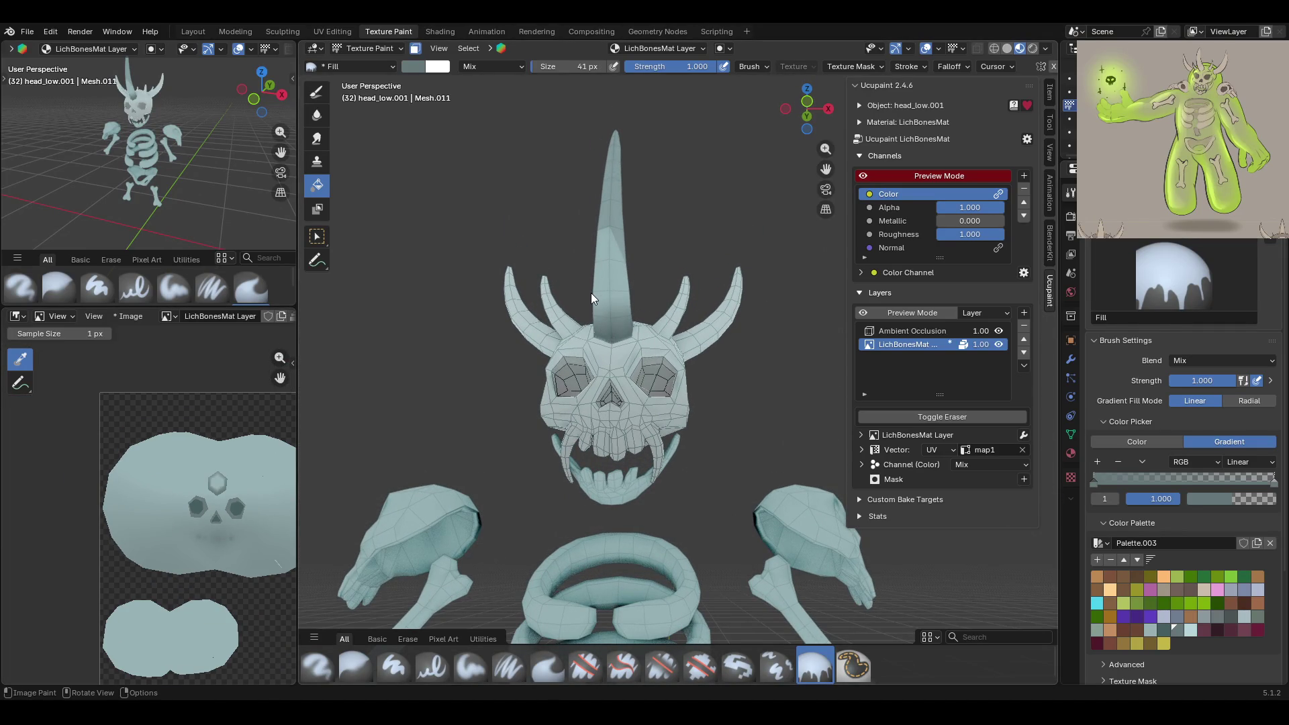
mouse_move(603, 260)
middle_mouse_down()
mouse_move(851, 381)
mouse_move(929, 398)
mouse_move(789, 405)
middle_mouse_up()
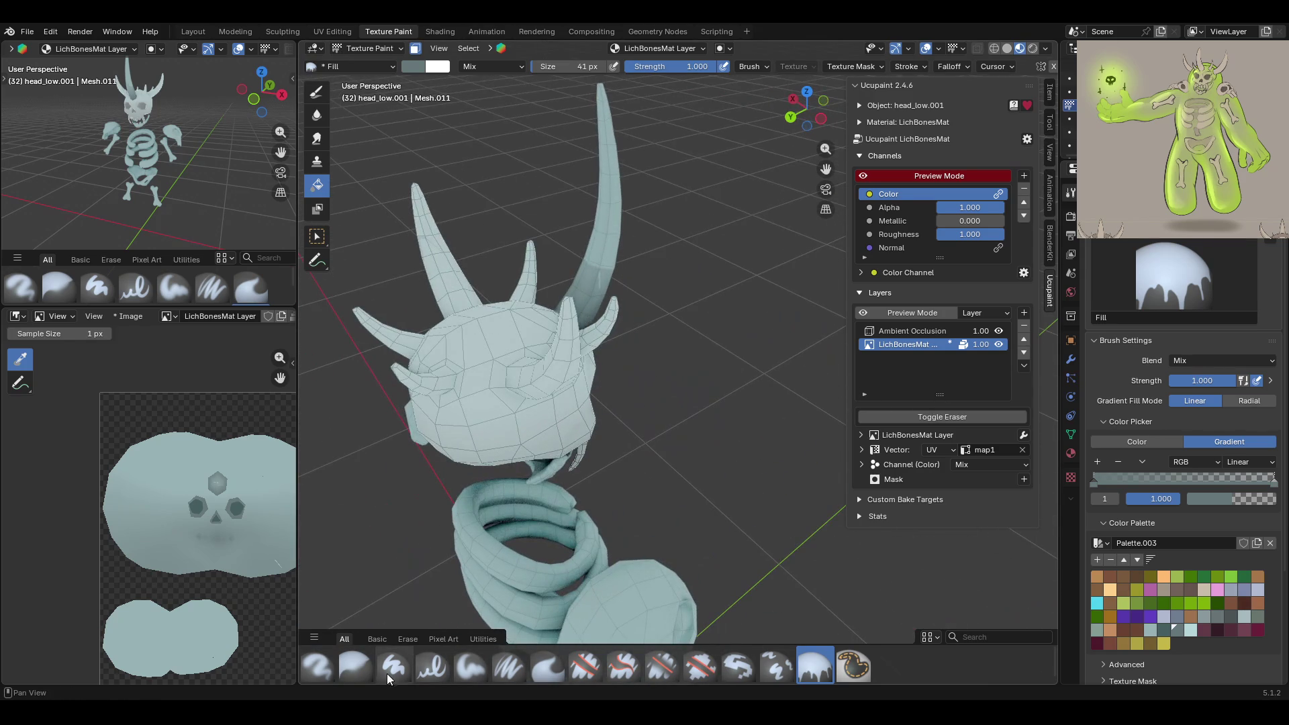
Select the Blur brush and orbit around the horned head, ending face-on to the skull
left_click(355, 666)
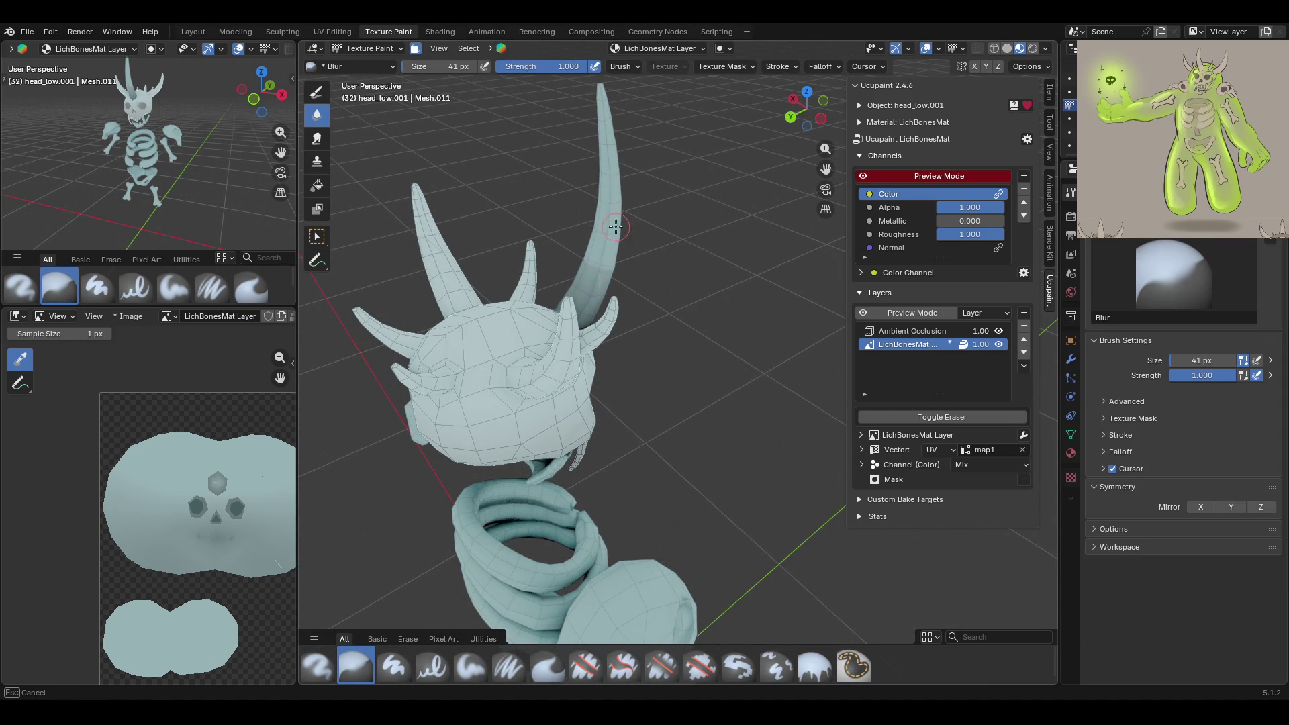
middle_click_drag(606, 255, 582, 296)
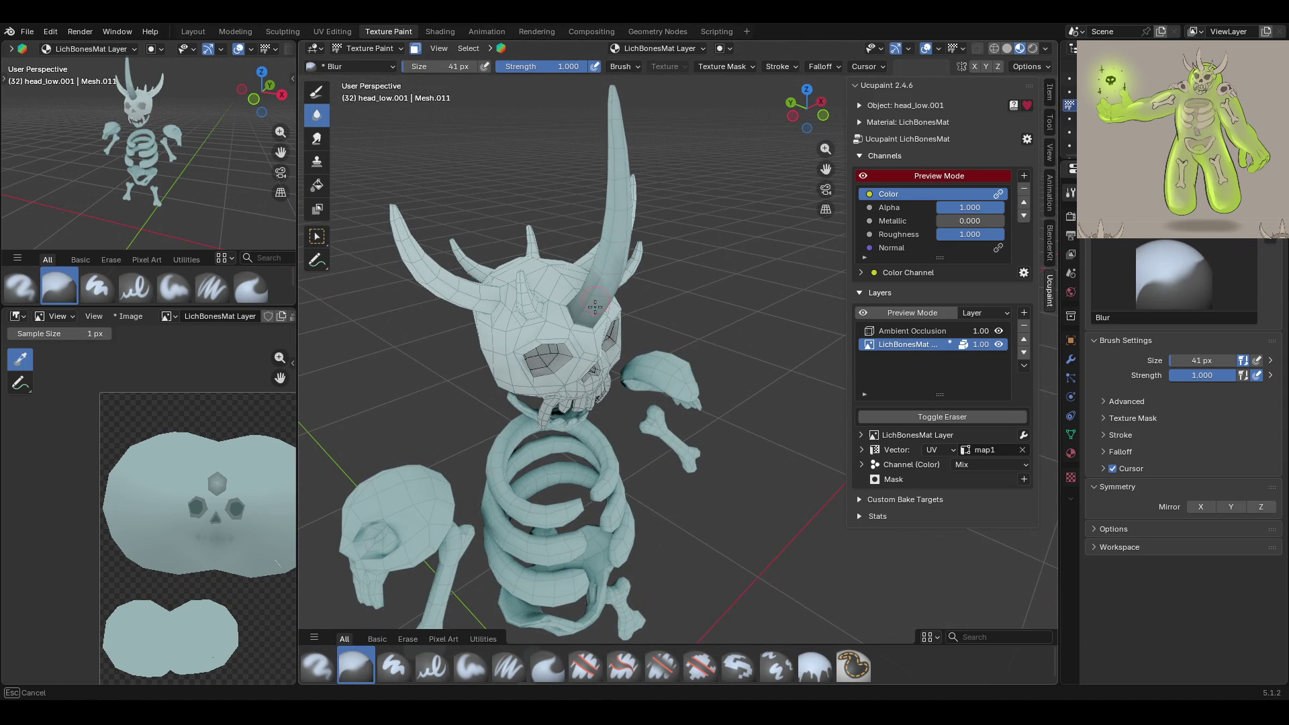
middle_click_drag(595, 300, 617, 281)
middle_click_drag(610, 229, 641, 264)
middle_click_drag(597, 205, 647, 304)
mouse_move(631, 252)
middle_mouse_down()
mouse_move(628, 235)
mouse_move(654, 228)
mouse_move(715, 234)
mouse_move(682, 230)
middle_mouse_up()
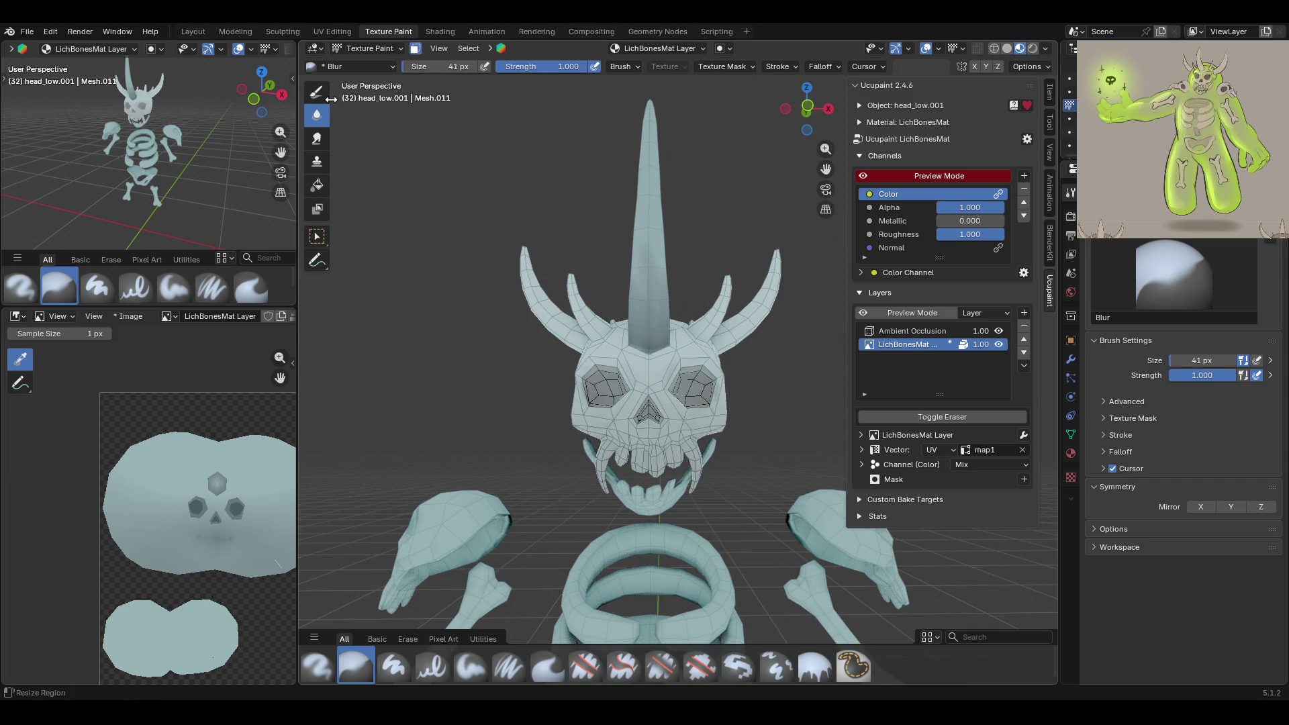
left_click(369, 49)
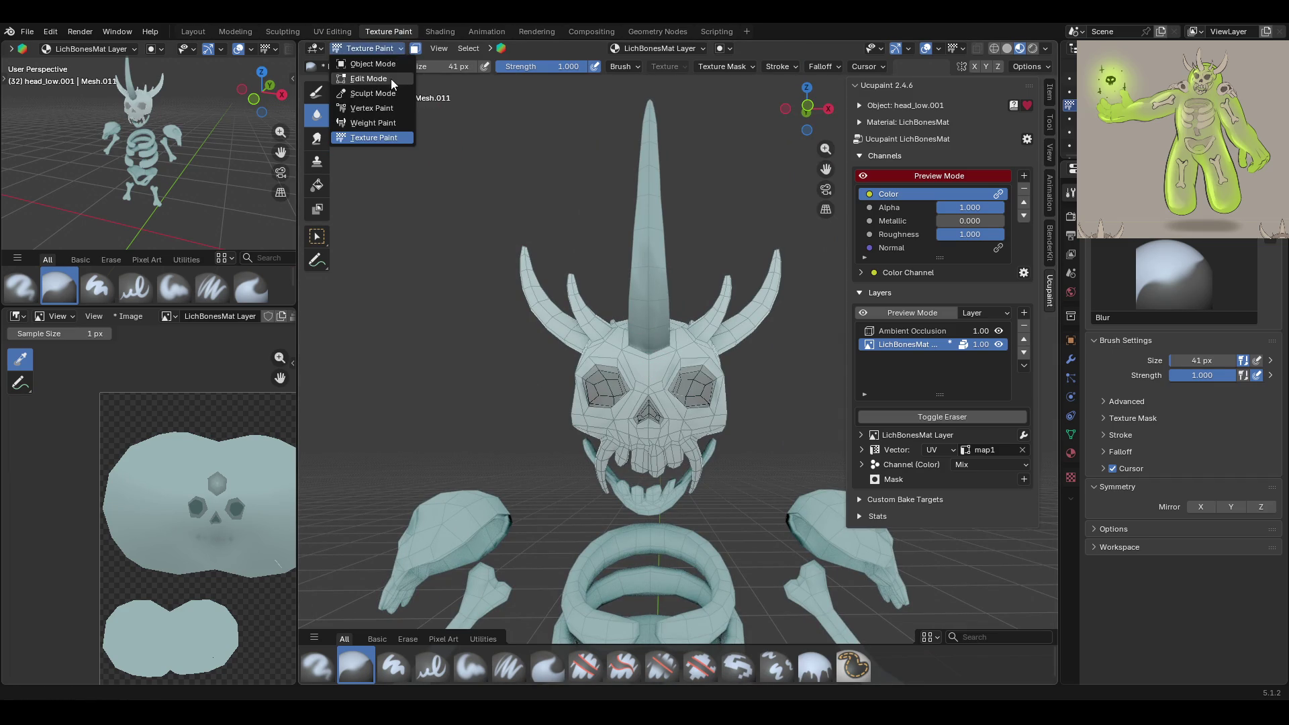
Select the whole left horn in Edit Mode, return to Texture Paint, and fill it with the Fill brush
left_click(362, 84)
left_click(560, 324)
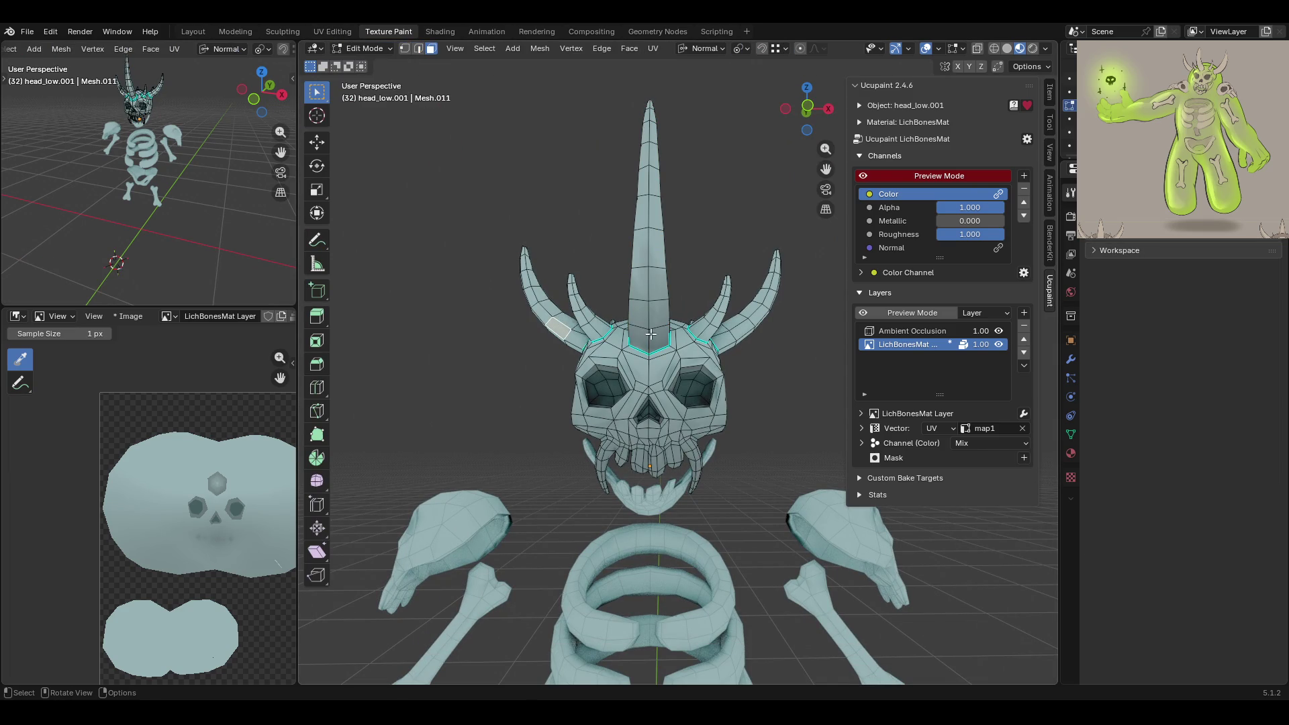
key("ctrl+l")
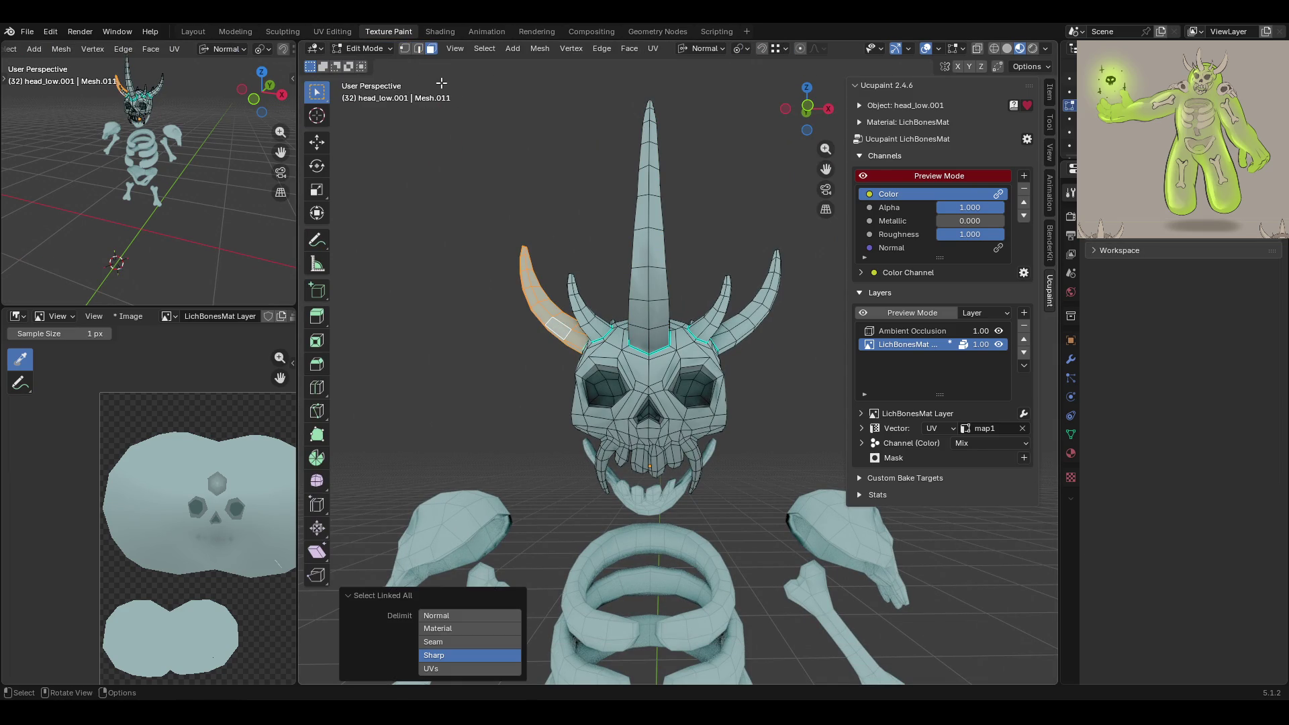
left_click(363, 48)
left_click(369, 138)
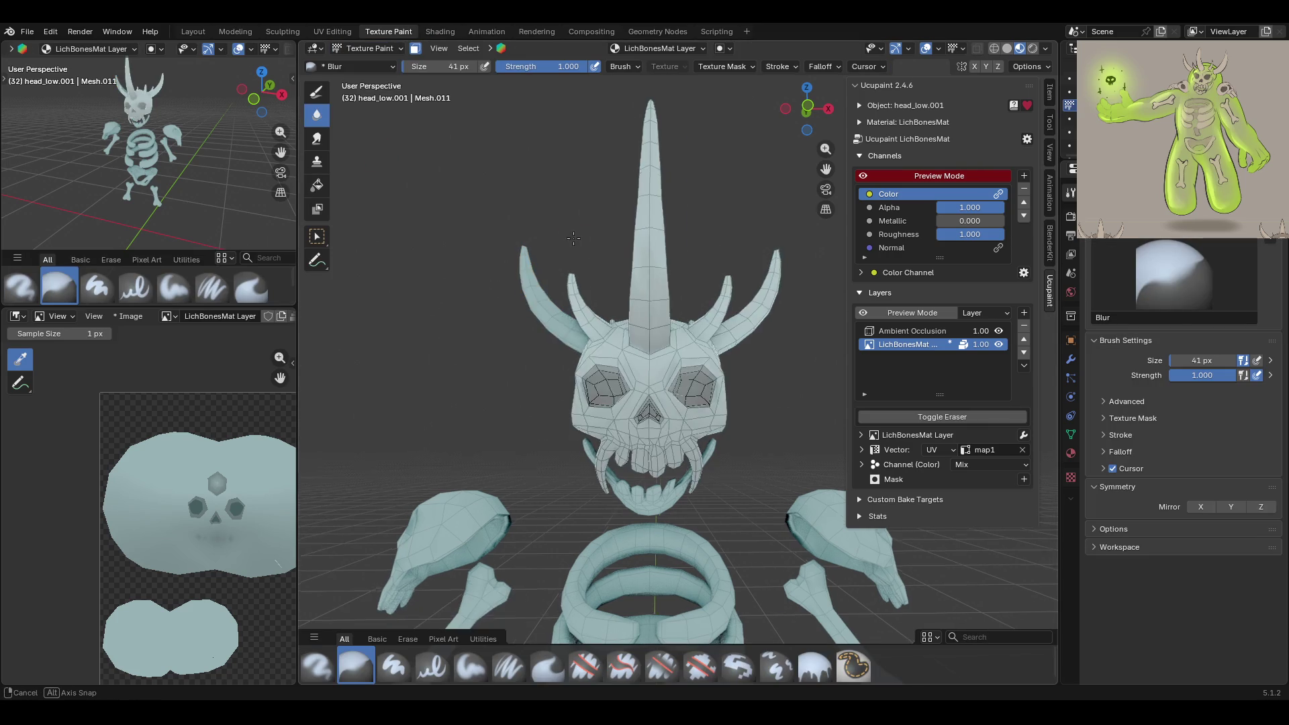
middle_click_drag(430, 282, 463, 484)
left_click(812, 666)
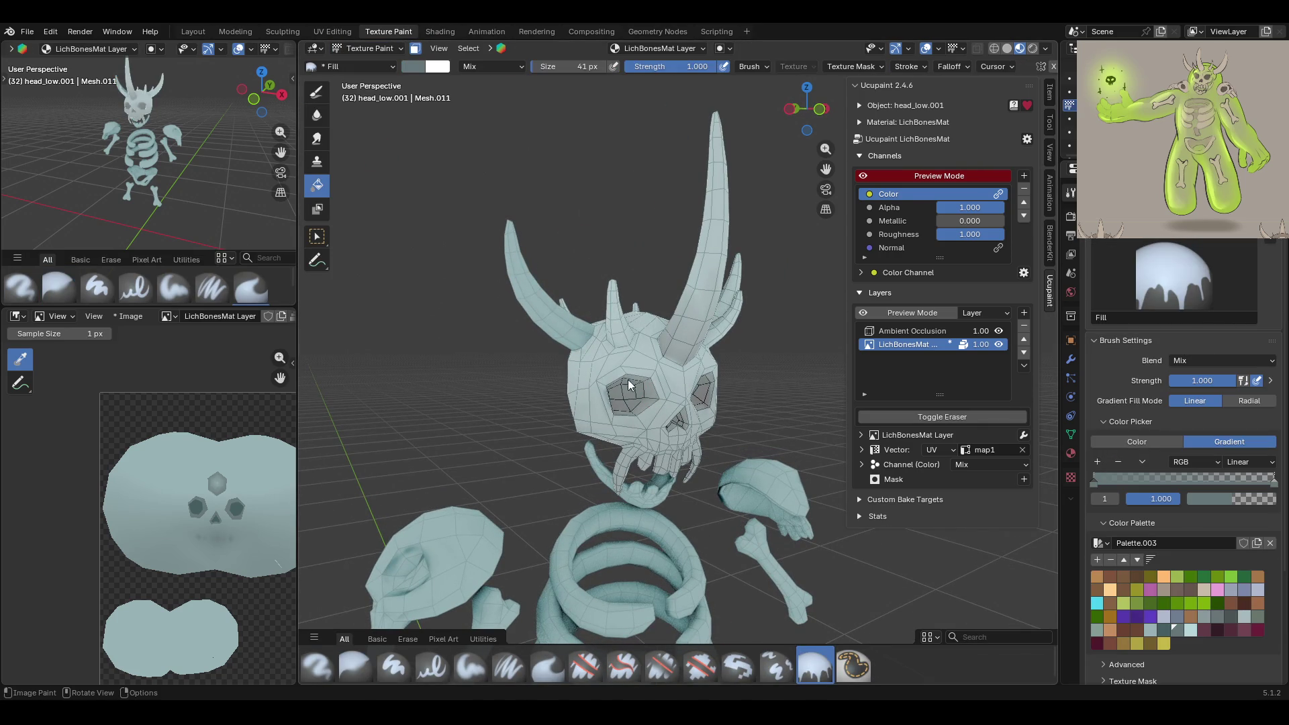
left_click(511, 310)
middle_click_drag(574, 367, 662, 338)
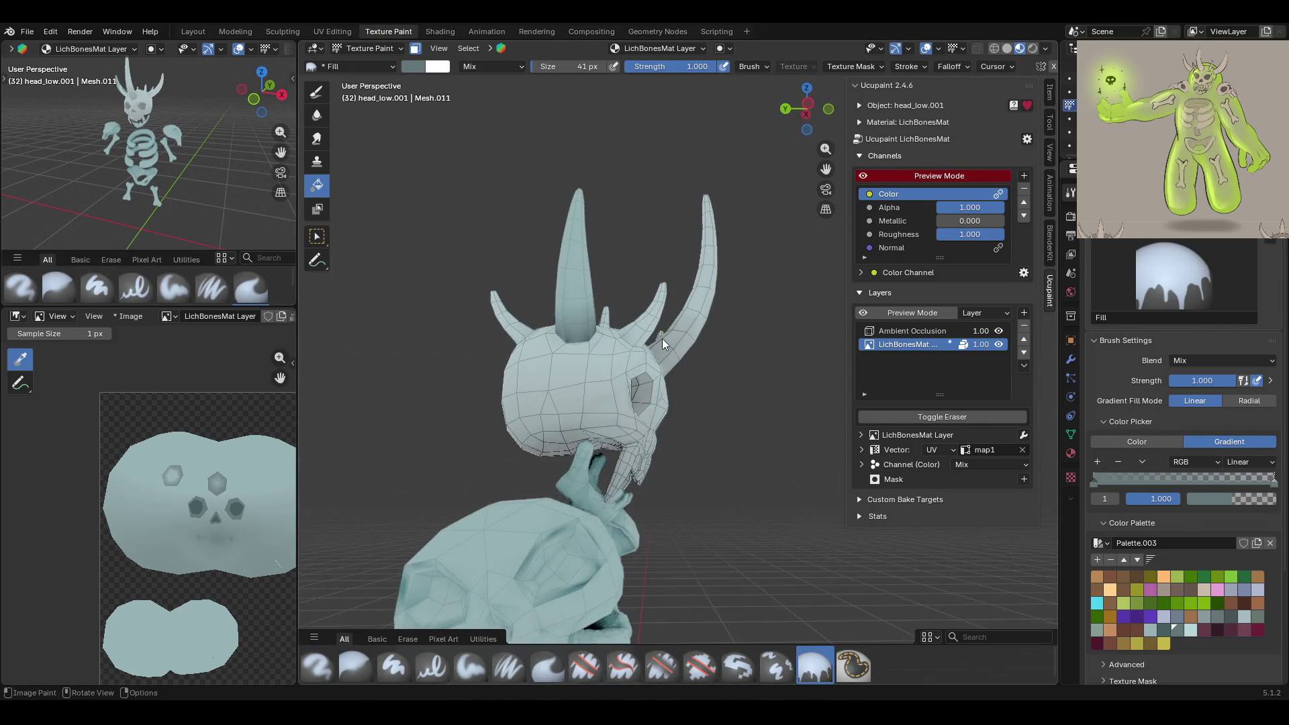
mouse_move(561, 286)
middle_mouse_down()
mouse_move(371, 423)
mouse_move(510, 377)
mouse_move(369, 65)
middle_mouse_up()
Select the whole right horn in Edit Mode, return to Texture Paint, and cancel the gradient fill
left_click(369, 48)
left_click(376, 84)
left_click(799, 299)
middle_click_drag(799, 300, 671, 288)
key("ctrl+l")
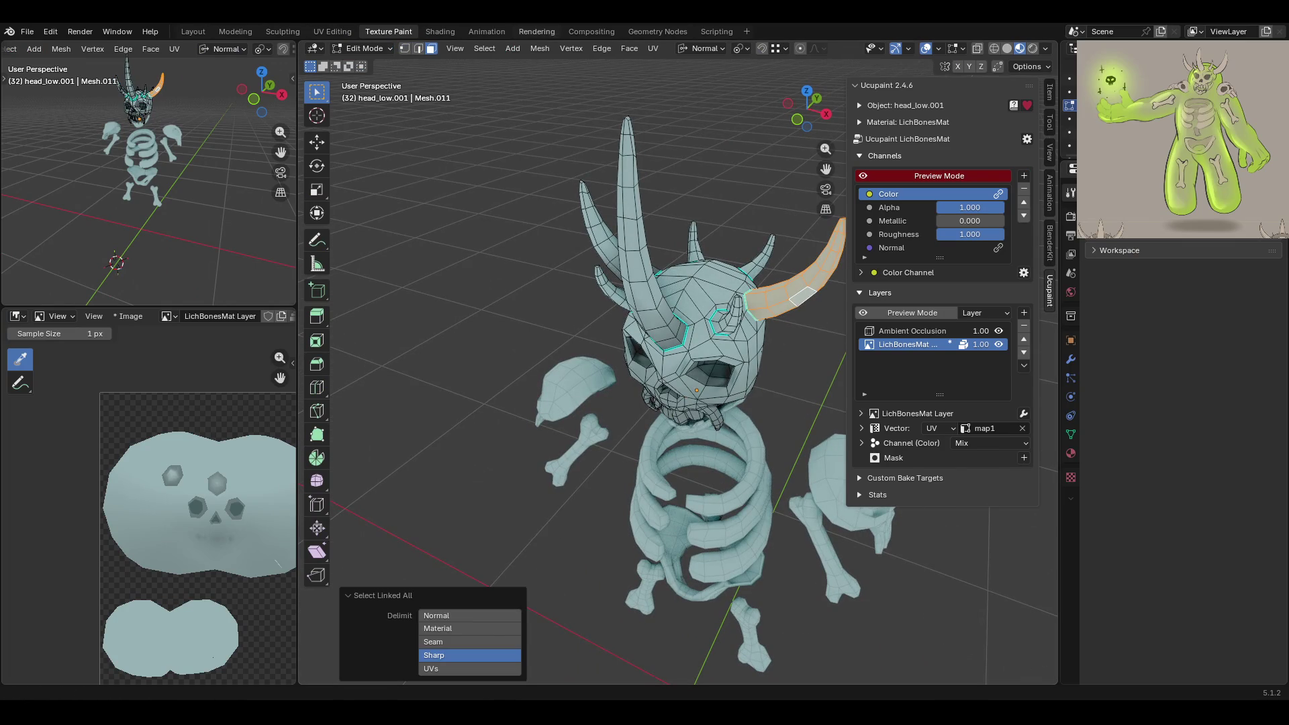
left_click(365, 48)
left_click(373, 138)
mouse_move(573, 211)
middle_mouse_down()
mouse_move(621, 187)
mouse_move(762, 300)
middle_mouse_up()
key("Escape")
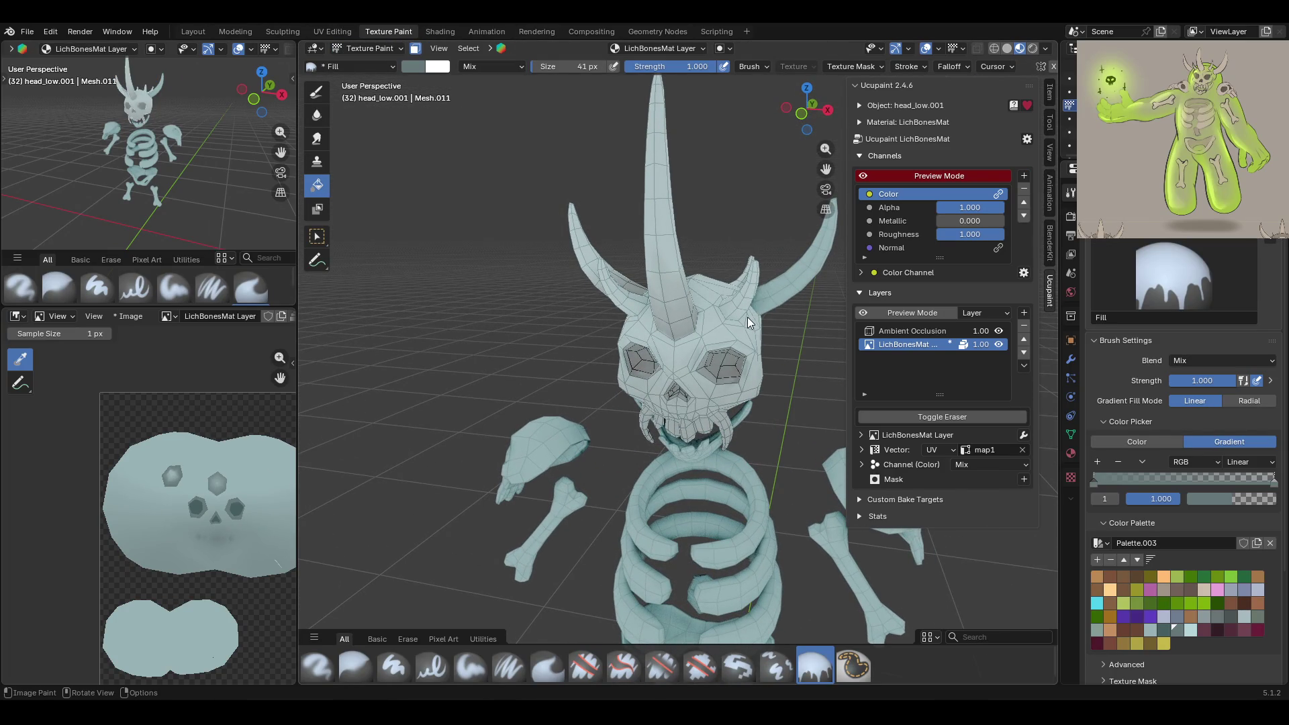
Drag a gradient fill across the skull, then soften the horn shading with the Blur brush
left_click_drag(770, 297, 794, 275)
mouse_move(714, 323)
middle_mouse_down()
mouse_move(558, 374)
mouse_move(792, 317)
middle_mouse_up()
mouse_move(716, 339)
middle_mouse_down()
mouse_move(702, 352)
mouse_move(801, 337)
mouse_move(587, 395)
mouse_move(713, 257)
mouse_move(437, 224)
mouse_move(377, 176)
mouse_move(640, 334)
mouse_move(590, 376)
middle_mouse_up()
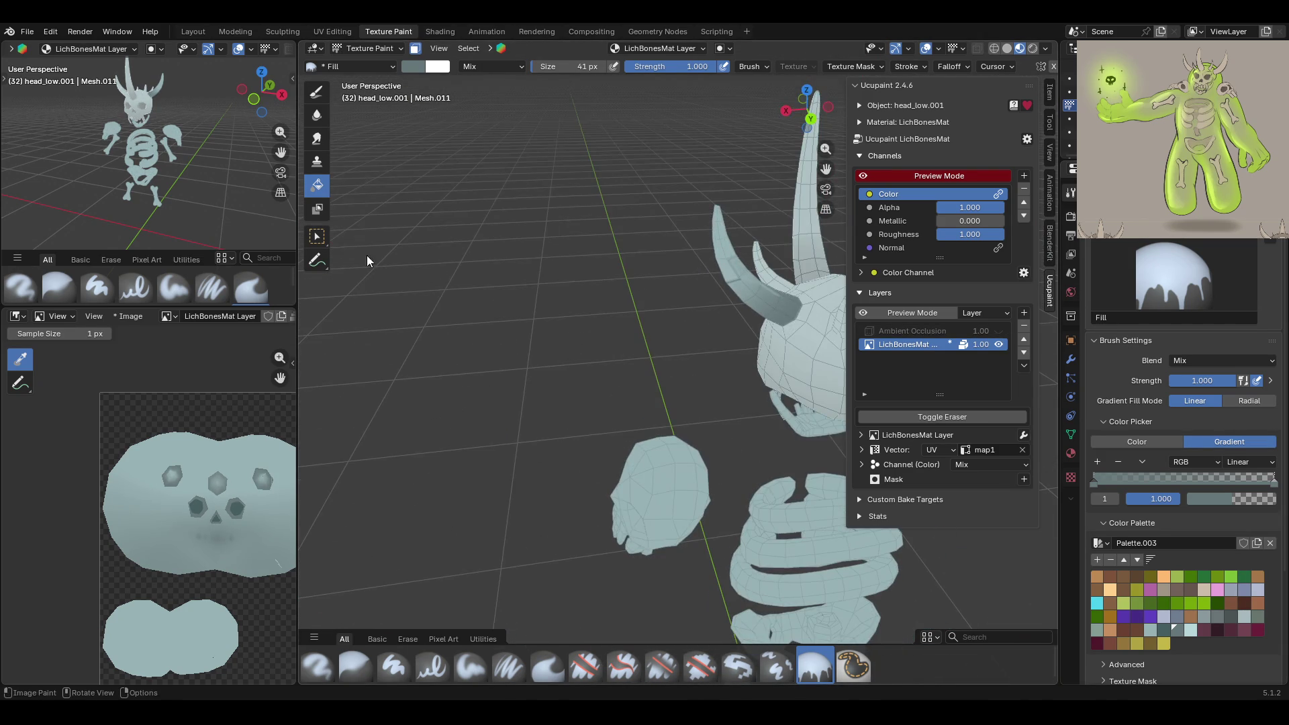
left_click(471, 667)
left_click(372, 667)
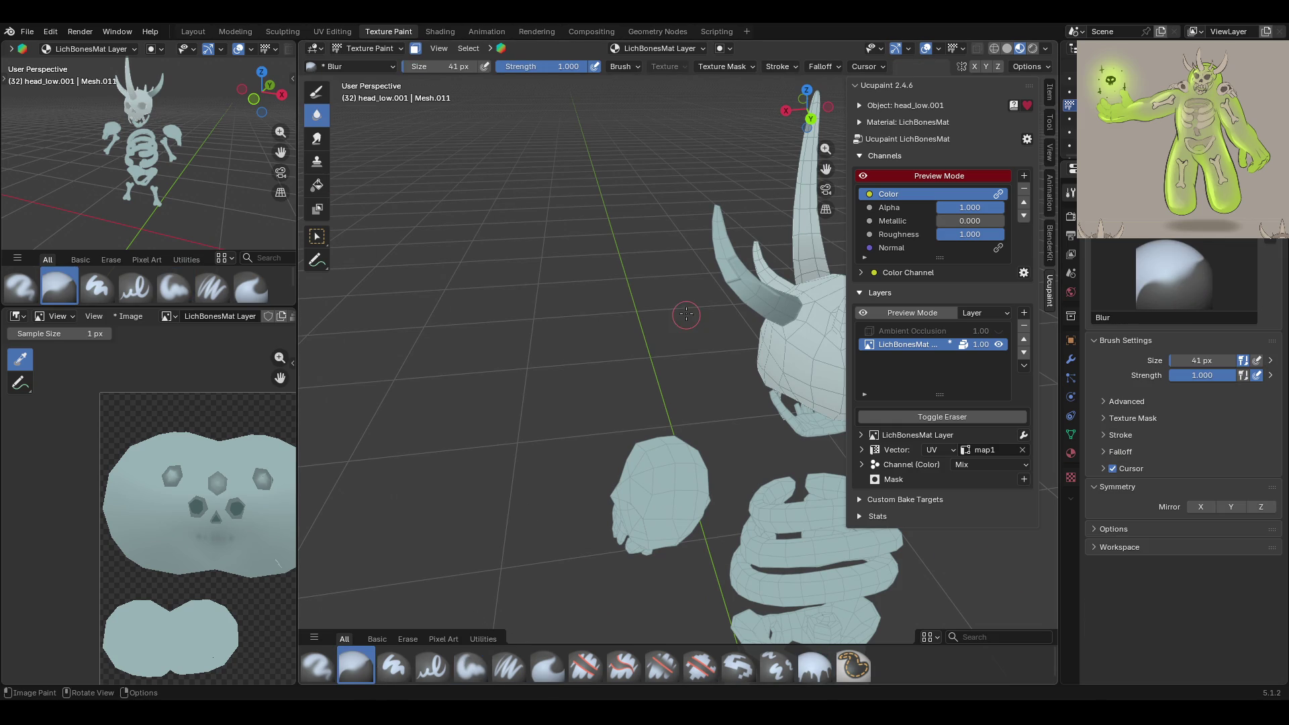
middle_click_drag(749, 296, 692, 336)
left_click_drag(764, 259, 757, 310)
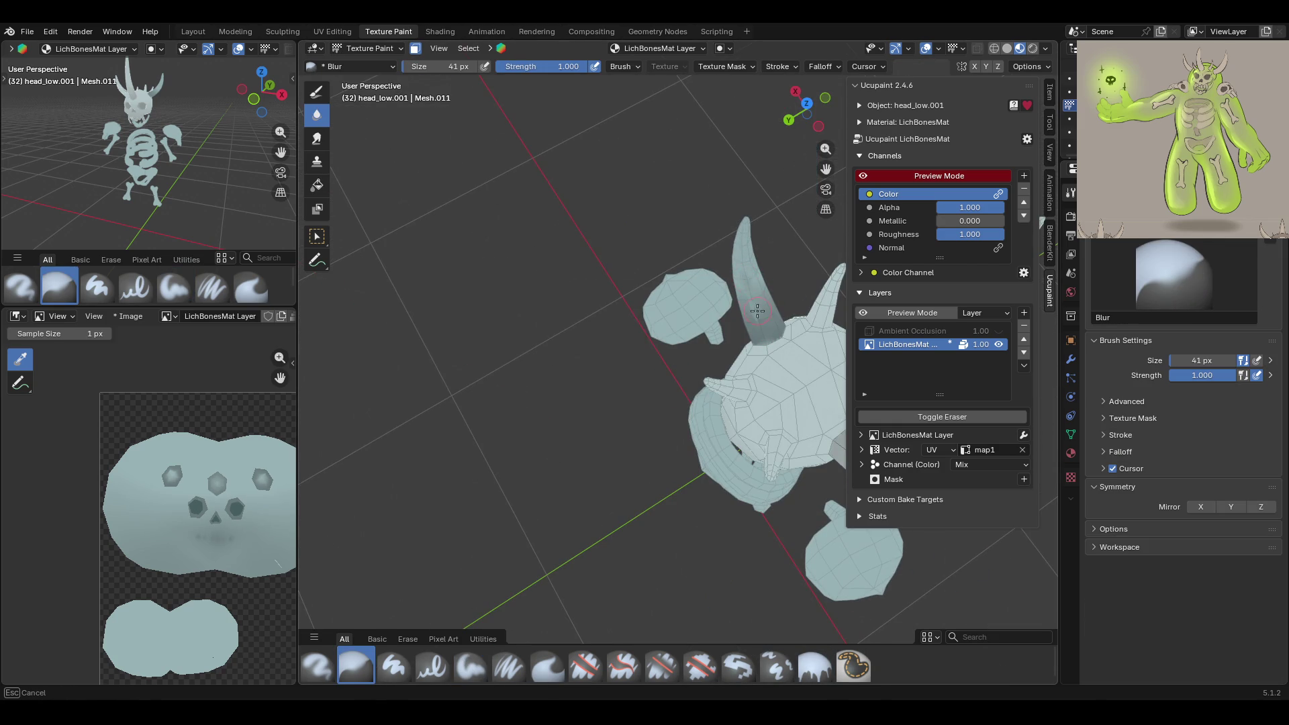
middle_click_drag(770, 304, 783, 278)
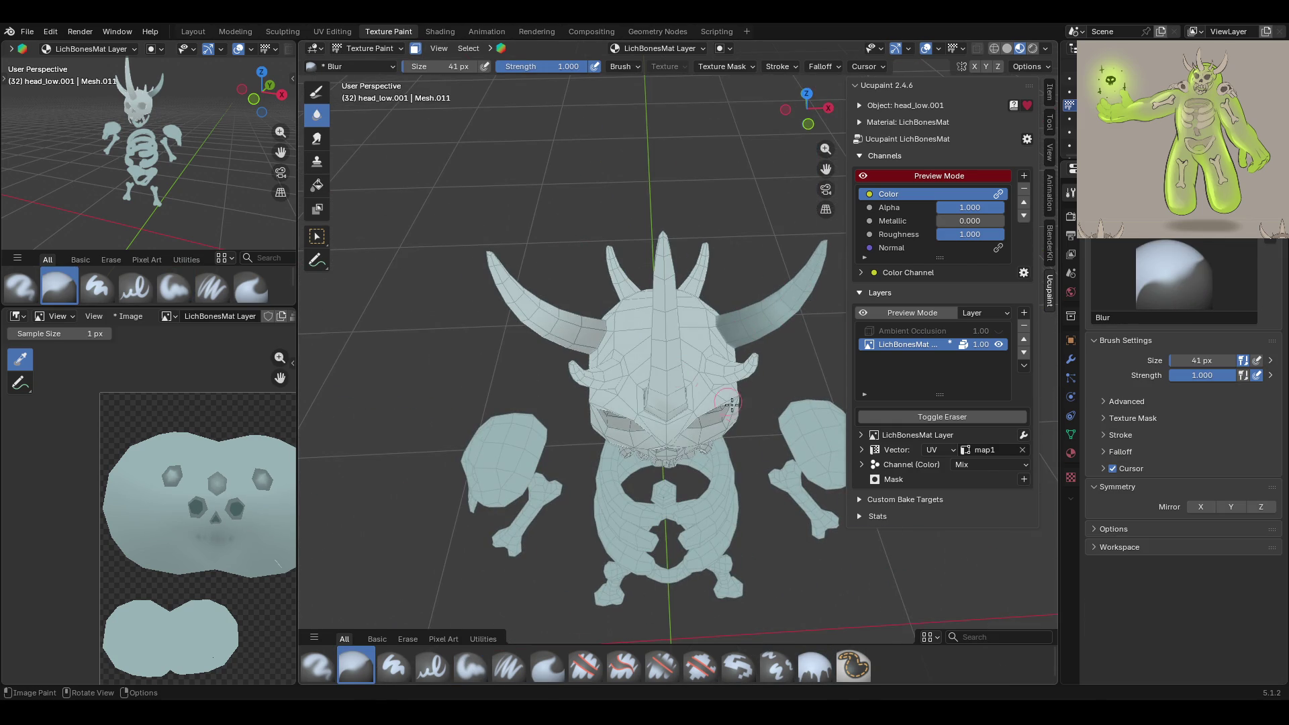
middle_click_drag(738, 410, 856, 291)
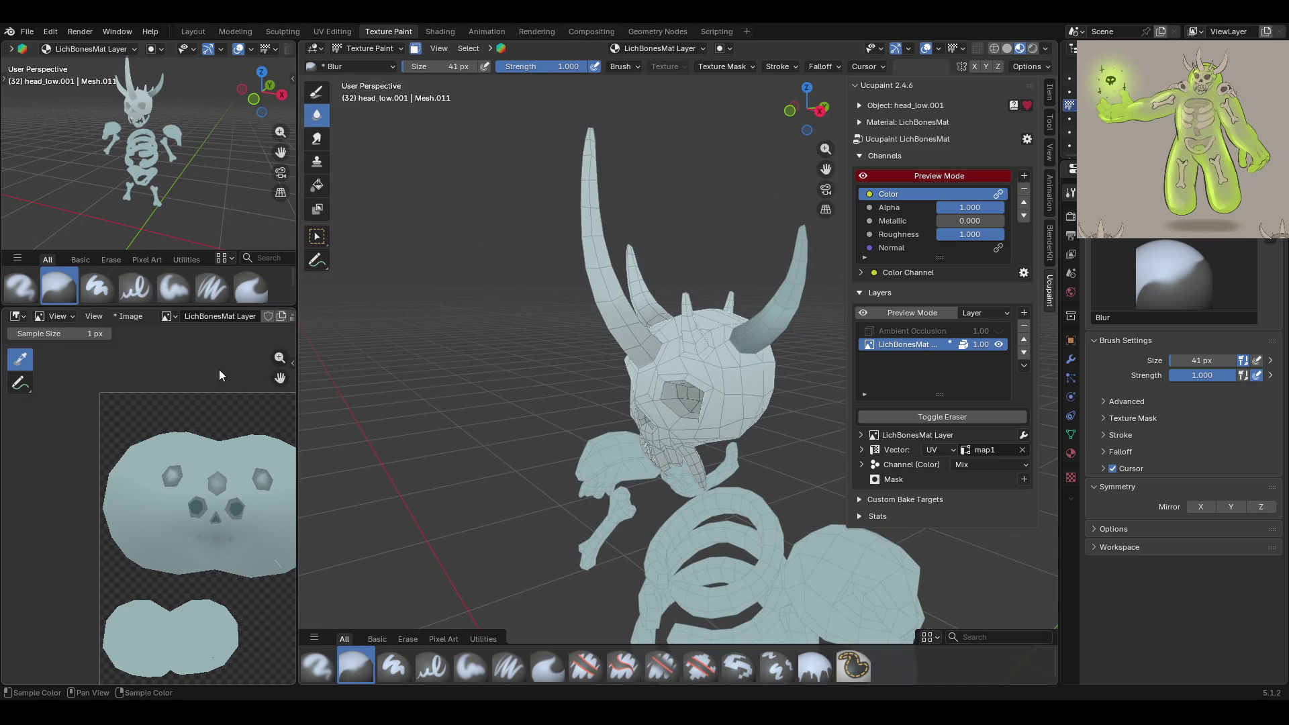
Reframe the texture image view, then isolate the left horn with Ctrl+L in Edit Mode and return to Texture Paint
left_click_drag(289, 374, 220, 333)
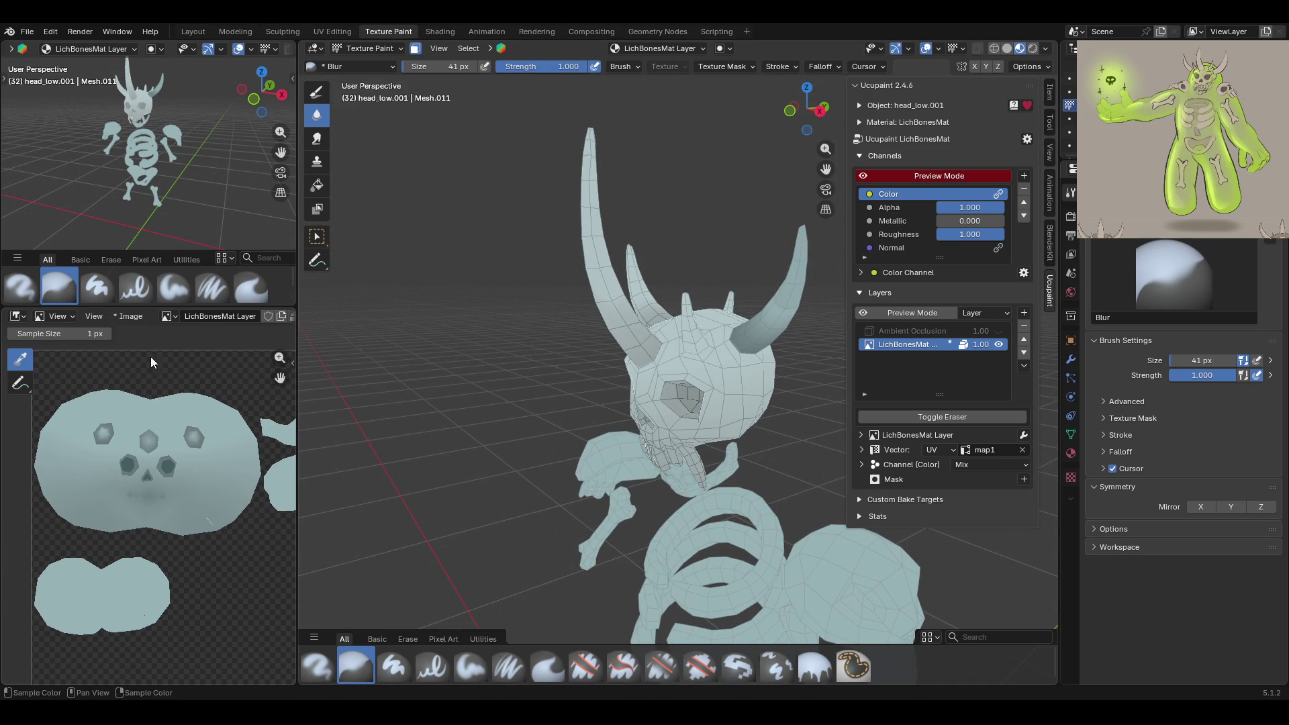
scroll(208, 477, "down", 2)
middle_click_drag(219, 518, 130, 439)
middle_click_drag(455, 331, 550, 178)
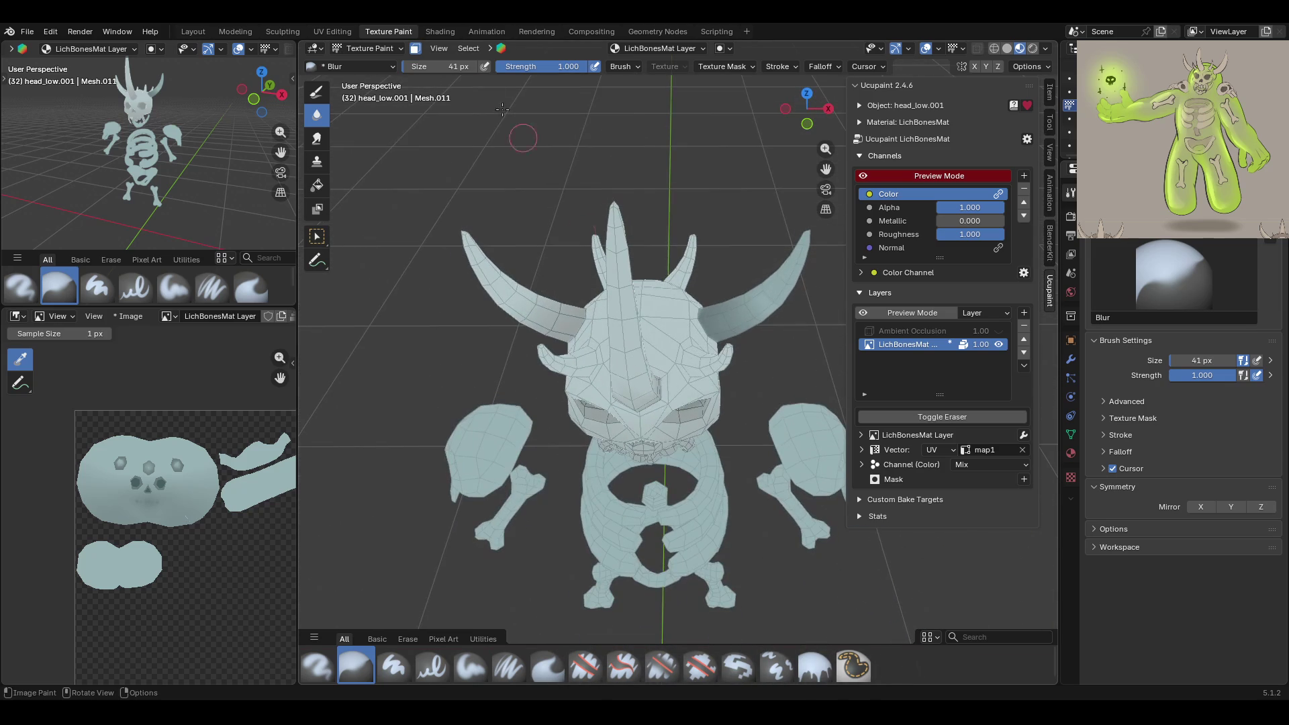
left_click(394, 49)
left_click(373, 75)
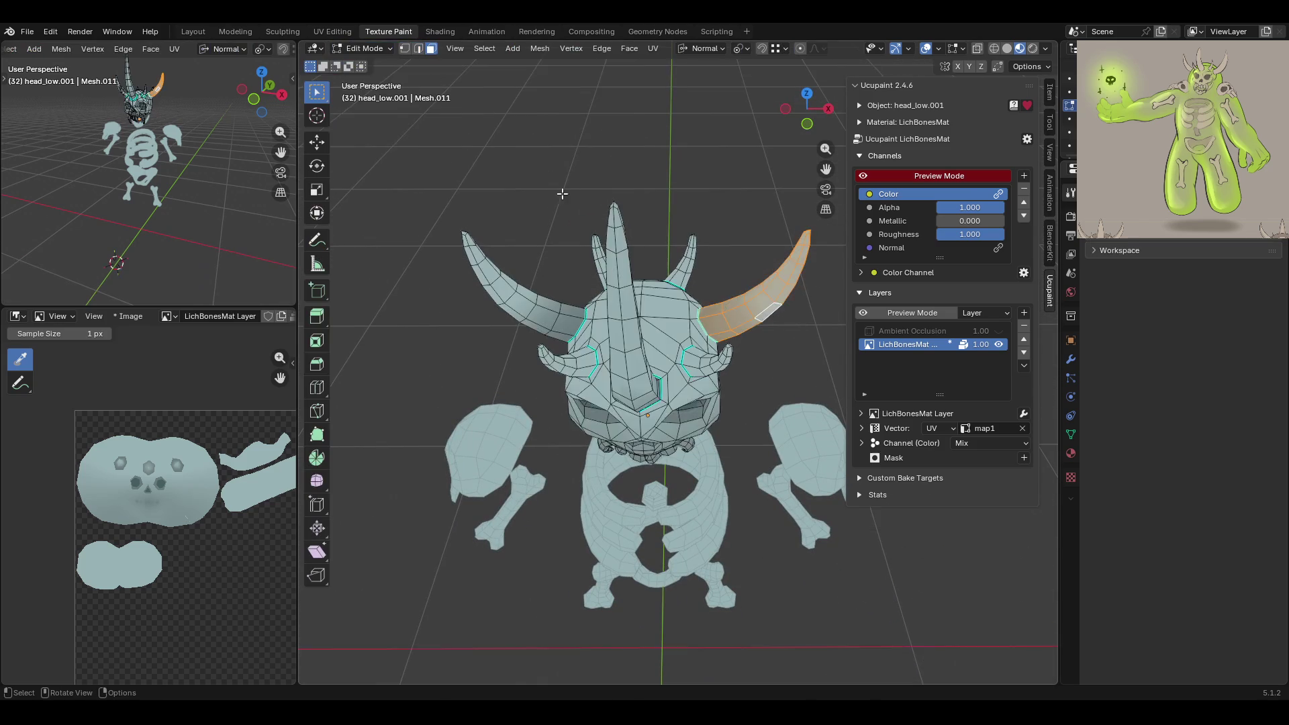
middle_click_drag(473, 152, 546, 182)
scroll(618, 212, "up", 2)
left_click(566, 314)
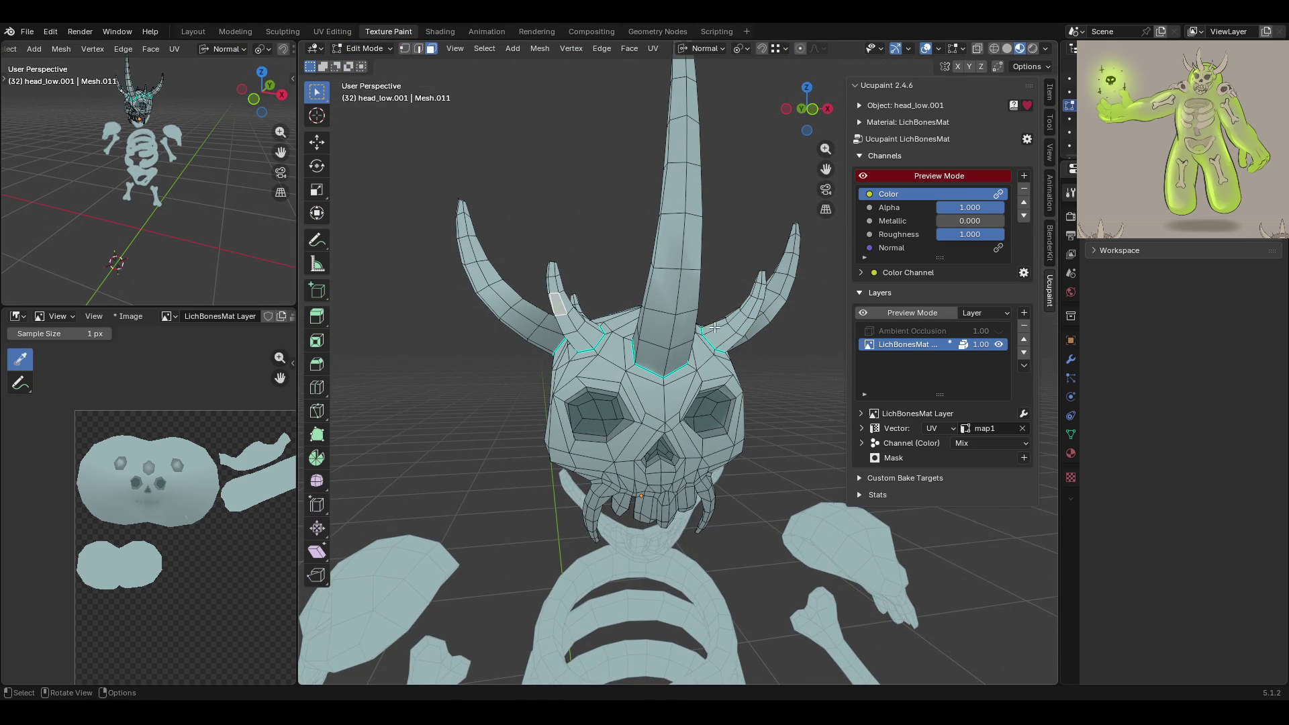
key("ctrl+l")
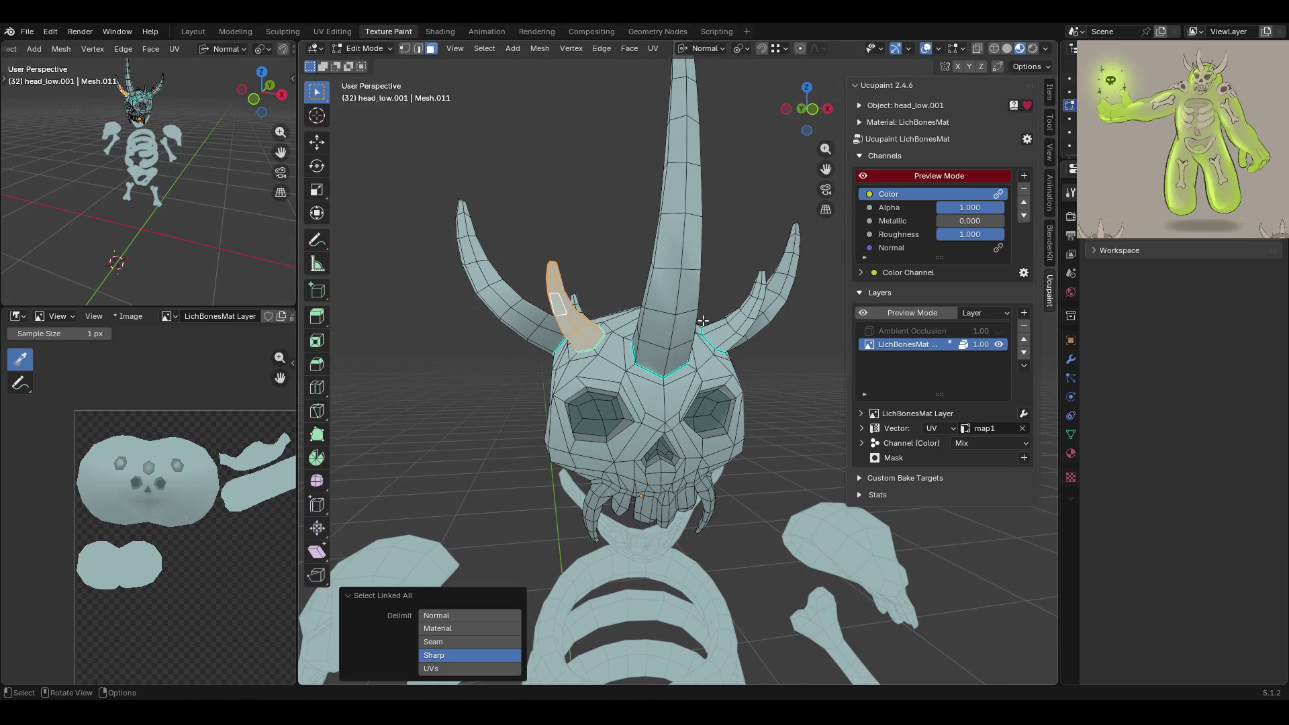
left_click(362, 49)
left_click(367, 136)
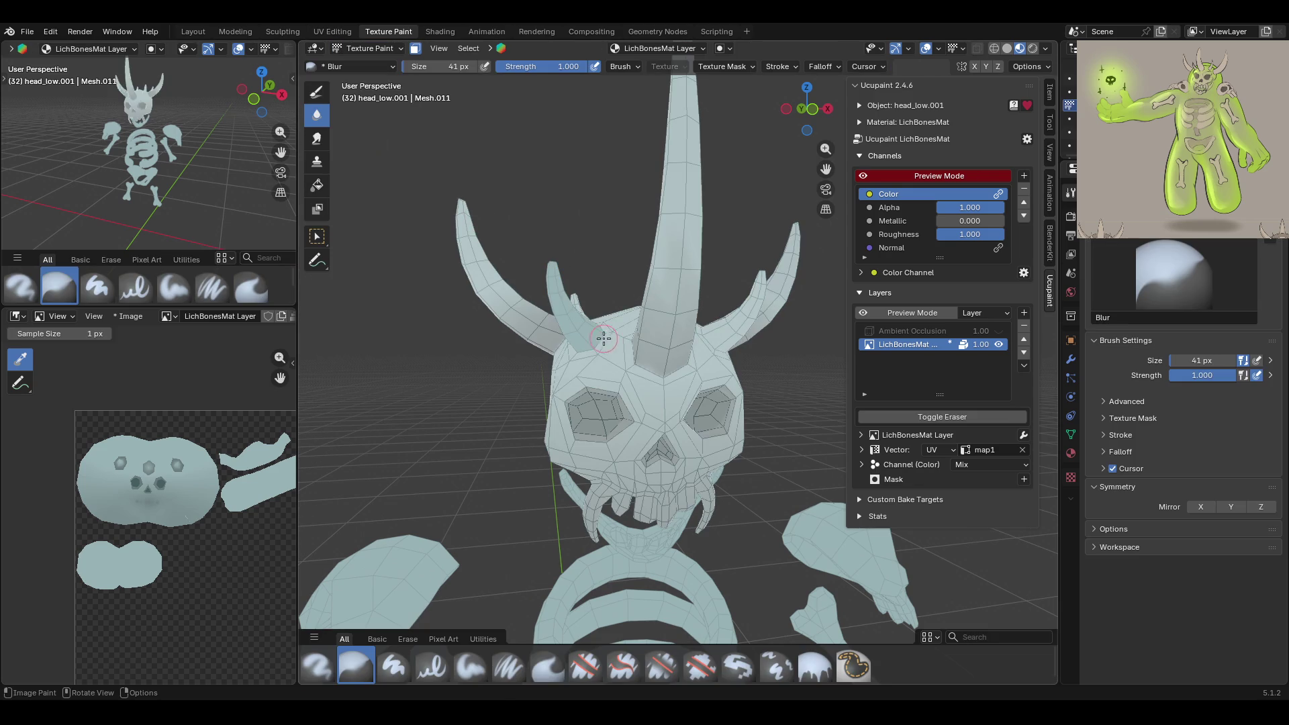
Switch from the Fill brush to the Blur brush while viewing the horned head from above
left_click(814, 664)
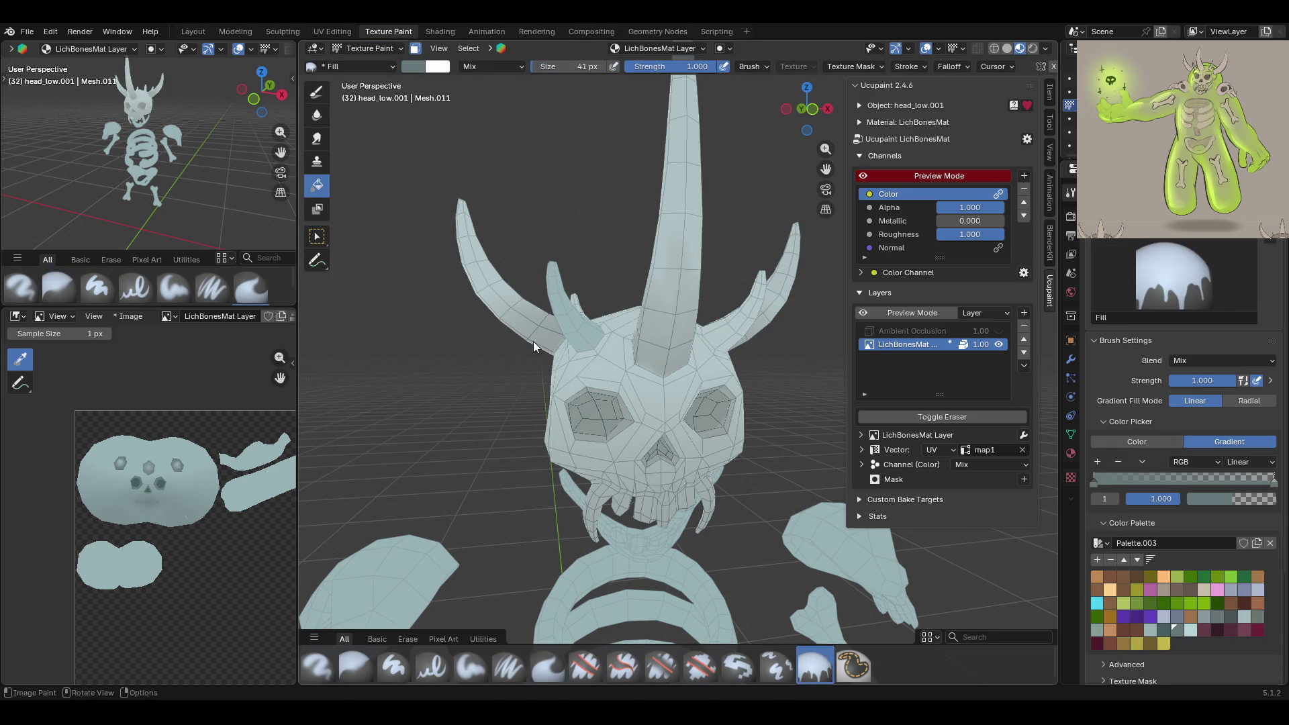
mouse_move(517, 296)
middle_mouse_down()
mouse_move(658, 364)
mouse_move(472, 436)
mouse_move(731, 341)
mouse_move(429, 624)
middle_mouse_up()
left_click(354, 667)
mouse_move(675, 268)
middle_mouse_down()
mouse_move(590, 316)
mouse_move(785, 358)
mouse_move(590, 305)
mouse_move(602, 301)
middle_mouse_up()
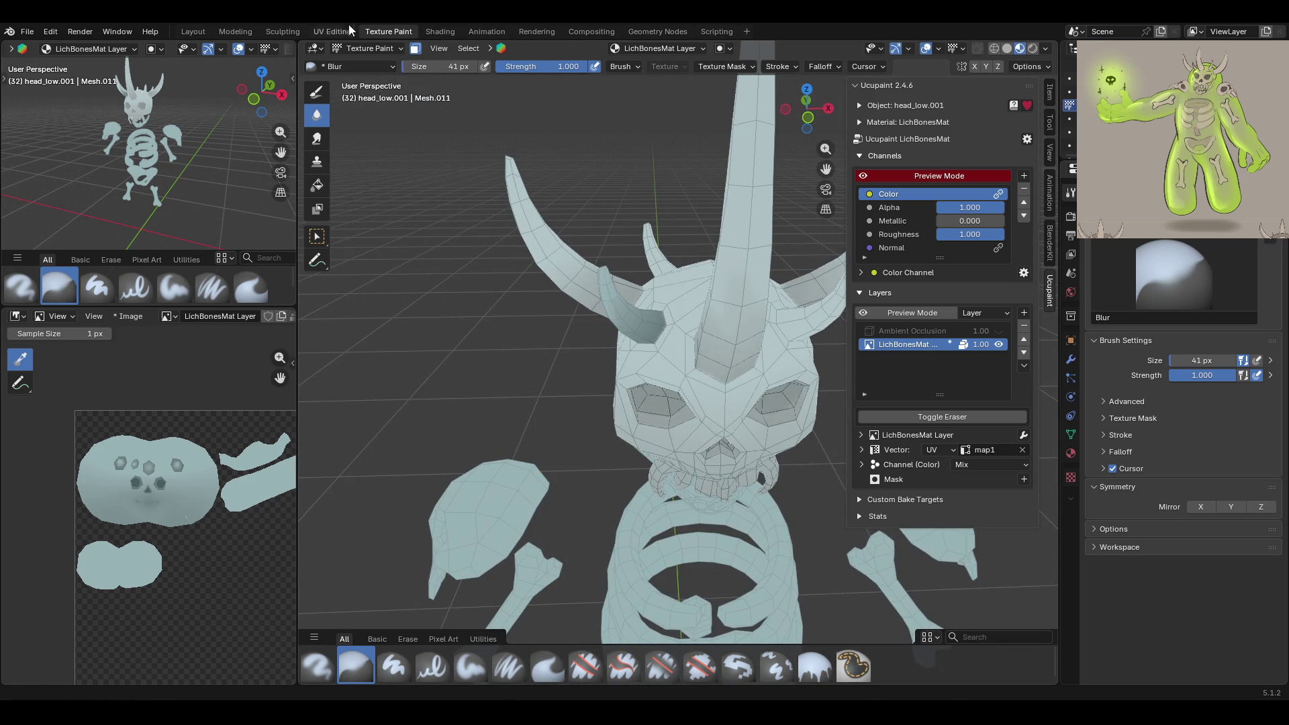
Isolate another horn with Ctrl+L in Edit Mode and return to Texture Paint
left_click(369, 47)
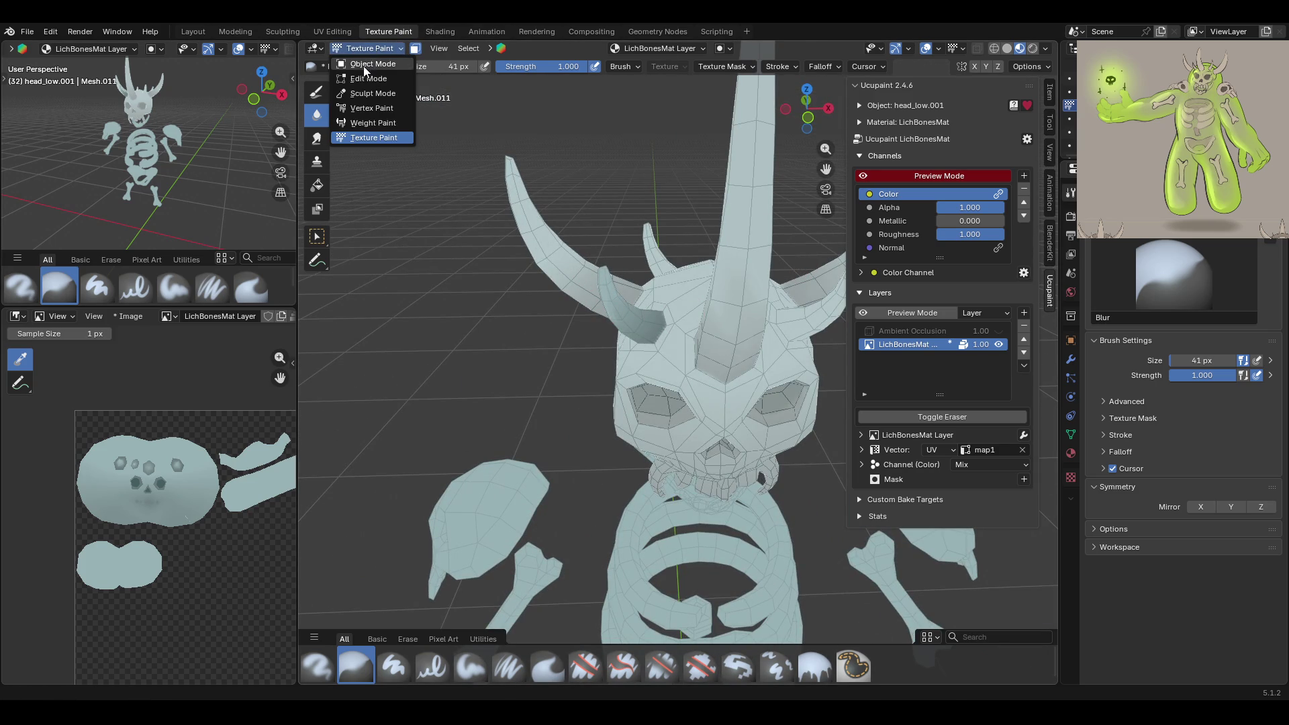
left_click(366, 78)
mouse_move(749, 260)
middle_mouse_down()
mouse_move(814, 396)
mouse_move(598, 331)
mouse_move(320, 149)
middle_mouse_up()
left_click(814, 384)
key("ctrl+l")
left_click(364, 50)
left_click(377, 139)
scroll(444, 452, "up", 3)
scroll(444, 452, "down", 3)
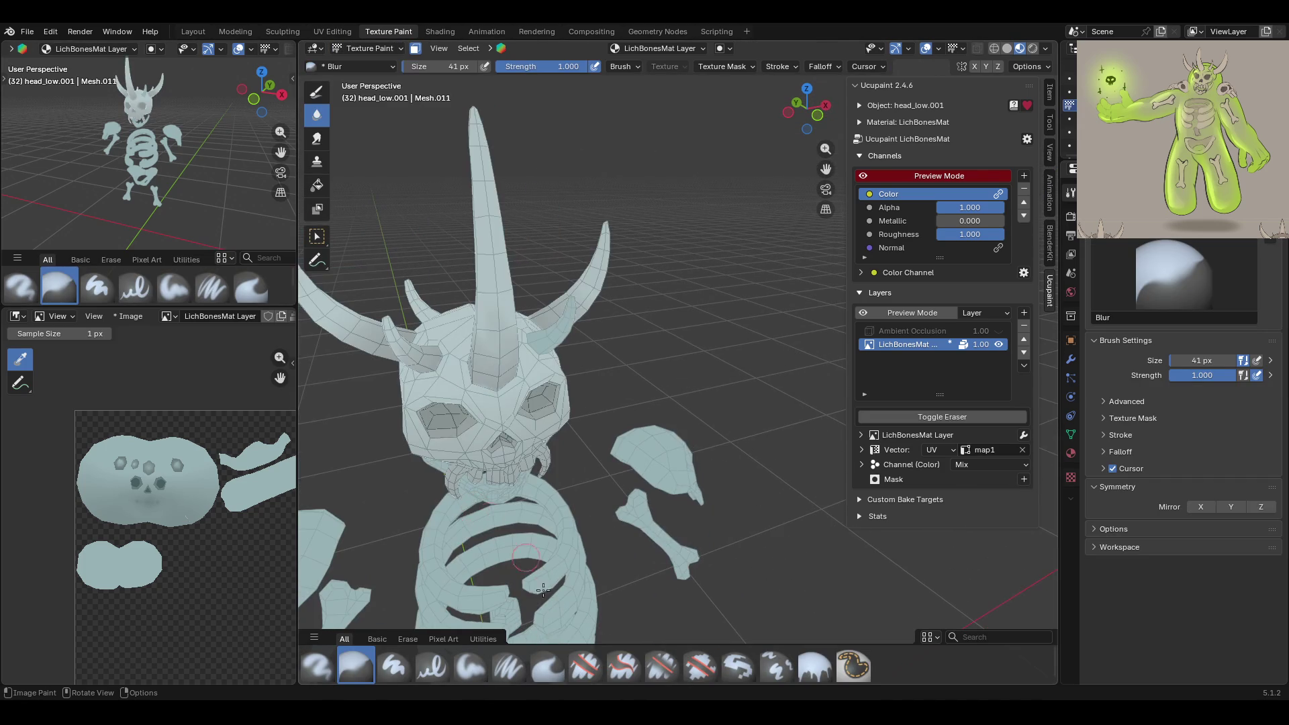
Try the Fill and Blur brushes while orbiting the skull, then select the Box Select tool
left_click(826, 675)
middle_click_drag(562, 338, 435, 319)
mouse_move(518, 343)
middle_mouse_down()
mouse_move(433, 317)
mouse_move(662, 351)
mouse_move(712, 504)
mouse_move(399, 420)
mouse_move(526, 548)
middle_mouse_up()
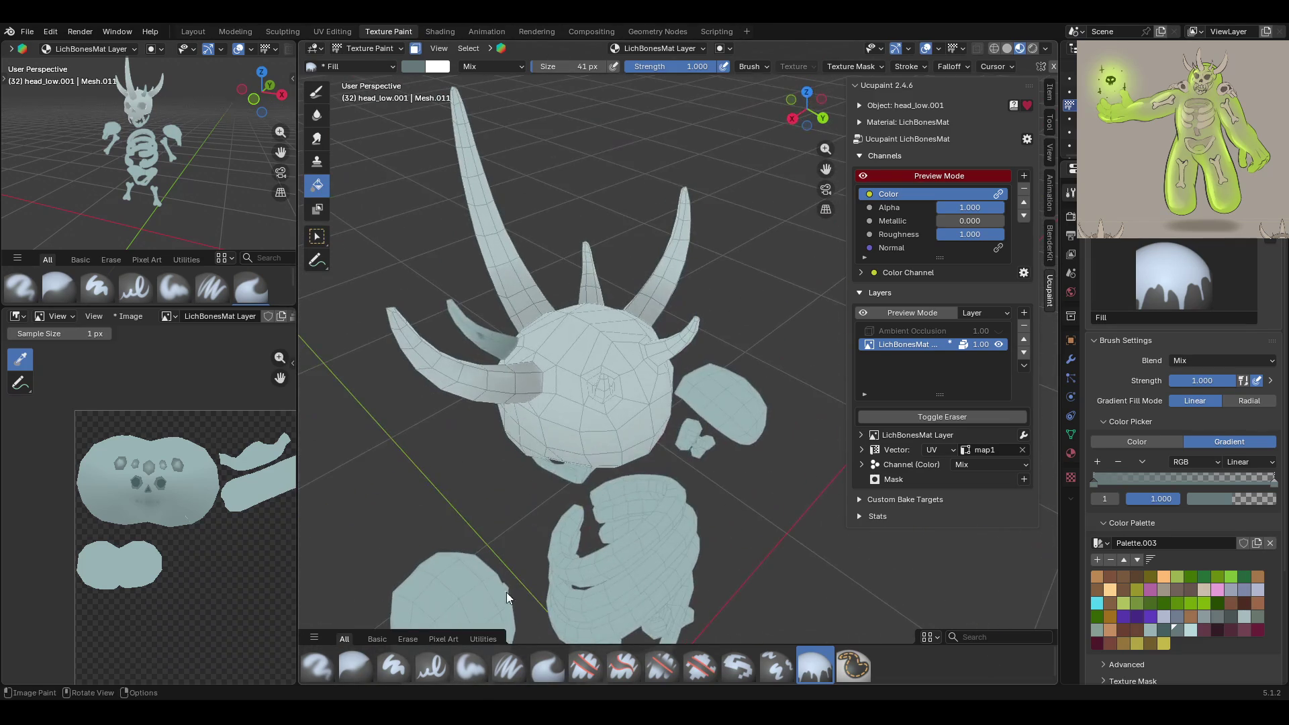
left_click(352, 664)
mouse_move(446, 316)
middle_mouse_down()
mouse_move(463, 322)
mouse_move(477, 392)
mouse_move(447, 338)
mouse_move(488, 318)
mouse_move(581, 375)
middle_mouse_up()
middle_click_drag(478, 327, 571, 335)
left_click_drag(827, 169, 1067, 172)
middle_click_drag(671, 336, 570, 289)
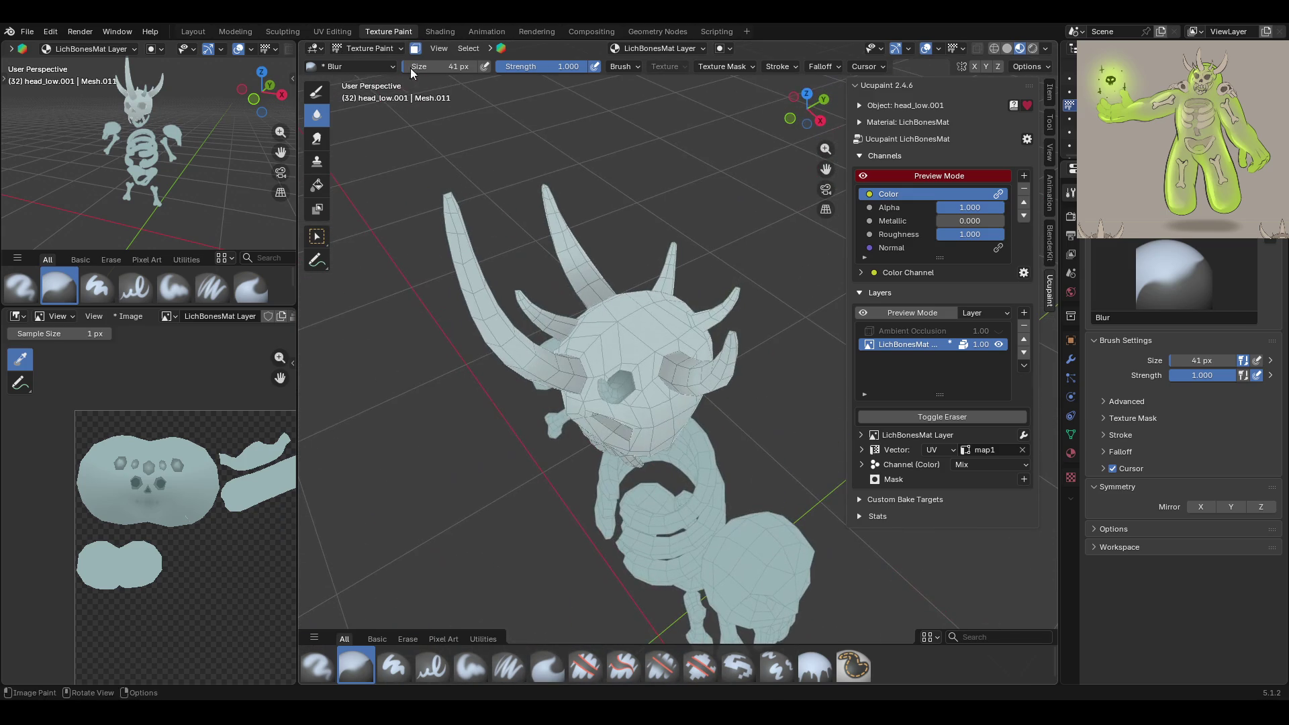
left_click(316, 238)
mouse_move(725, 288)
middle_mouse_down()
mouse_move(556, 228)
mouse_move(578, 404)
middle_mouse_up()
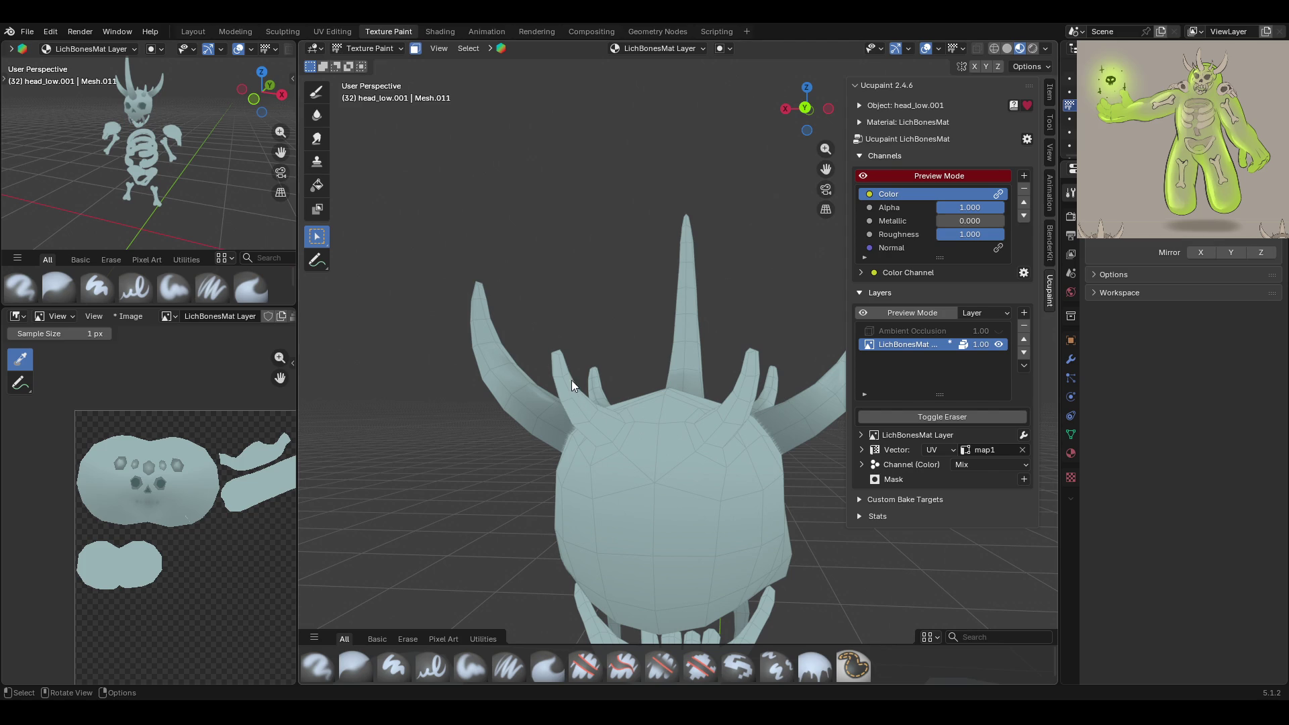
In Edit Mode, select the whole linked left inner horn, then return to Texture Paint
left_click(368, 48)
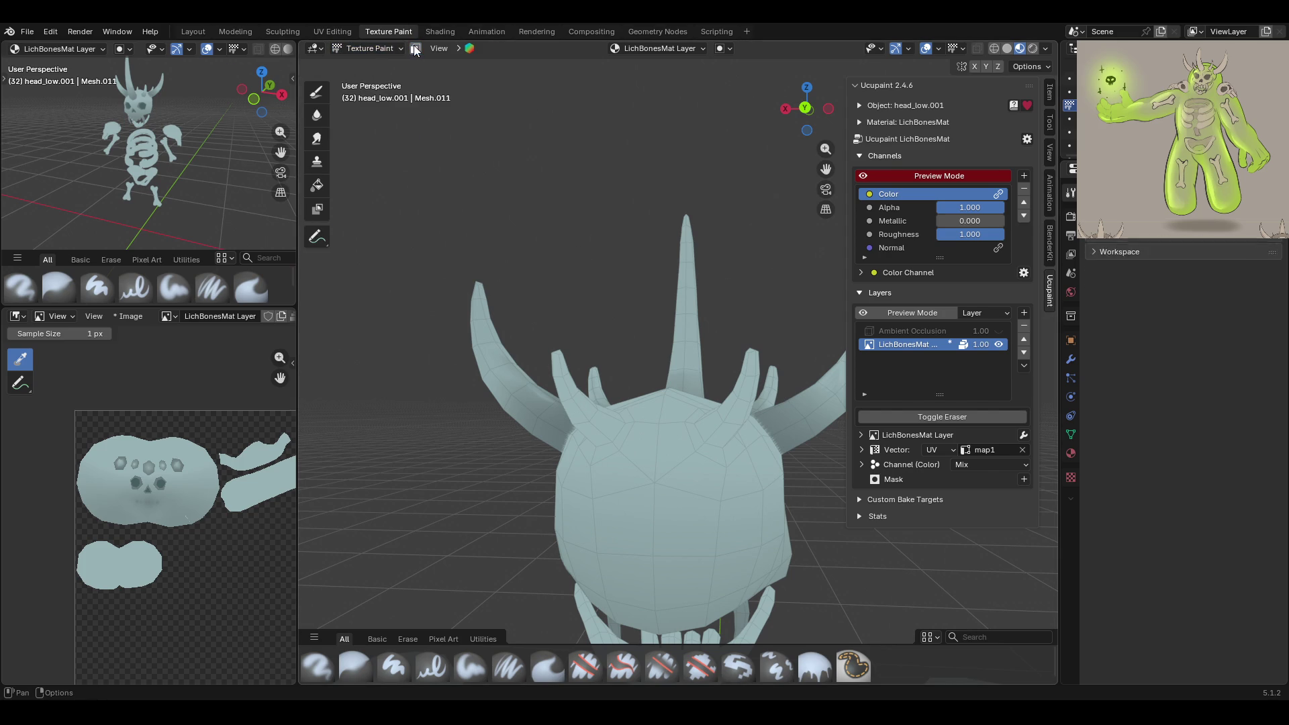
left_click(368, 49)
left_click(369, 78)
left_click(582, 407)
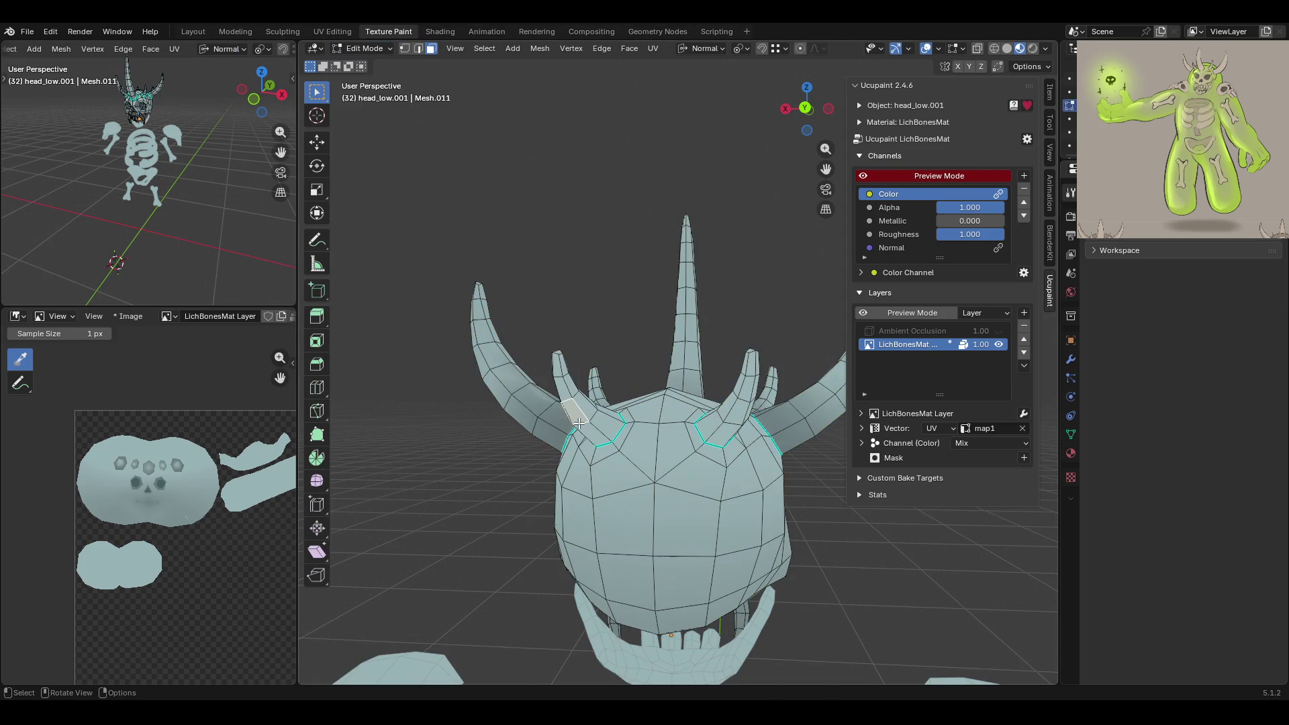
key("ctrl+l")
left_click(329, 47)
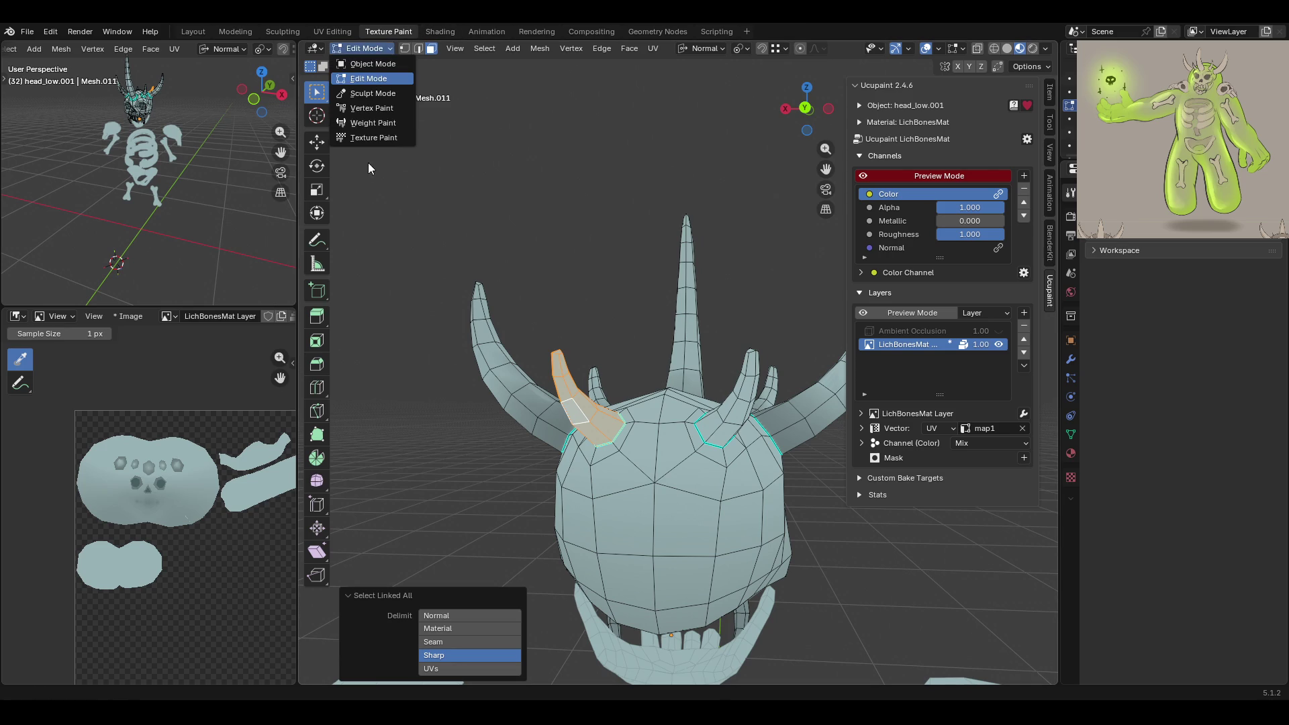
left_click(373, 138)
Switch to the Fill brush, then to Blur, while orbiting around the horned head
mouse_move(680, 432)
middle_mouse_down()
mouse_move(653, 446)
mouse_move(618, 438)
middle_mouse_up()
left_click(814, 667)
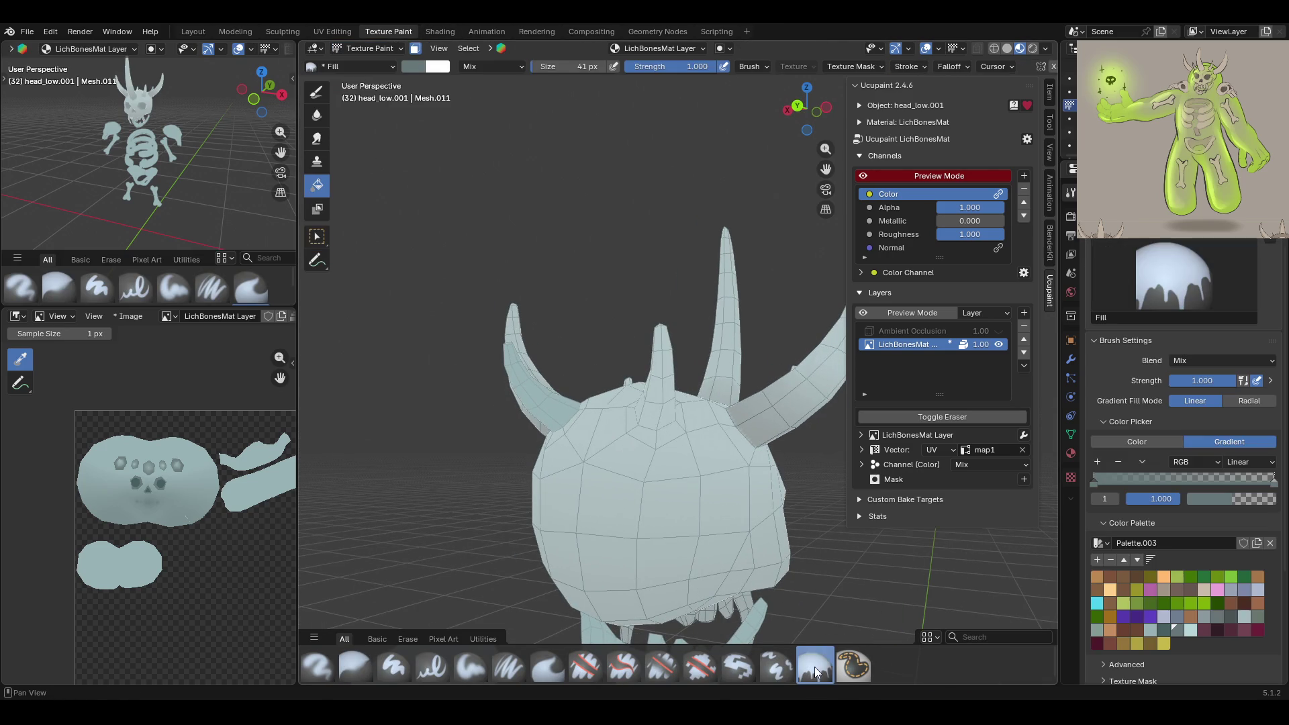
mouse_move(474, 369)
middle_mouse_down()
mouse_move(468, 455)
mouse_move(406, 473)
mouse_move(496, 429)
mouse_move(325, 287)
middle_mouse_up()
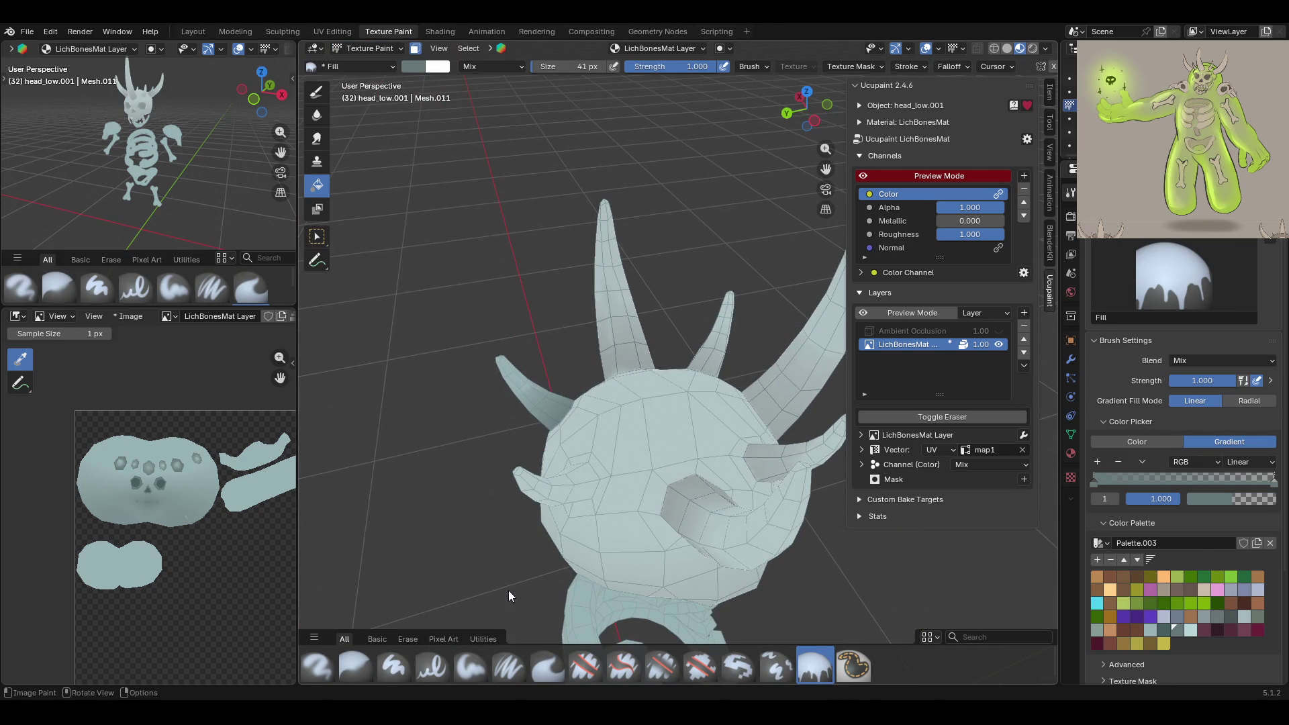
left_click(354, 658)
mouse_move(473, 412)
middle_mouse_down()
mouse_move(604, 399)
mouse_move(629, 417)
mouse_move(702, 540)
middle_mouse_up()
middle_click_drag(508, 381, 477, 174)
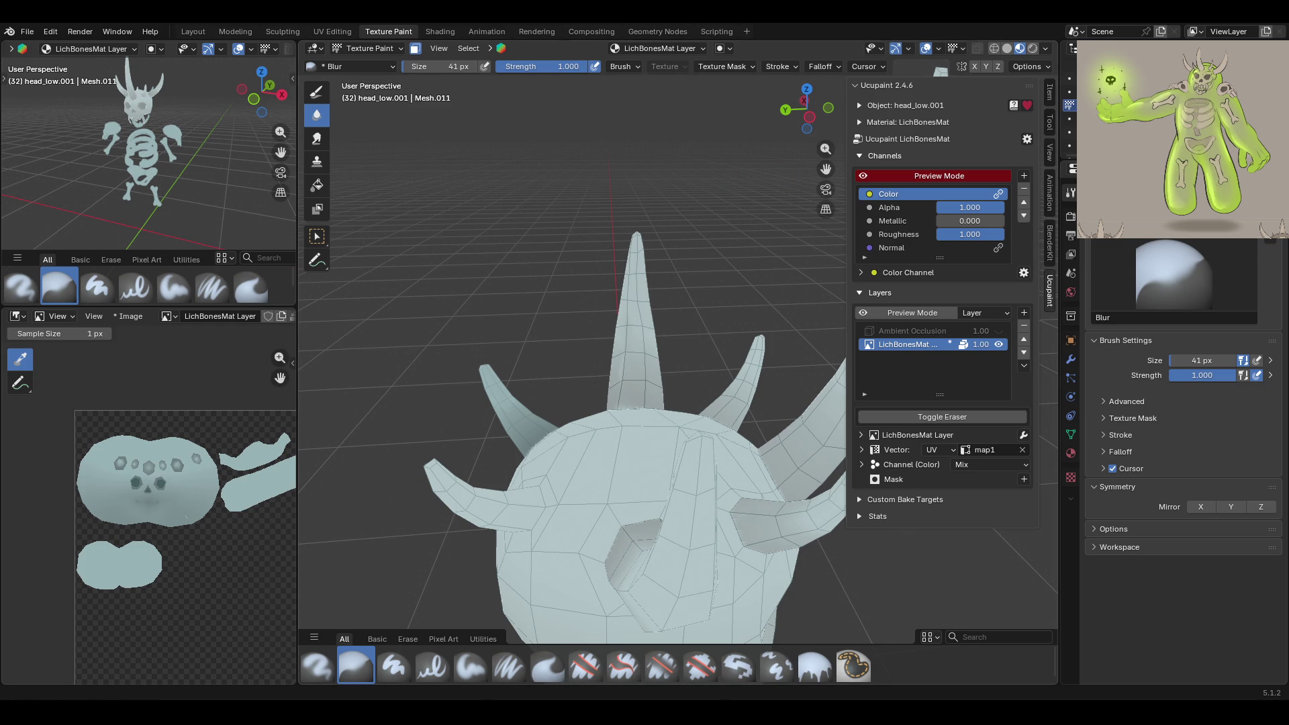
mouse_move(759, 330)
middle_mouse_down()
mouse_move(512, 441)
mouse_move(423, 410)
mouse_move(362, 356)
middle_mouse_up()
scroll(512, 441, "down", 2)
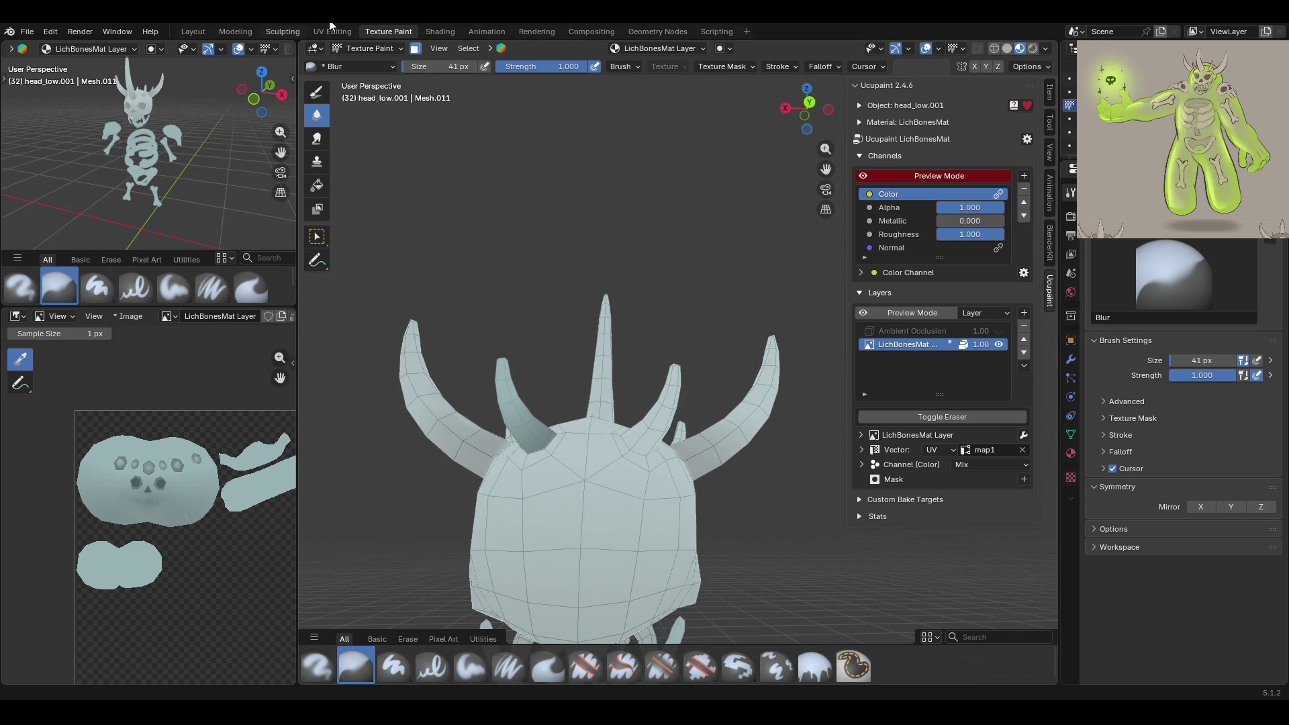
In Edit Mode, select the whole linked right inner horn, then return to Texture Paint
left_click(354, 49)
left_click(368, 79)
left_click(665, 423)
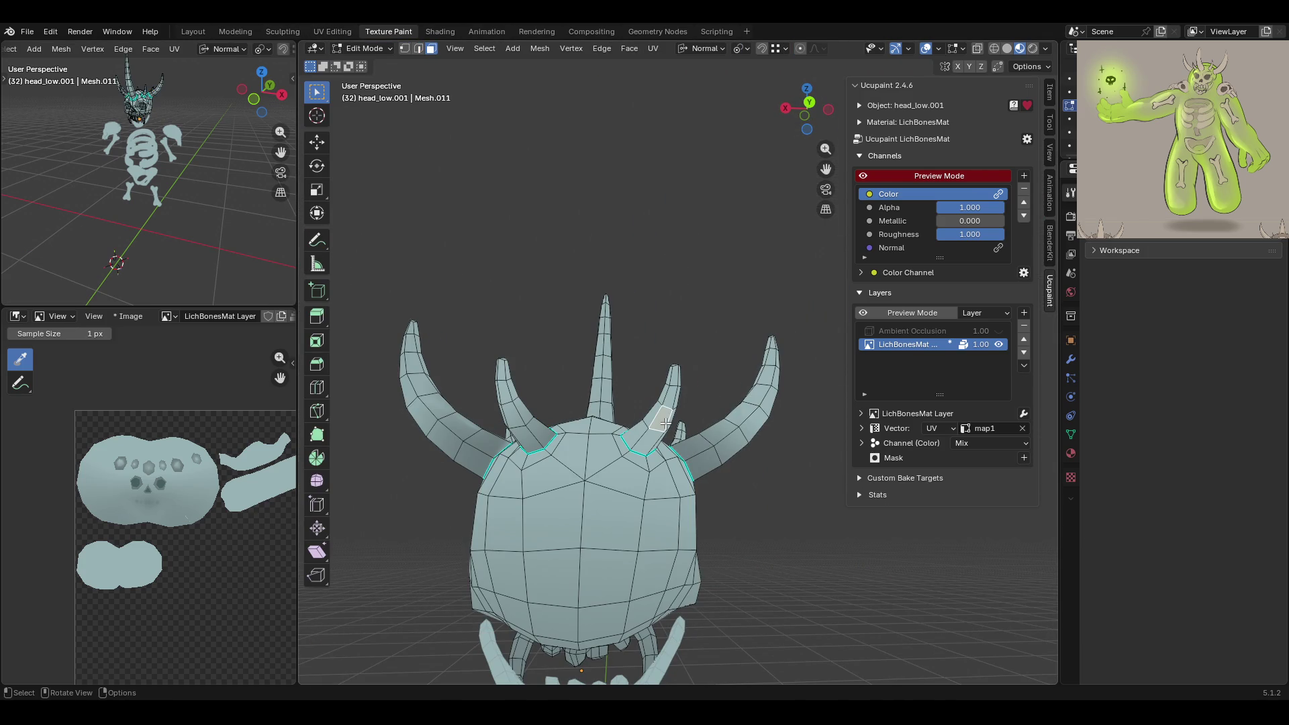
key("ctrl+l")
left_click(362, 48)
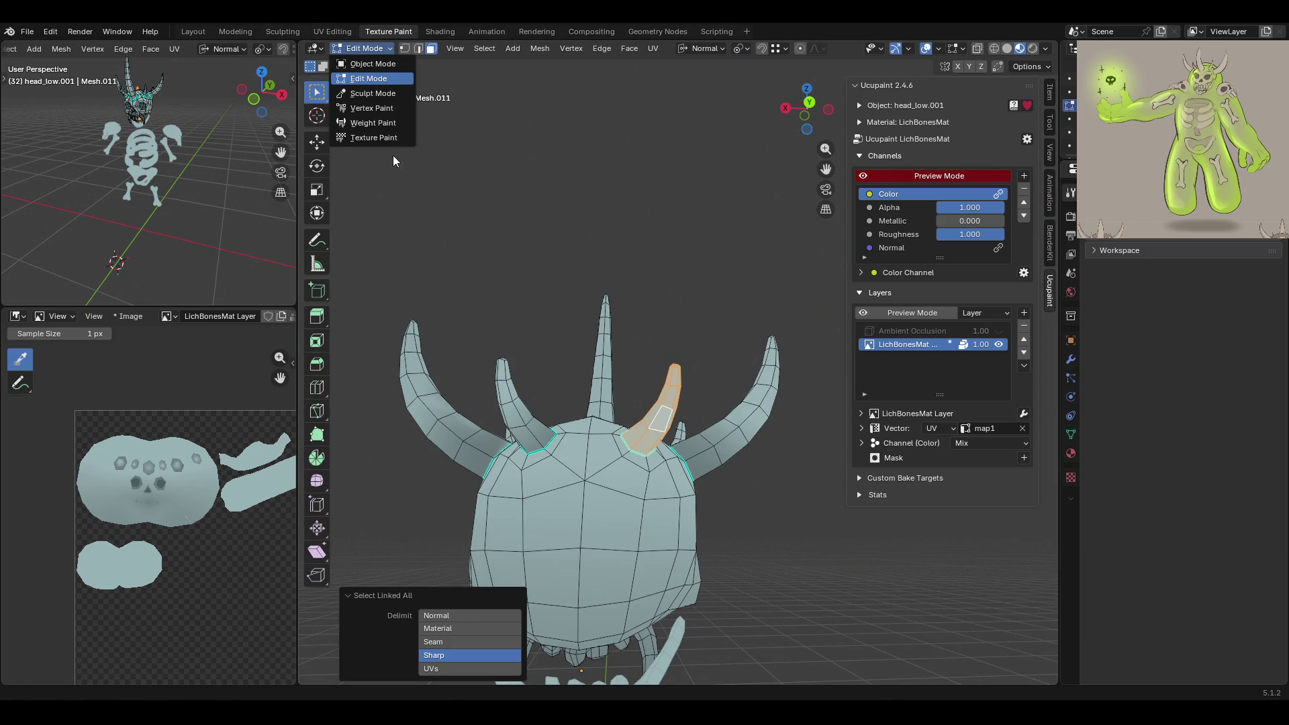
left_click(372, 138)
Pick the Fill brush and orbit to a front view of the horned skull
middle_click_drag(567, 409, 591, 409)
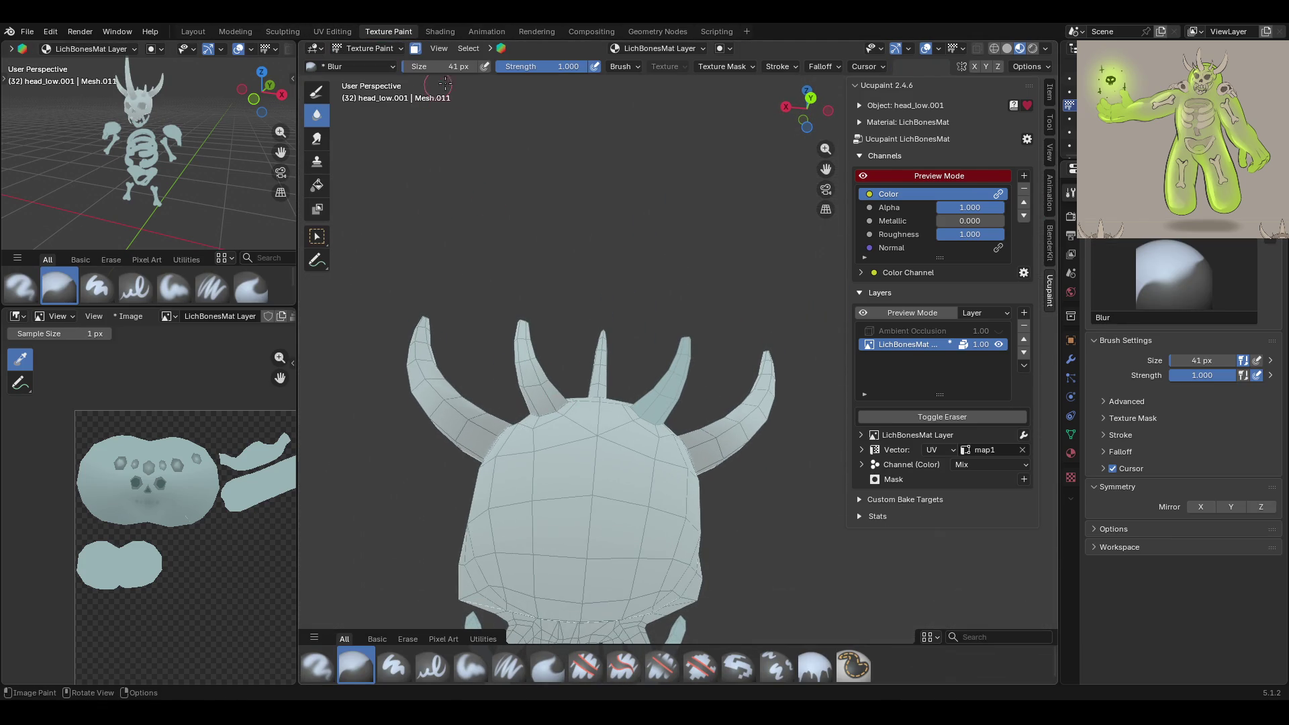
left_click(812, 667)
mouse_move(759, 445)
middle_mouse_down()
mouse_move(575, 460)
mouse_move(477, 378)
mouse_move(525, 446)
mouse_move(416, 450)
mouse_move(565, 471)
mouse_move(619, 418)
middle_mouse_up()
mouse_move(653, 489)
middle_mouse_down()
mouse_move(843, 595)
mouse_move(651, 556)
mouse_move(598, 571)
mouse_move(456, 542)
mouse_move(470, 530)
middle_mouse_up()
scroll(489, 268, "up", 3)
scroll(488, 268, "down", 3)
mouse_move(529, 364)
middle_mouse_down()
mouse_move(586, 324)
mouse_move(562, 339)
middle_mouse_up()
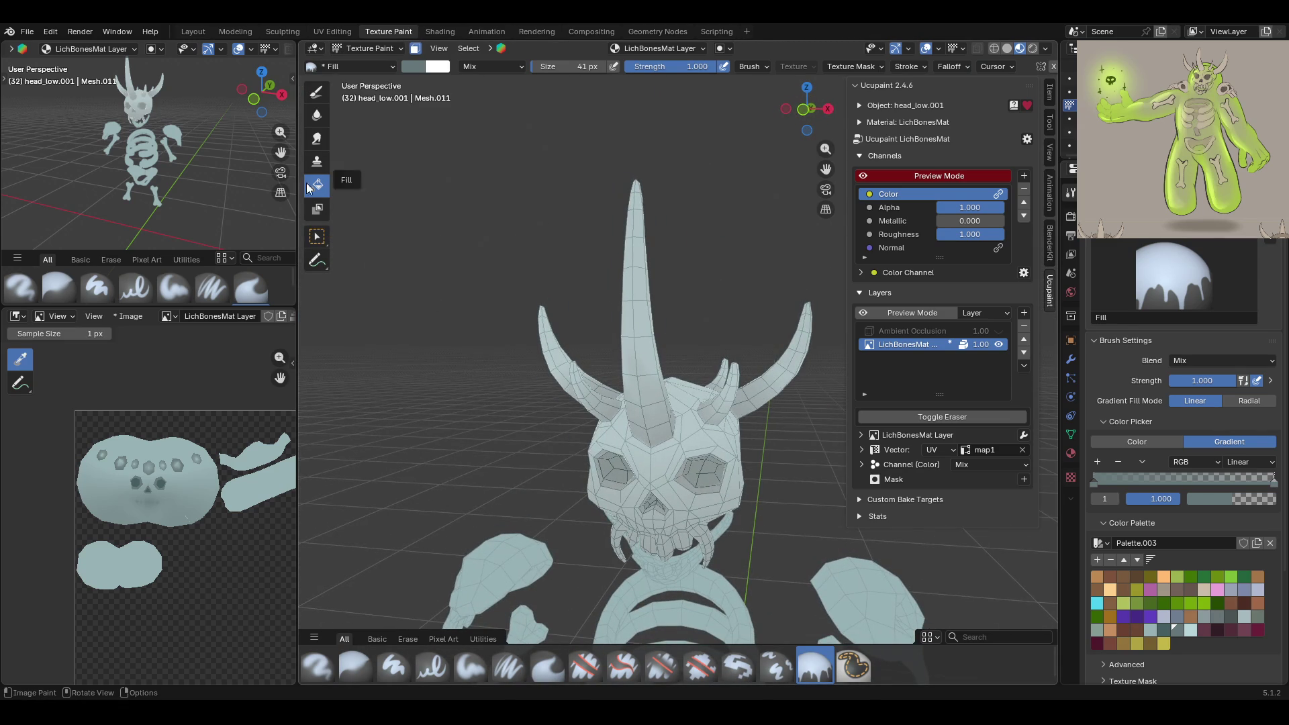
Turn off face selection masking and save lich_rig.blend
left_click(416, 50)
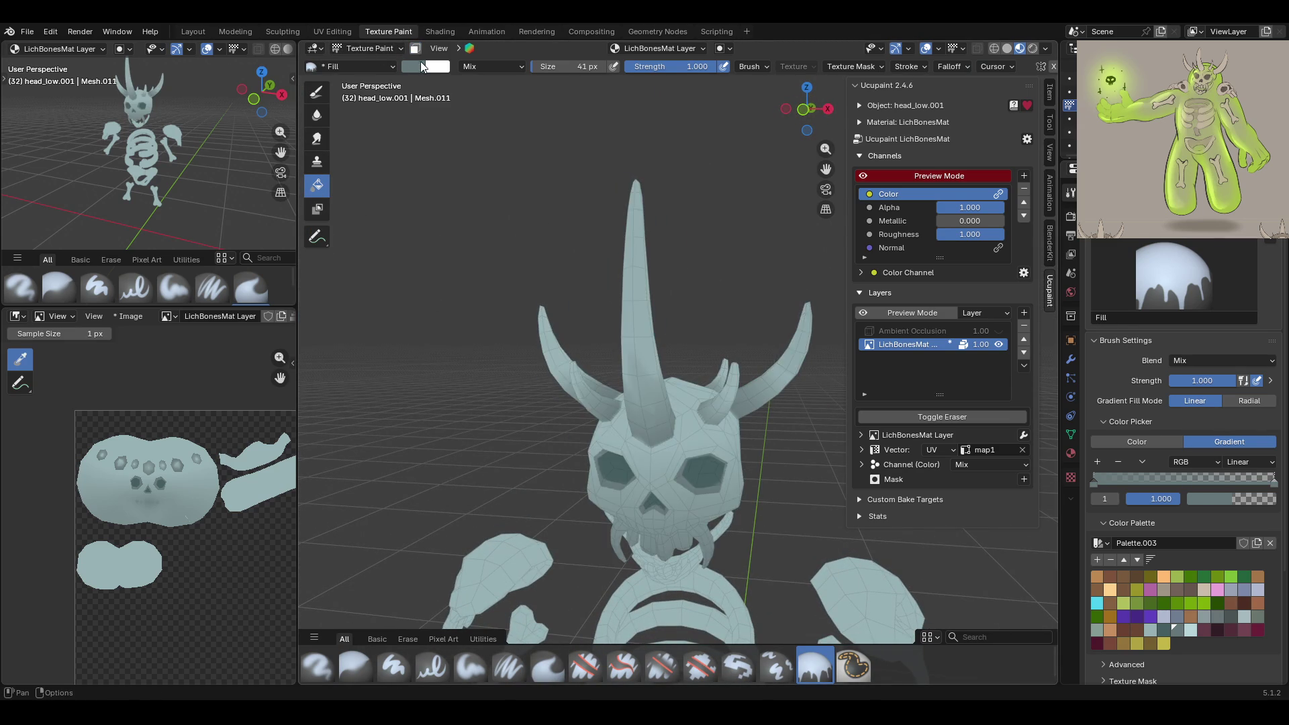
scroll(644, 376, "down", 3)
mouse_move(644, 376)
middle_mouse_down()
mouse_move(683, 337)
mouse_move(590, 432)
mouse_move(579, 490)
mouse_move(648, 465)
middle_mouse_up()
key("ctrl+s")
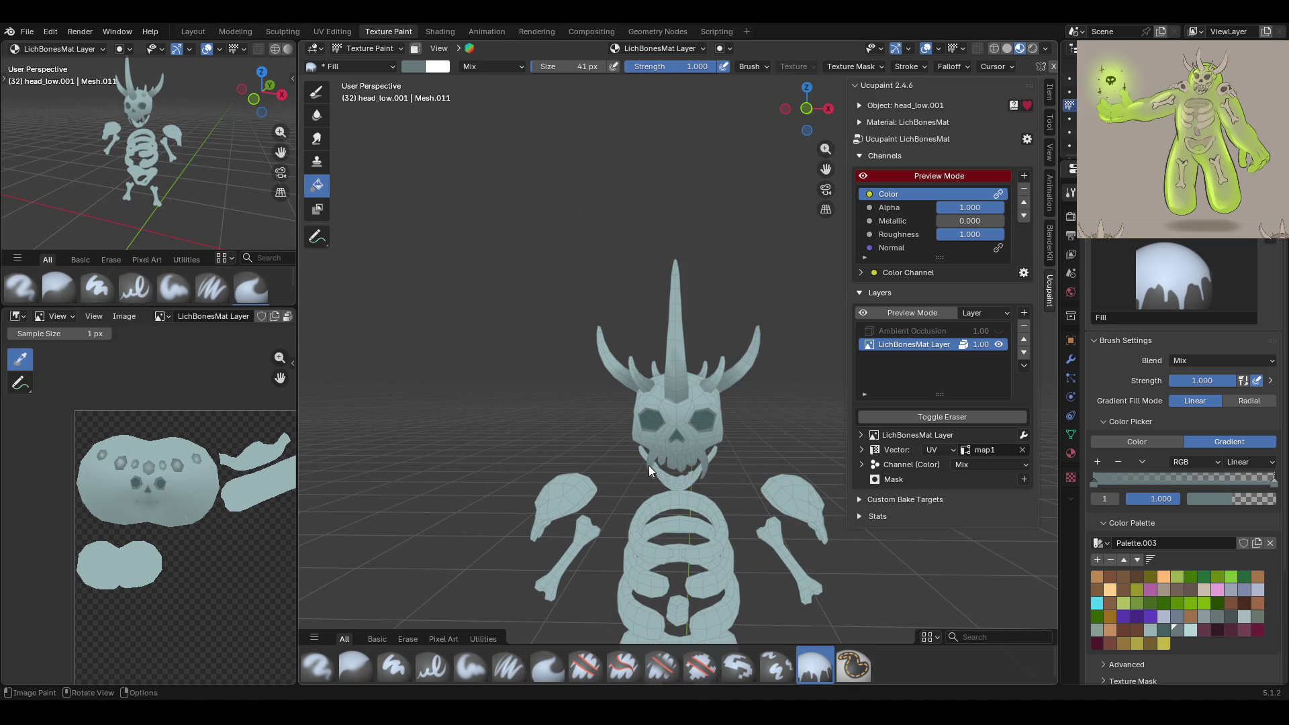
Zoom in on the skull and select the Paint Hard Pressure brush
mouse_move(824, 176)
middle_mouse_down()
mouse_move(665, 409)
mouse_move(734, 408)
mouse_move(672, 419)
middle_mouse_up()
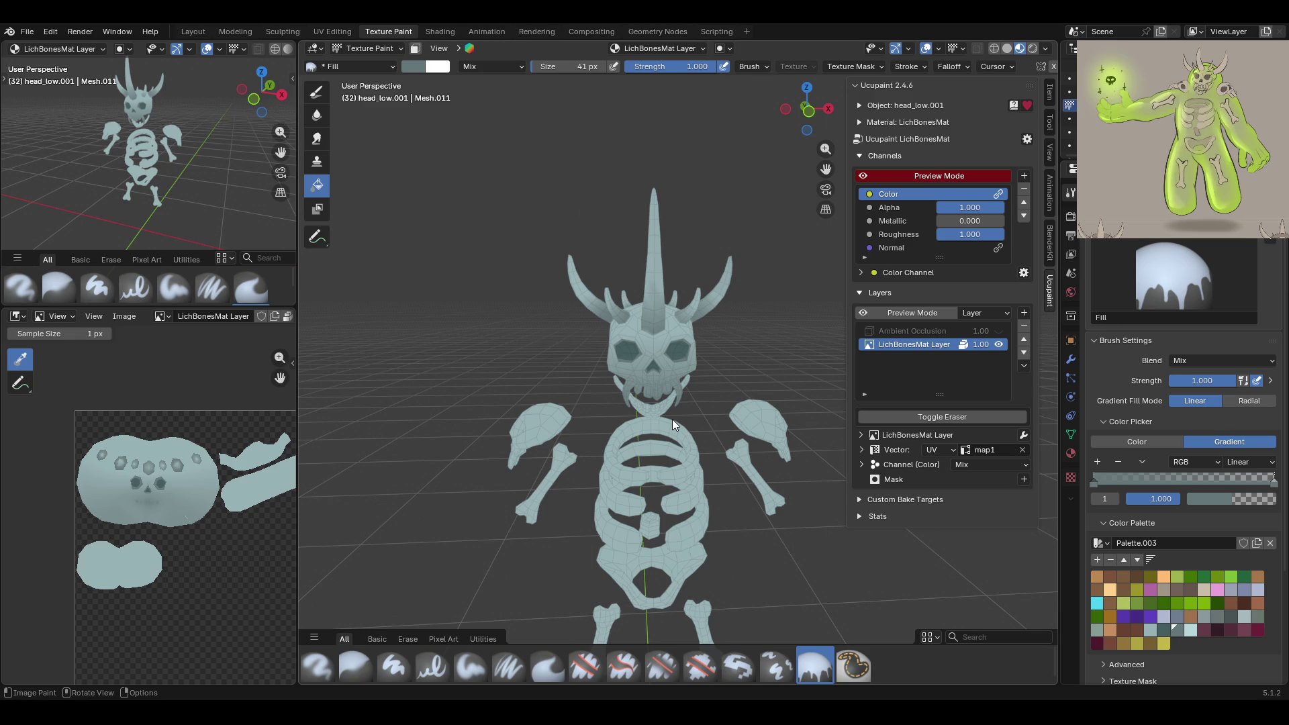
mouse_move(672, 337)
middle_mouse_down("ctrl")
mouse_move(744, 384)
mouse_move(612, 364)
mouse_move(616, 329)
mouse_move(586, 430)
middle_mouse_up("ctrl")
left_click(439, 661)
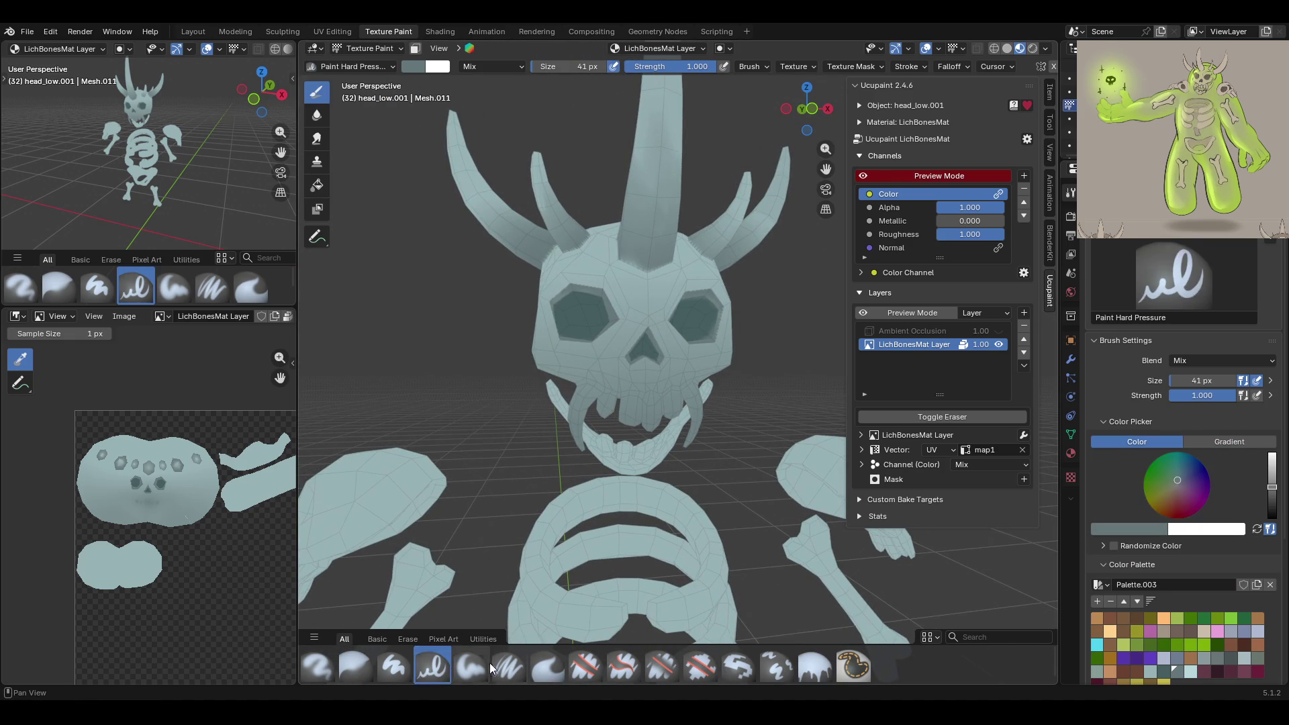
Select the Paint Soft Pressure brush and zoom in closer on the skull
left_click(504, 664)
left_click_drag(823, 168, 740, 450)
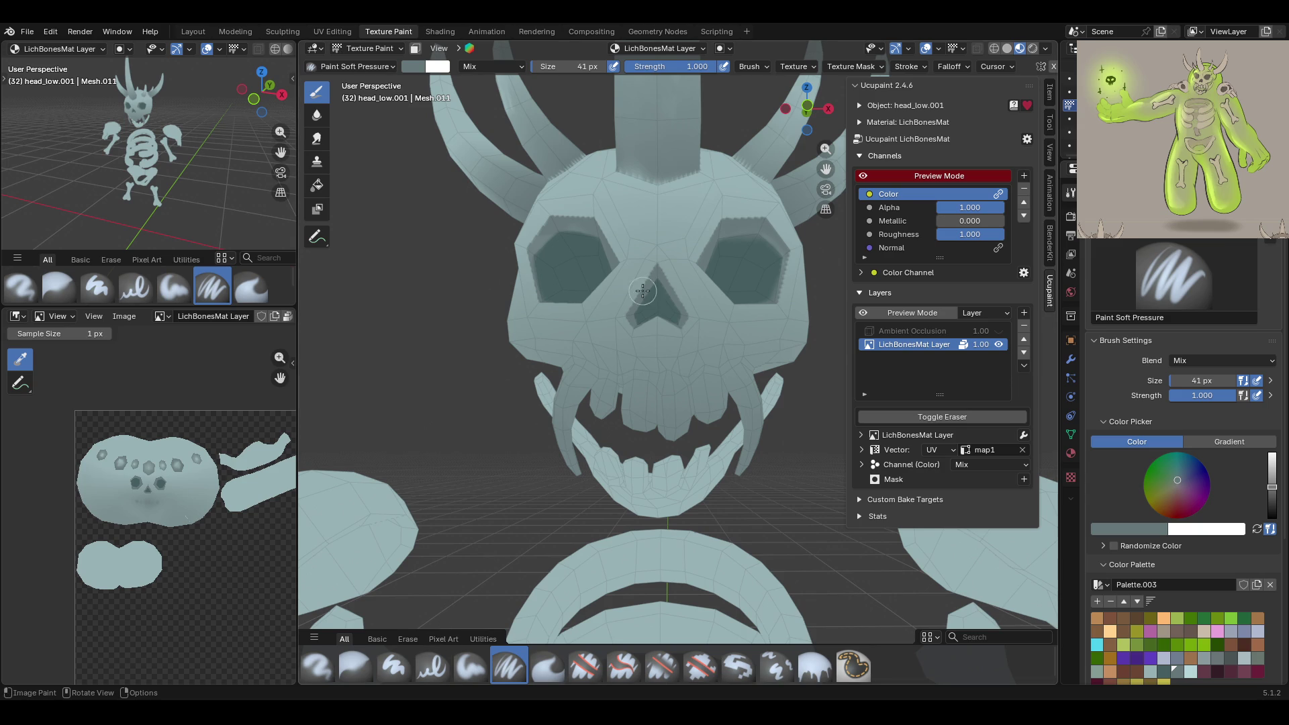
Show the Ambient Occlusion layer and paint a stroke on the skull's upper teeth
middle_click_drag(751, 456, 956, 276)
scroll(674, 392, "up", 5)
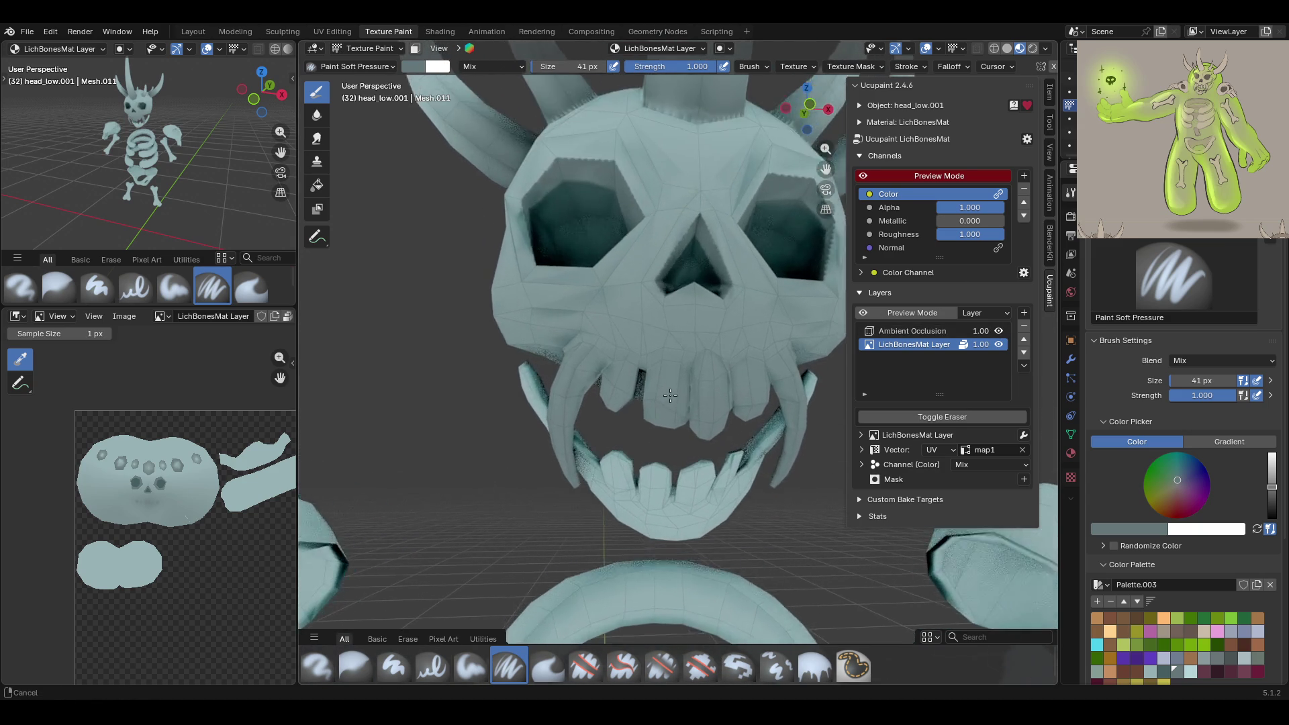
middle_click_drag(674, 392, 643, 400)
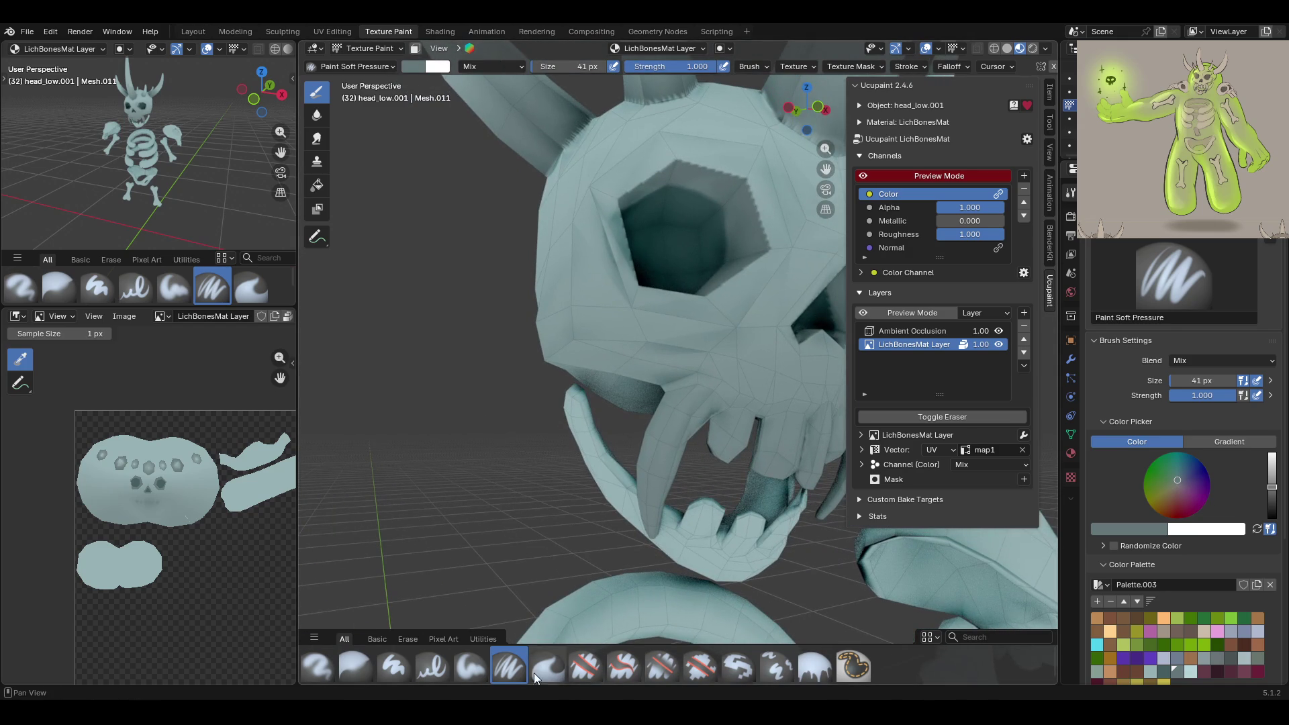
left_click(1167, 671)
middle_click_drag(711, 430, 702, 434)
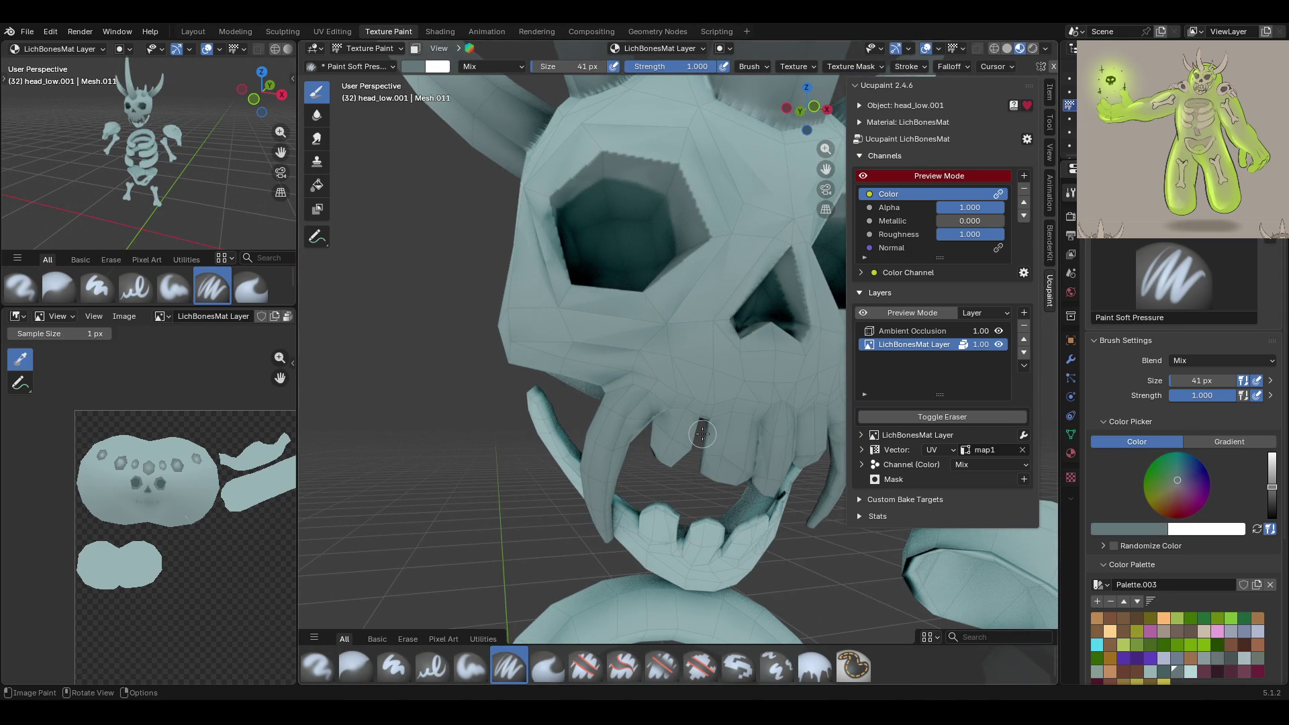
mouse_move(619, 388)
left_mouse_down()
mouse_move(641, 384)
mouse_move(653, 416)
left_mouse_up()
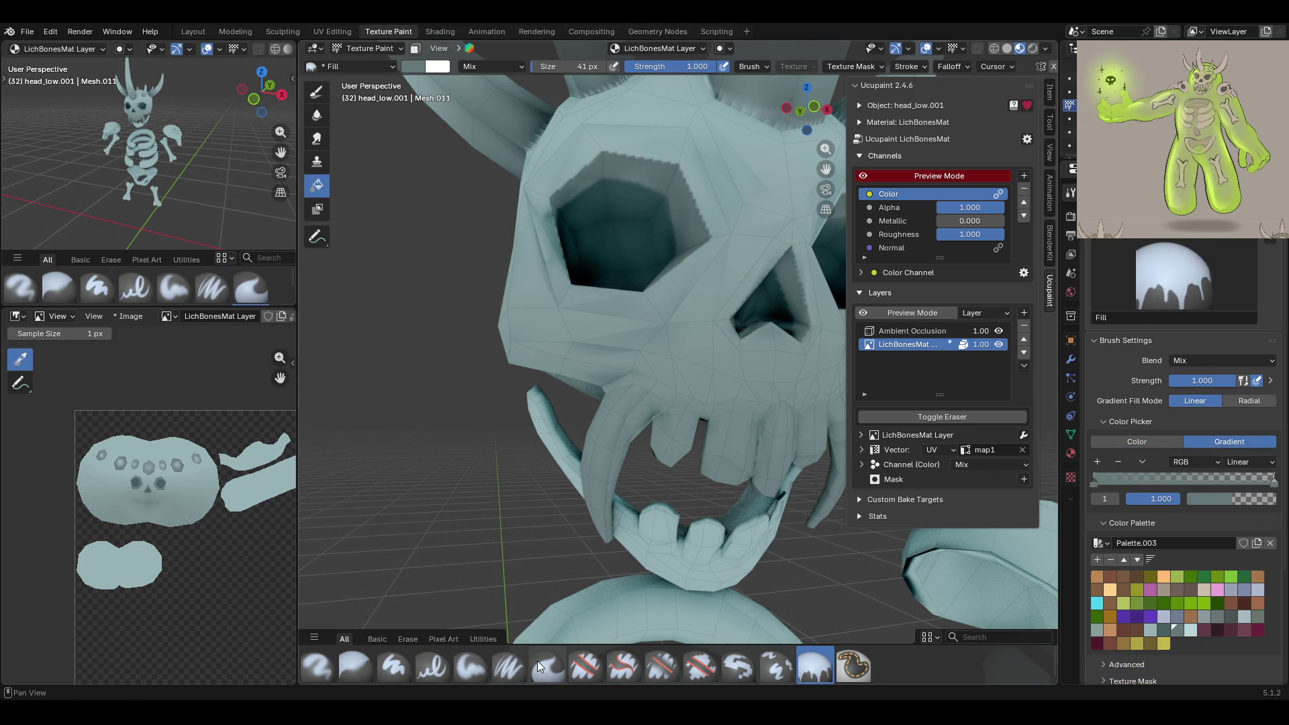
Pick a darker palette colour, shrink the brush to 21 px, save, and paint another dark stroke
left_click(1161, 673)
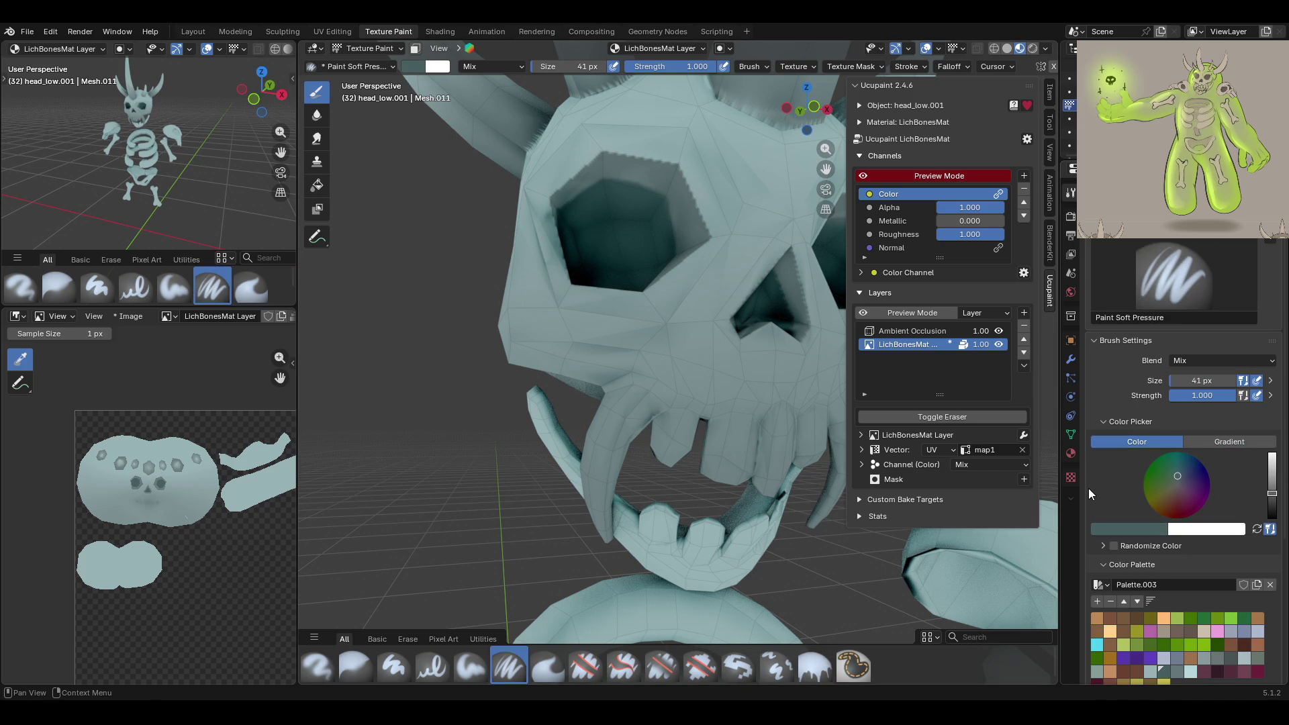
mouse_move(1206, 381)
left_mouse_down()
mouse_move(1186, 381)
mouse_move(1198, 381)
left_mouse_up()
middle_click_drag(678, 409, 720, 437)
key("ctrl+s")
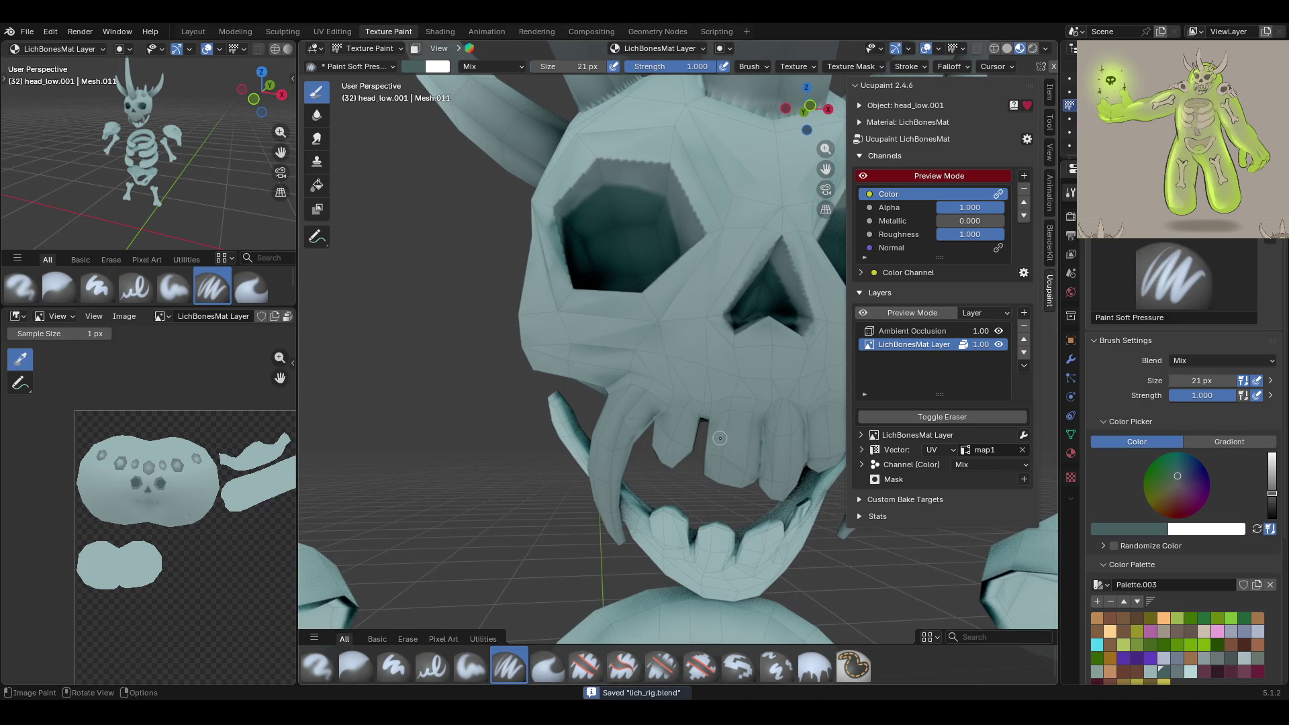
left_click_drag(614, 387, 644, 387)
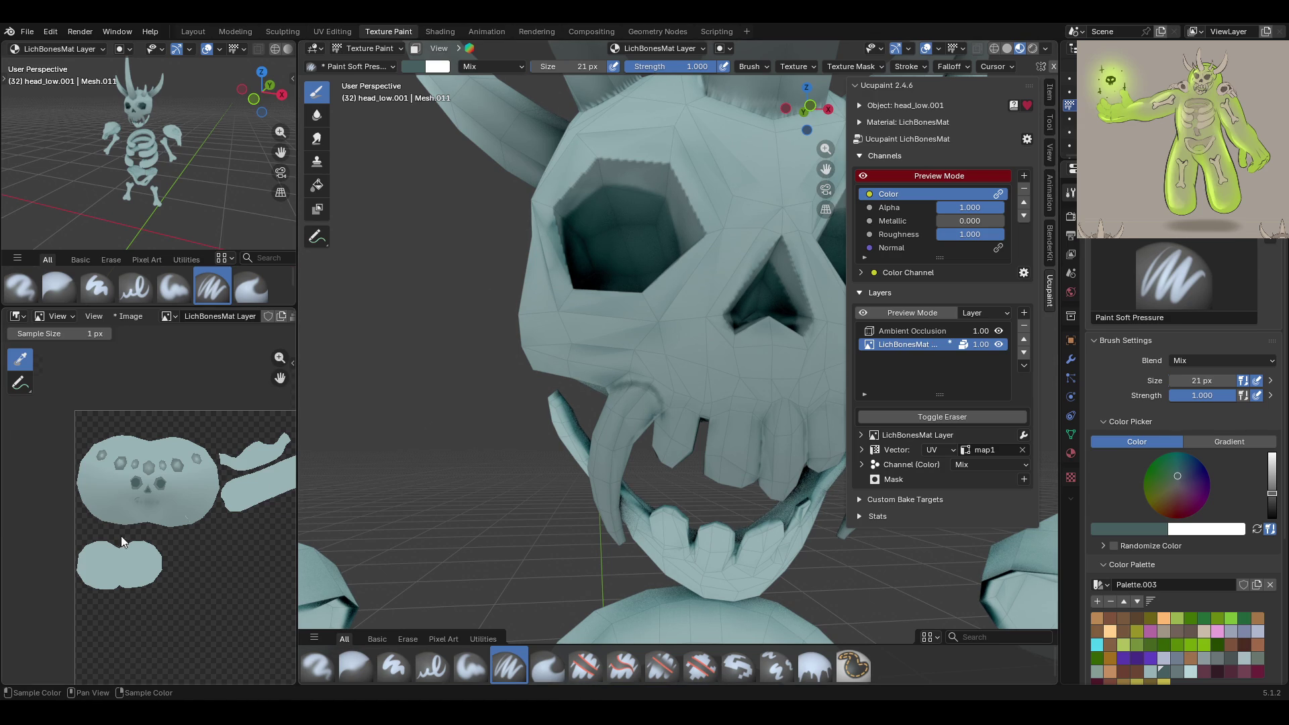
scroll(103, 445, "up", 4)
scroll(78, 413, "down", 8)
middle_click_drag(178, 555, 190, 535)
scroll(190, 535, "up", 3)
scroll(101, 470, "down", 1)
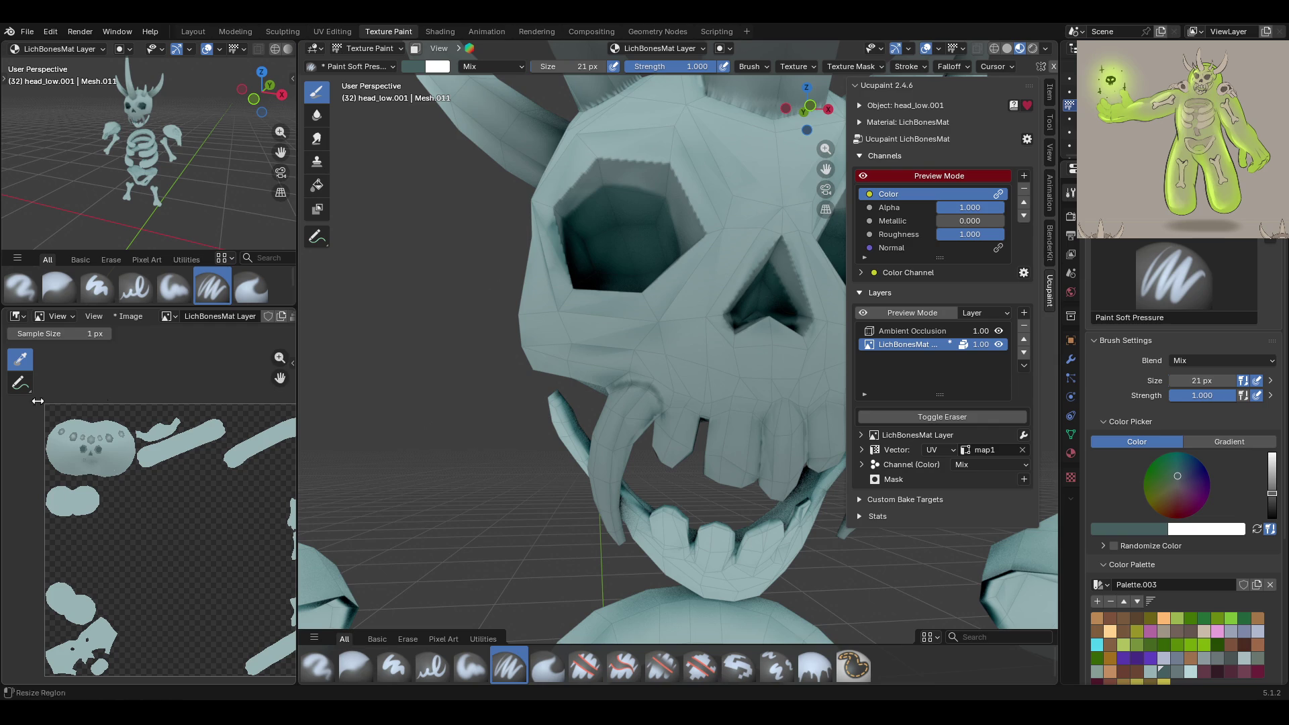
mouse_move(658, 403)
middle_mouse_down()
mouse_move(678, 376)
mouse_move(669, 445)
middle_mouse_up()
scroll(669, 445, "down", 5)
scroll(669, 444, "up", 5)
scroll(669, 445, "down", 2)
scroll(167, 569, "down", 3)
scroll(148, 512, "up", 3)
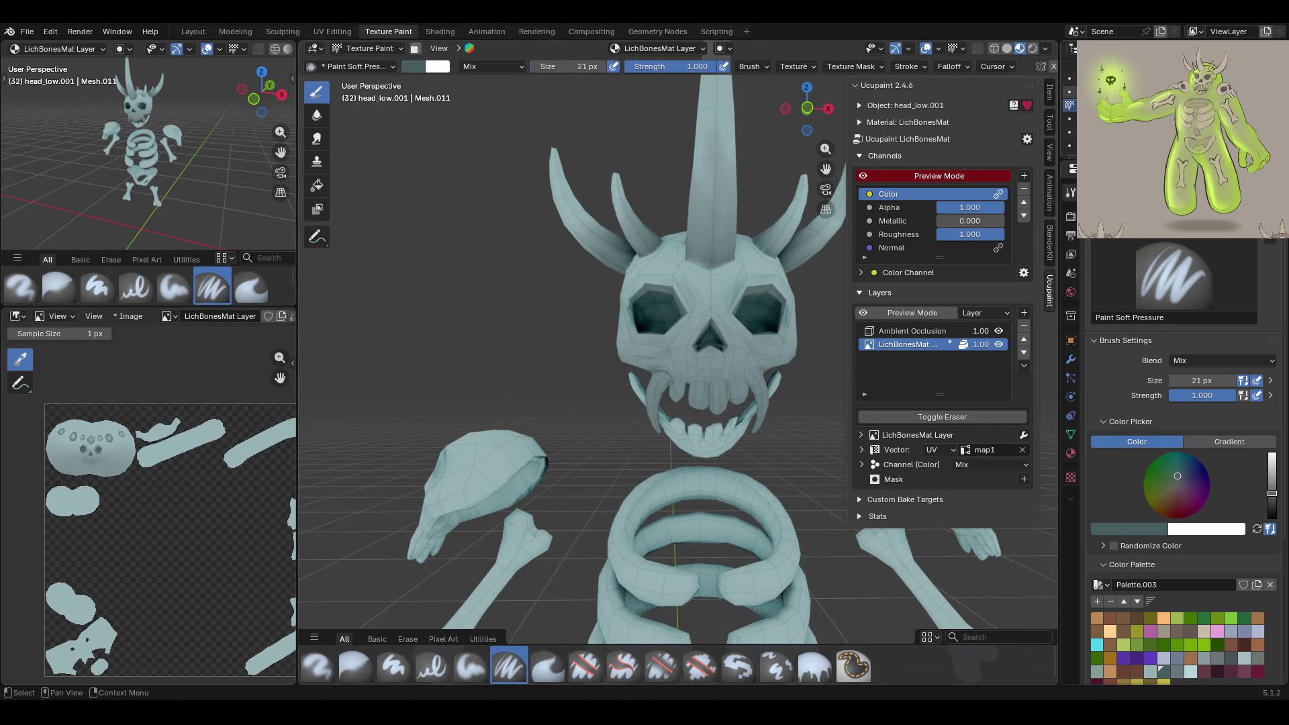
scroll(551, 349, "down", 5)
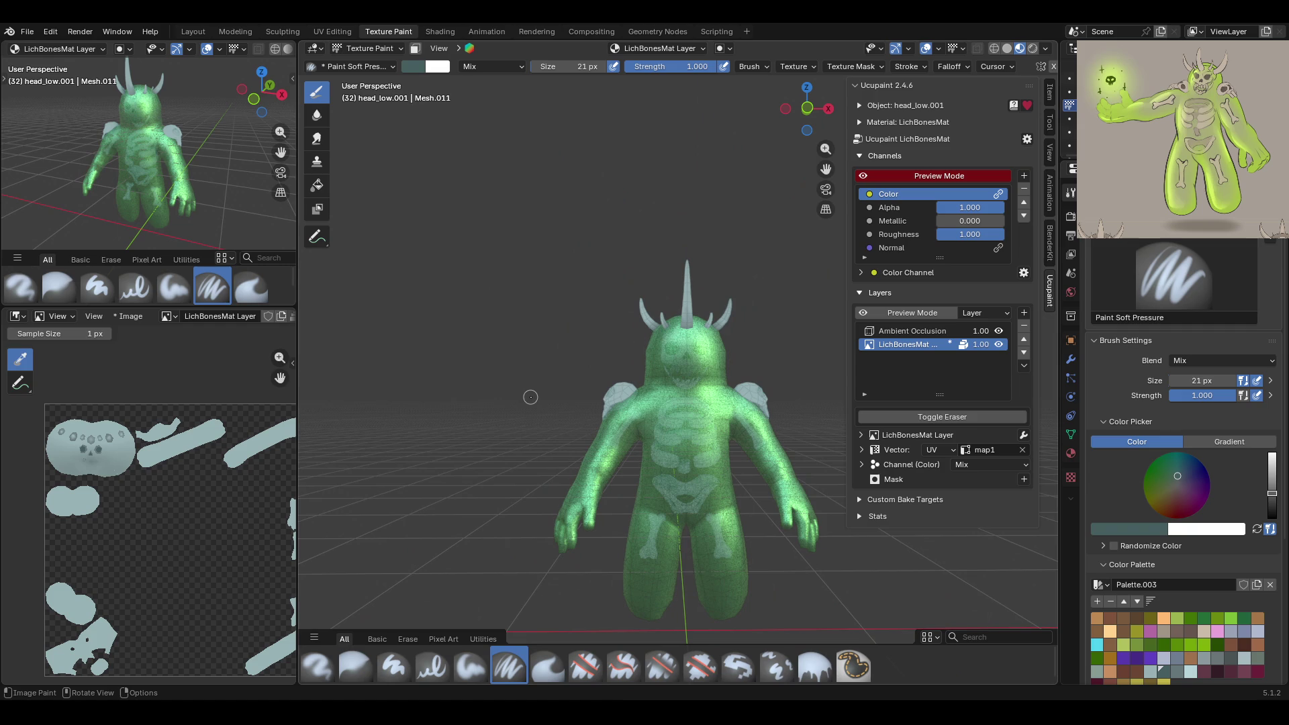
mouse_move(558, 373)
middle_mouse_down()
mouse_move(490, 371)
mouse_move(555, 365)
middle_mouse_up()
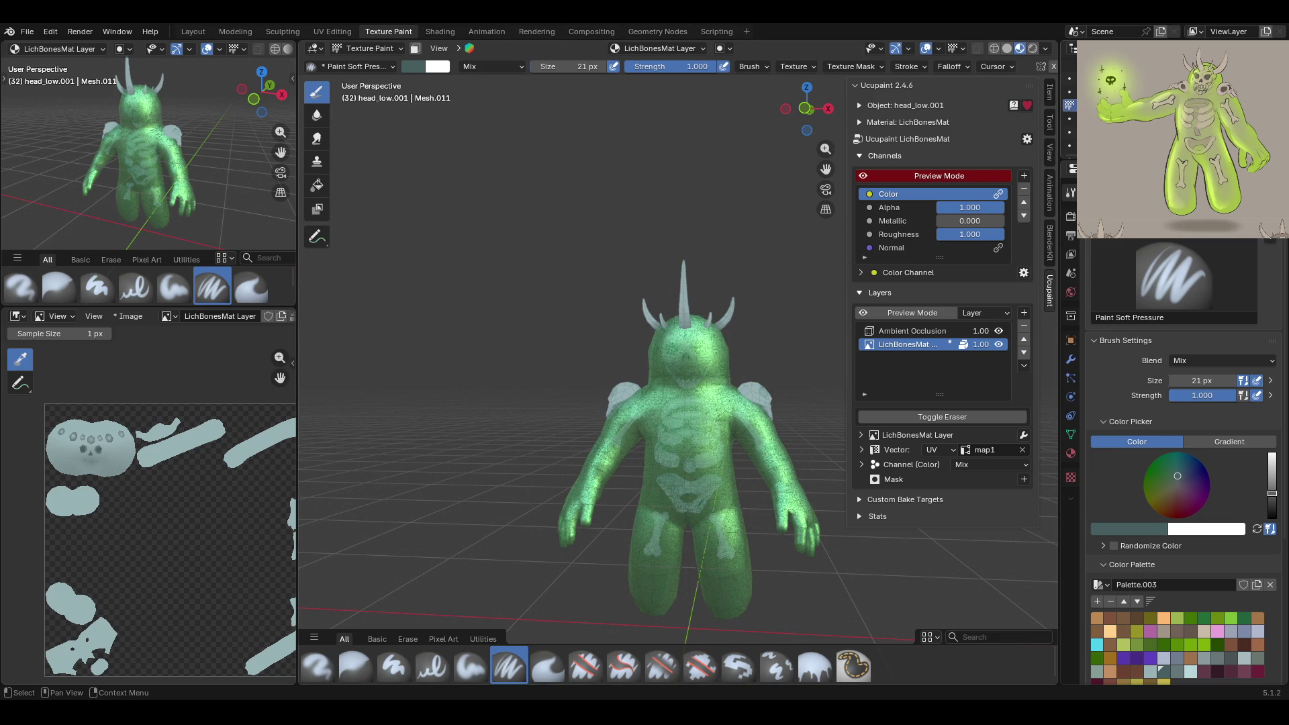
scroll(706, 461, "up", 5)
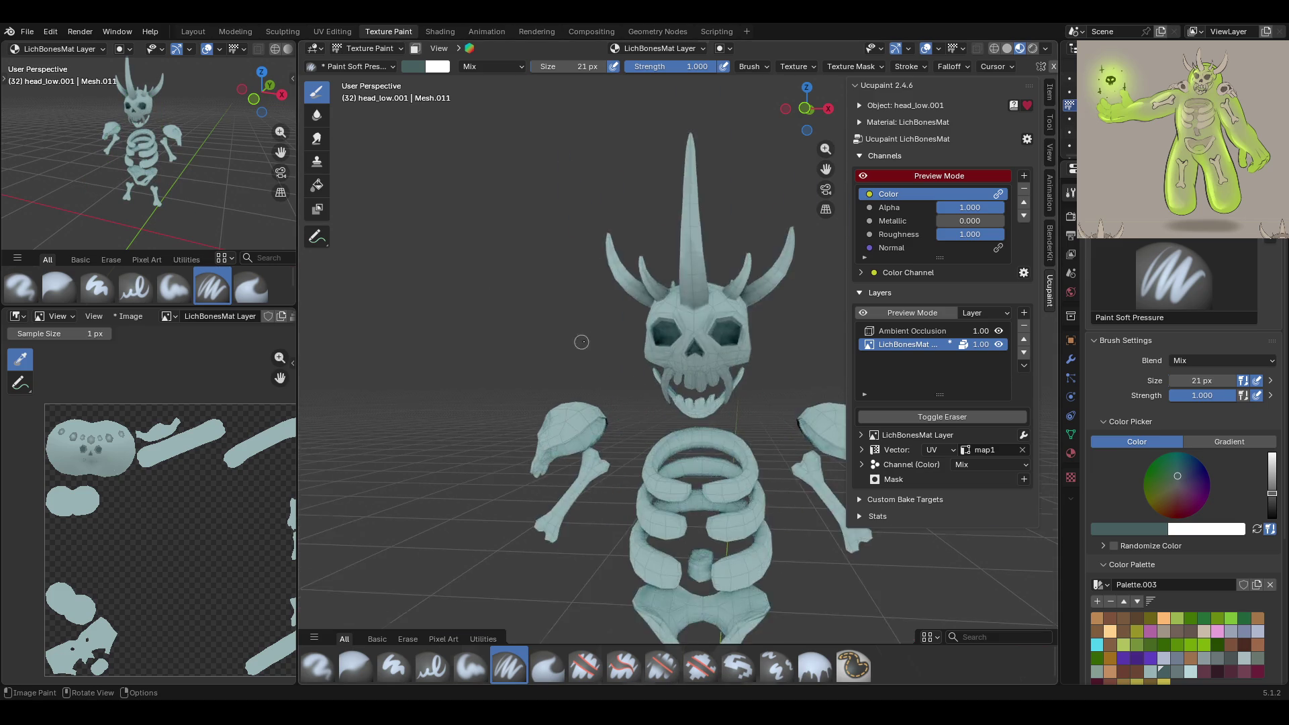
Paint dark shading near the skull's nose
scroll(705, 461, "up", 1)
scroll(656, 439, "up", 3)
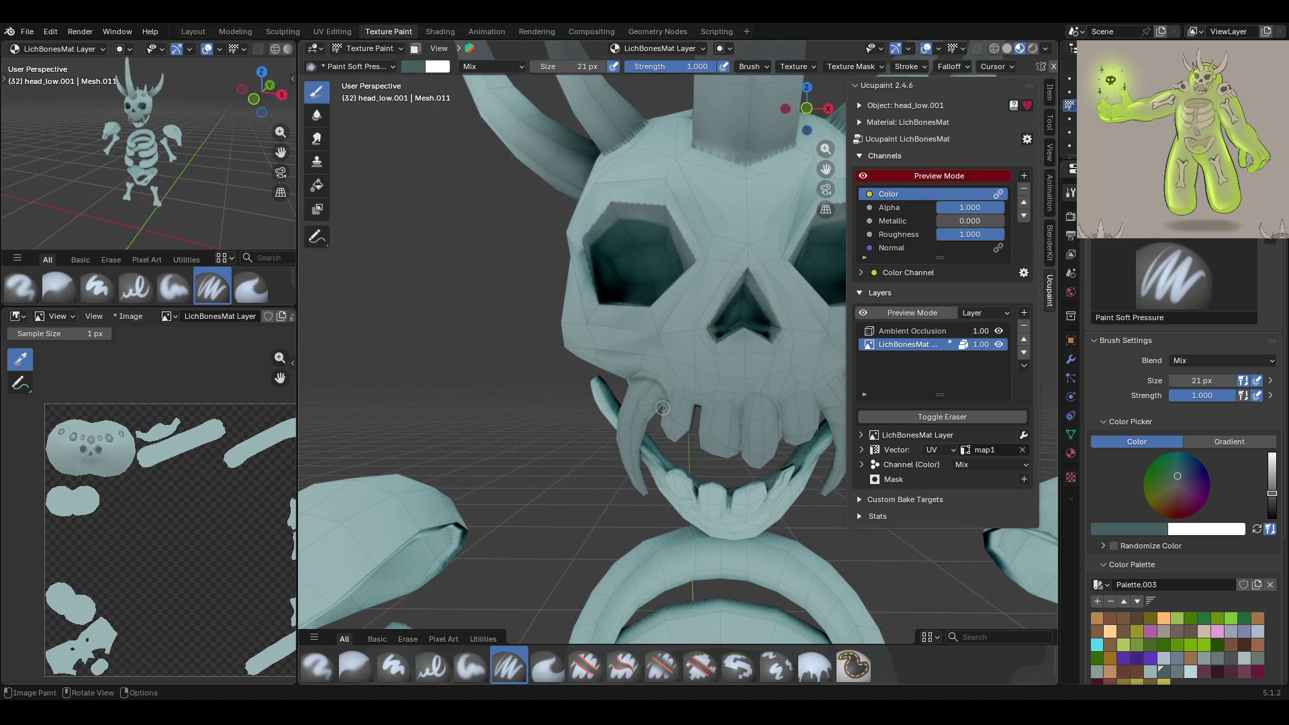
scroll(203, 521, "down", 2)
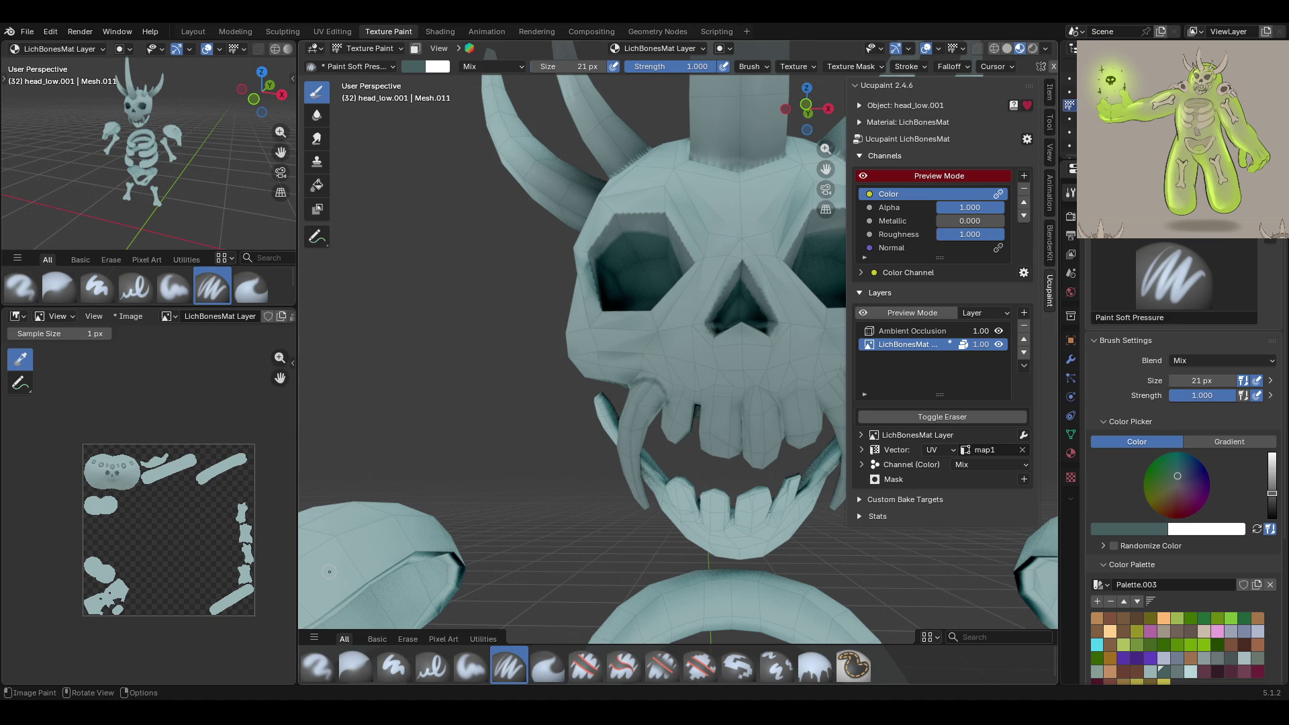
middle_click_drag(587, 427, 621, 432)
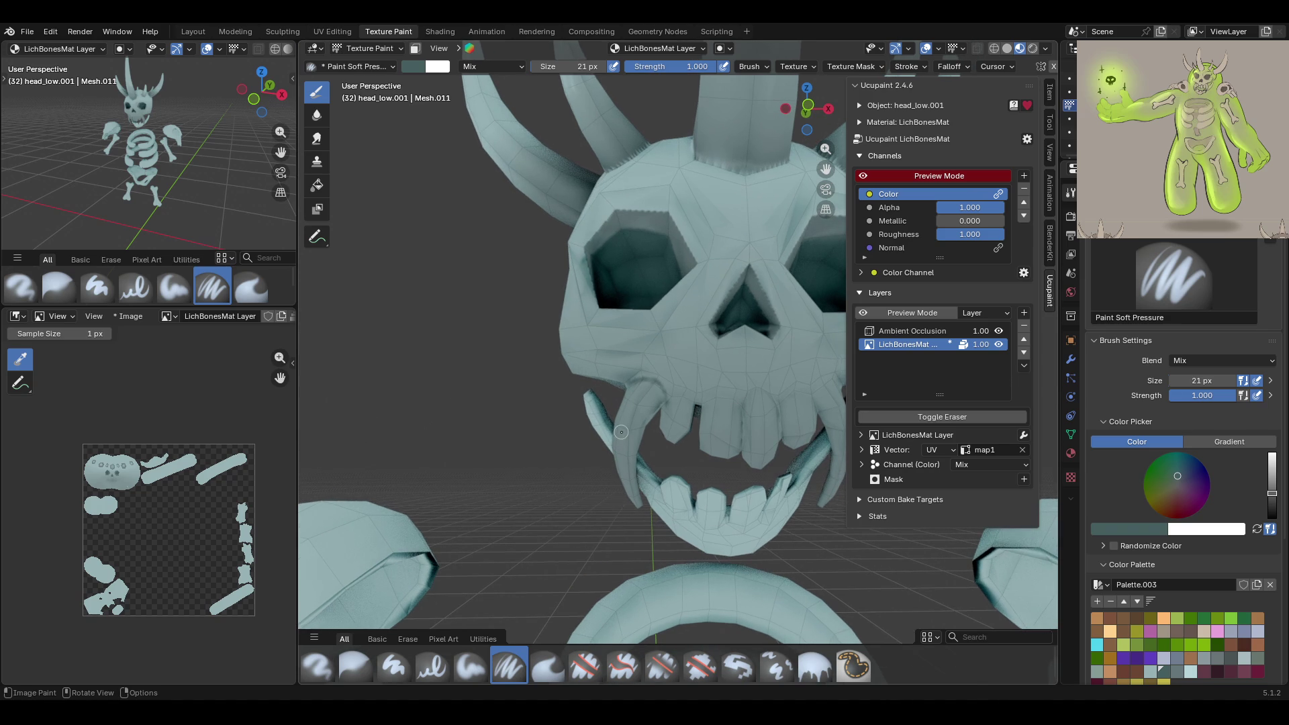
mouse_move(664, 403)
left_mouse_down()
mouse_move(684, 396)
mouse_move(714, 427)
left_mouse_up()
middle_click_drag(570, 441, 532, 457)
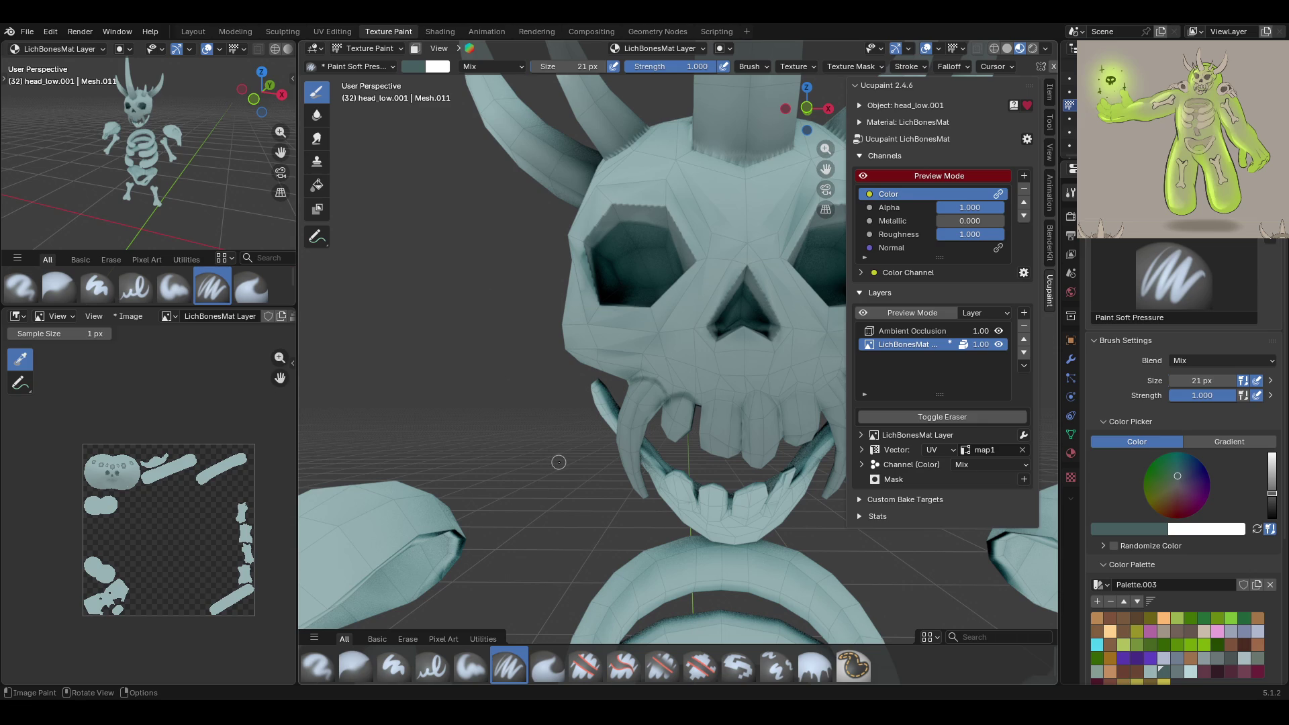
middle_click_drag(560, 457, 668, 345)
middle_click_drag(618, 439, 638, 427)
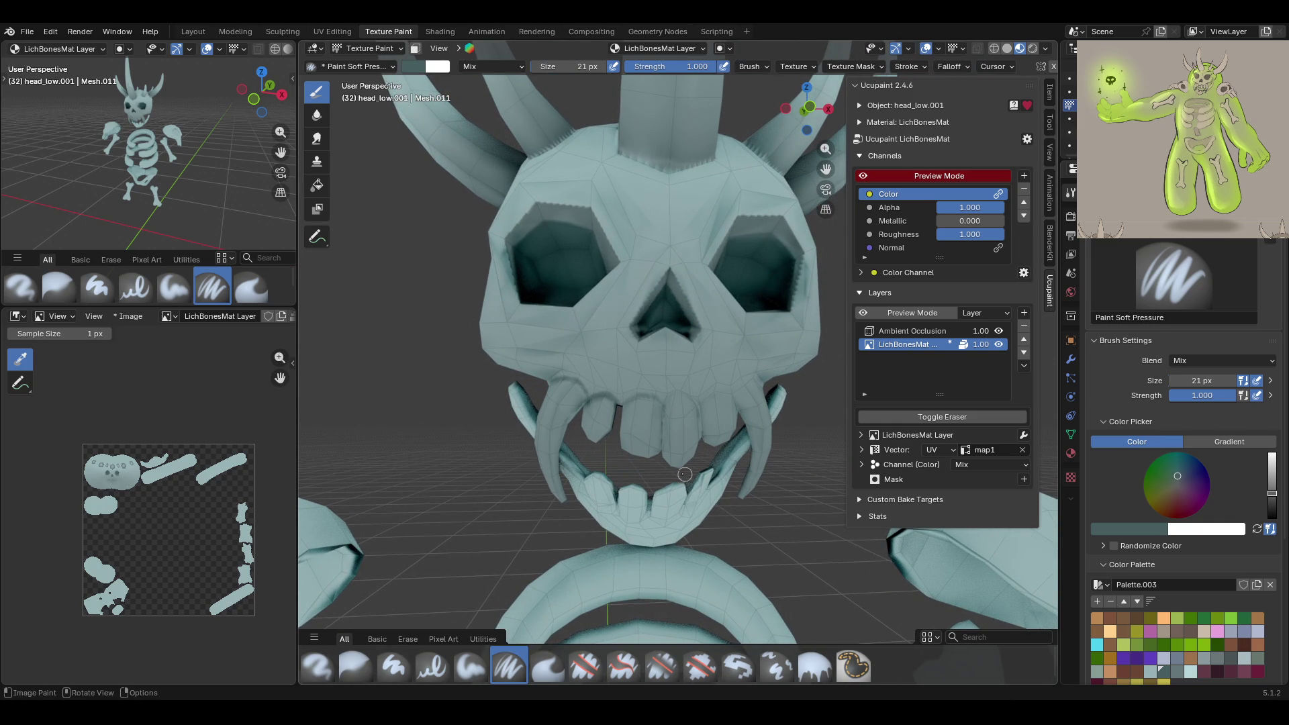
Switch back to Paint Soft Pressure and shade around the nose again
key("shift+space")
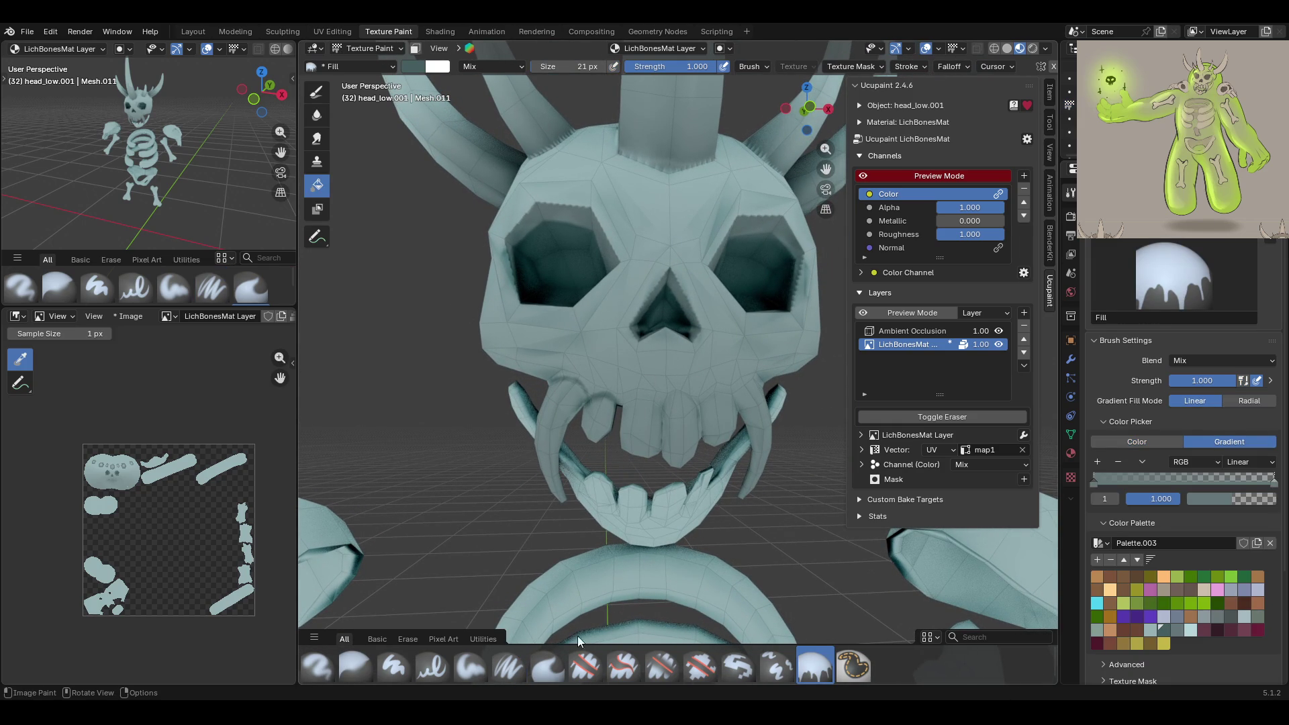
left_click(508, 665)
mouse_move(661, 436)
middle_mouse_down()
mouse_move(674, 421)
mouse_move(690, 443)
middle_mouse_up()
scroll(691, 442, "up", 2)
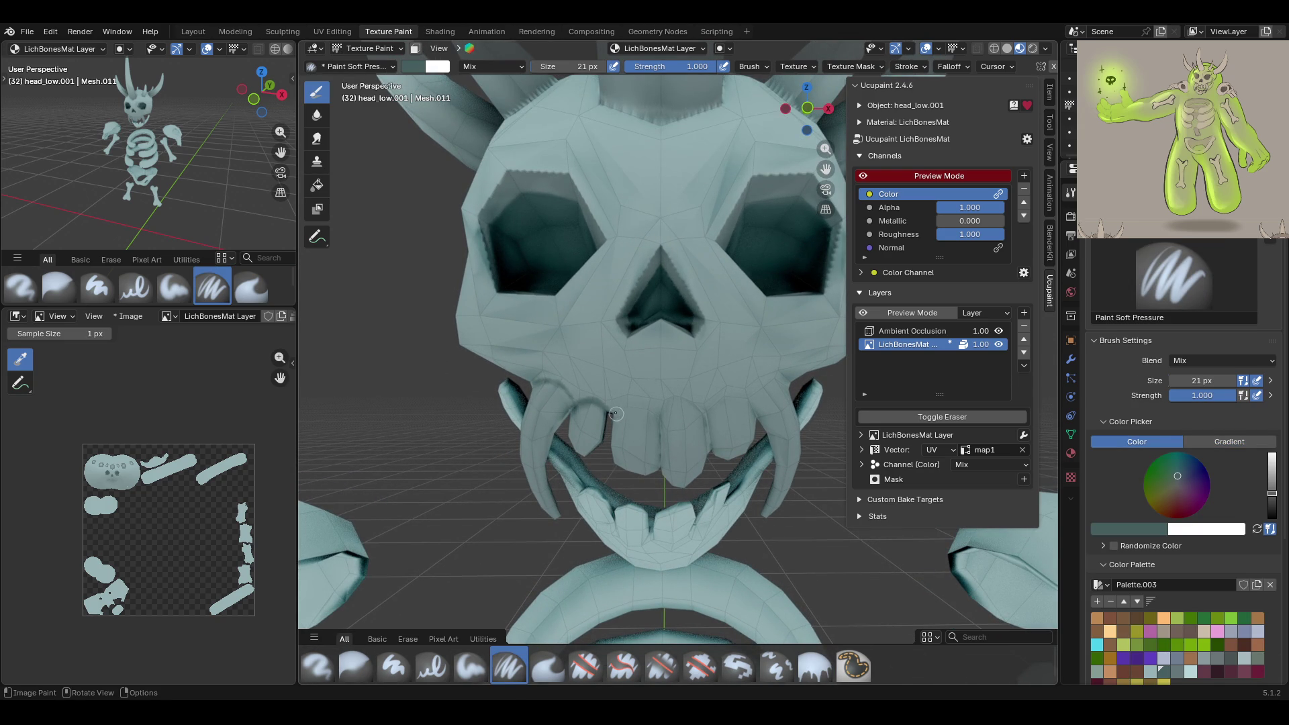
mouse_move(612, 414)
left_mouse_down()
mouse_move(659, 422)
mouse_move(638, 404)
mouse_move(612, 412)
mouse_move(655, 418)
mouse_move(615, 412)
mouse_move(682, 402)
mouse_move(699, 411)
mouse_move(708, 451)
mouse_move(706, 406)
mouse_move(722, 397)
mouse_move(753, 411)
mouse_move(777, 376)
mouse_move(786, 384)
mouse_move(771, 376)
mouse_move(748, 398)
left_mouse_up()
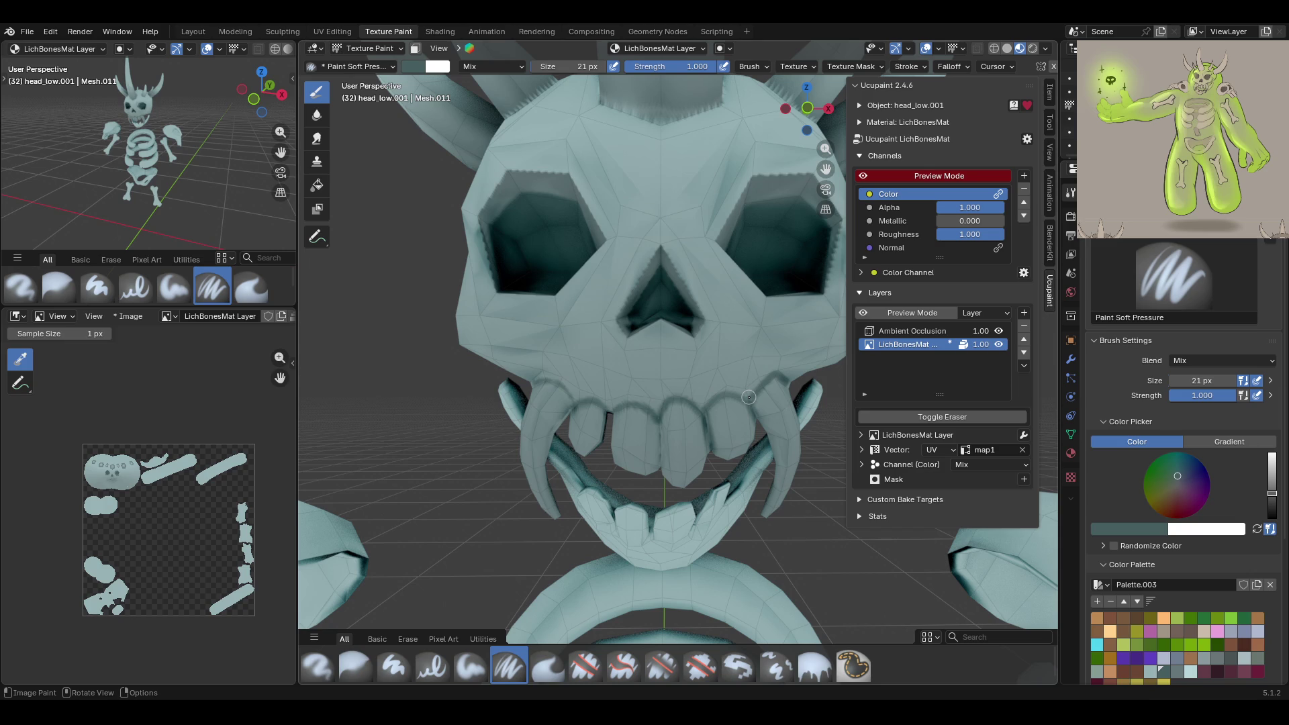
Darken the gaps between the central teeth and the mouth interior beside the fang
middle_click_drag(690, 477, 388, 231)
mouse_move(652, 436)
left_mouse_down()
mouse_move(660, 444)
mouse_move(656, 413)
left_mouse_up()
middle_click_drag(659, 460, 588, 361)
mouse_move(534, 470)
left_mouse_down()
mouse_move(530, 503)
mouse_move(515, 472)
left_mouse_up()
middle_click_drag(521, 424, 419, 275)
left_click_drag(593, 448, 537, 453)
mouse_move(537, 453)
middle_mouse_down()
mouse_move(701, 456)
mouse_move(587, 467)
mouse_move(568, 302)
middle_mouse_up()
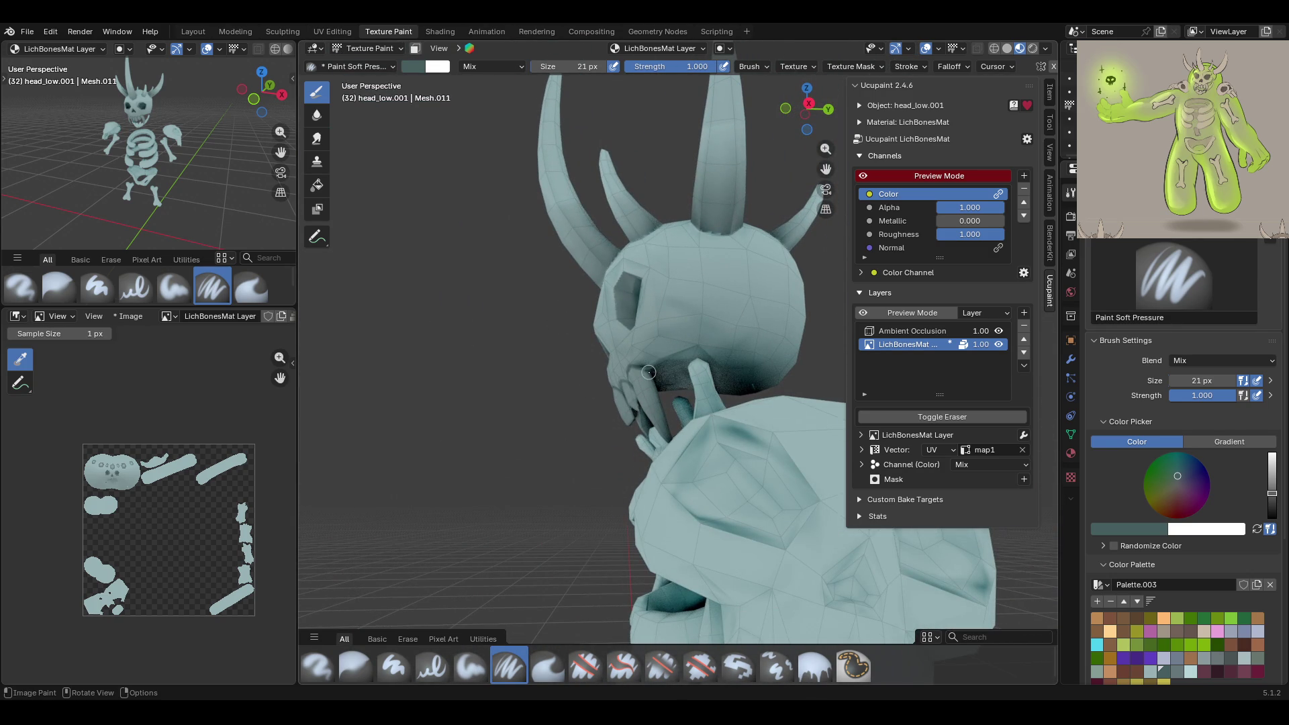
left_click(928, 330)
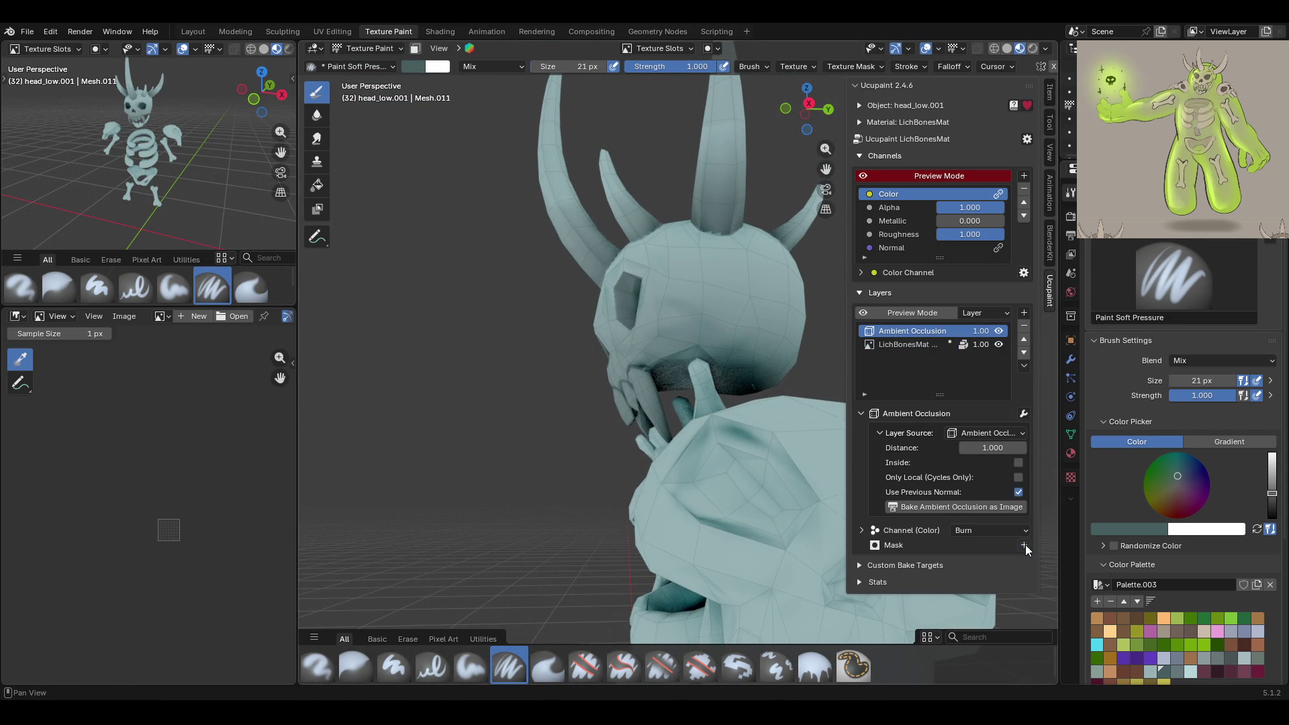
Add a new white 2048 px image mask to the Ambient Occlusion layer
left_click(1024, 545)
left_click(691, 353)
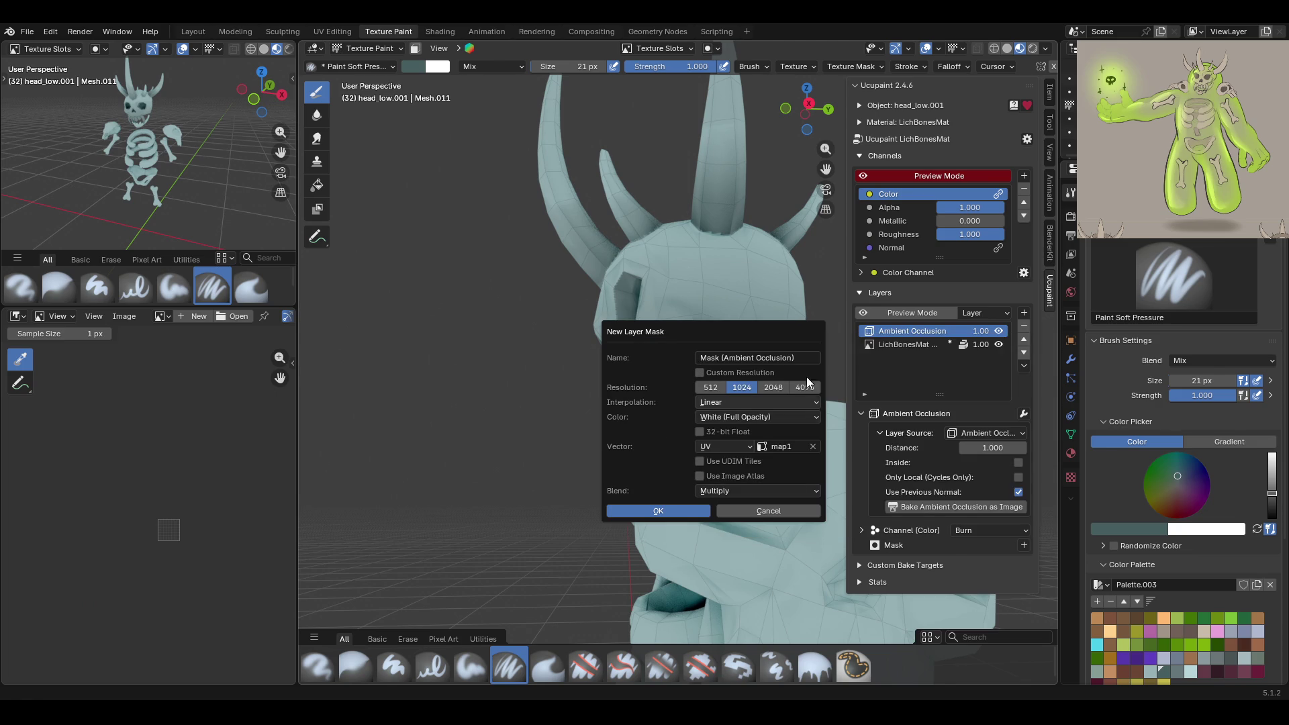
left_click(681, 513)
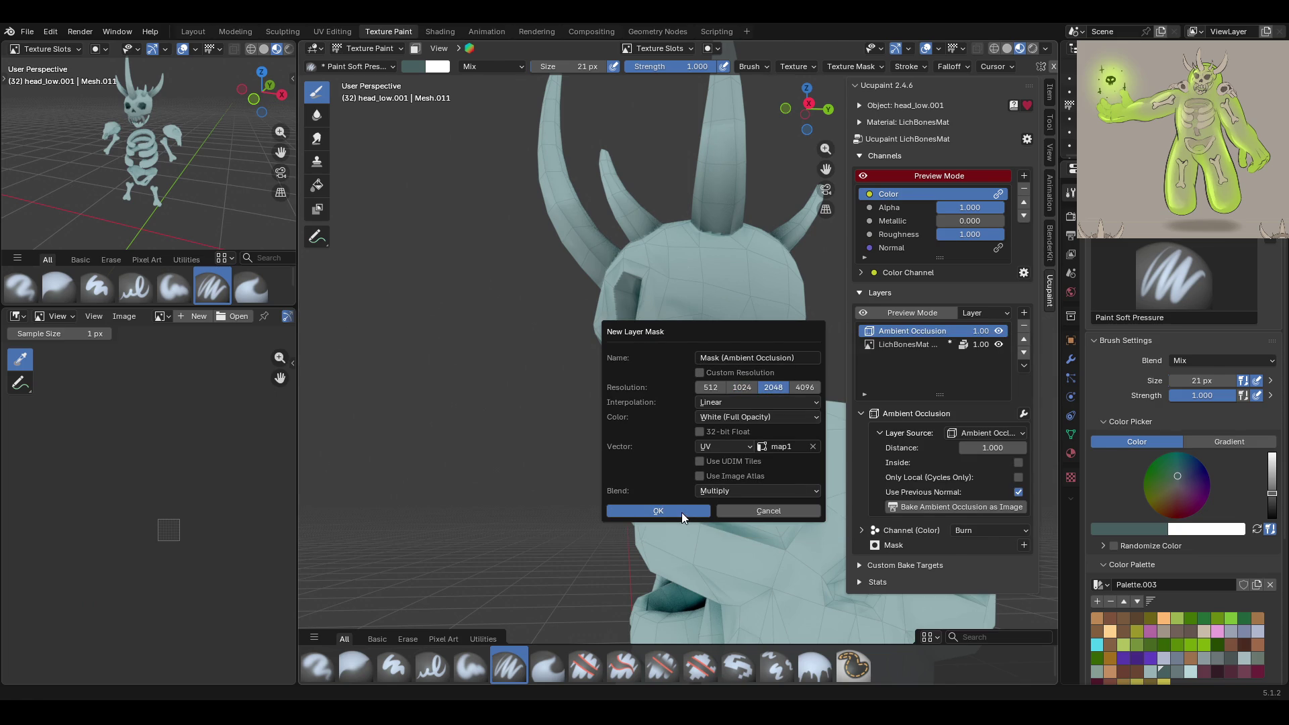
middle_click_drag(653, 499, 847, 410)
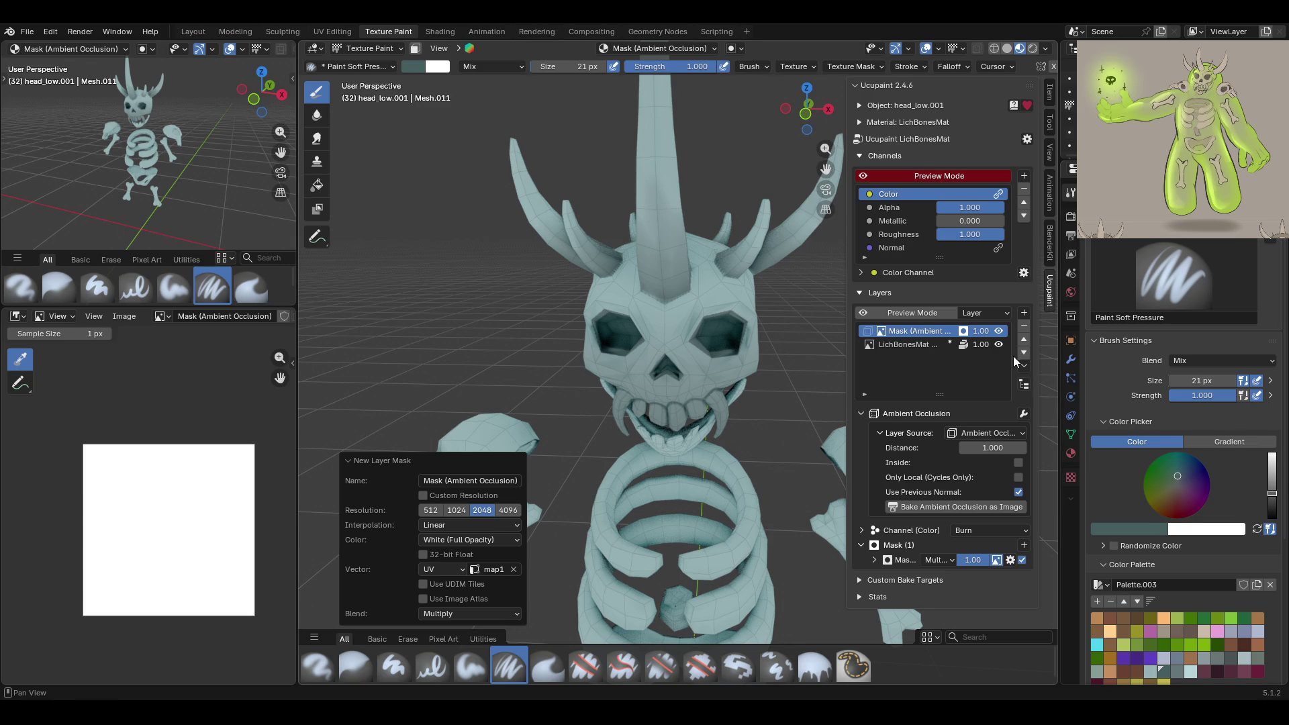
Toggle the mask off and on twice to compare shading, then set the paint colour to black
left_click(999, 331)
left_click(1000, 331)
left_click(1000, 331)
left_click(1000, 331)
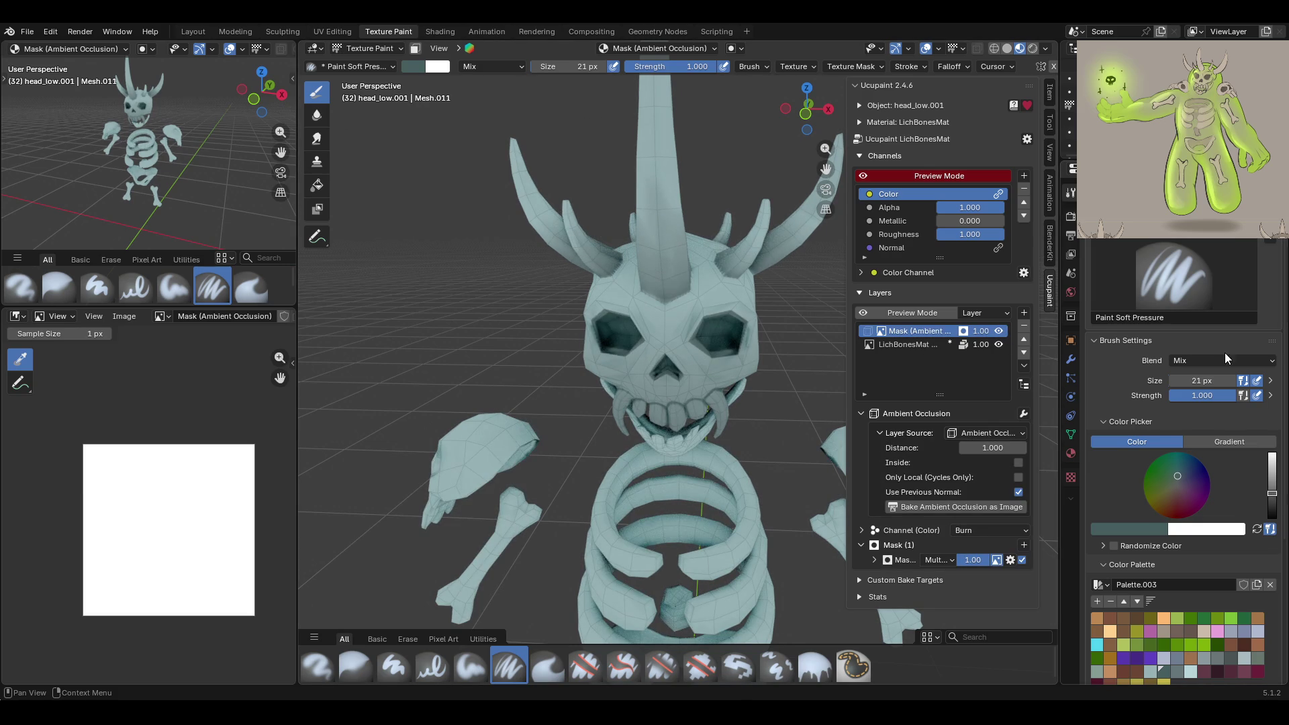
left_click_drag(1278, 472, 1275, 521)
With Paint Soft, mask out occlusion along the eye-socket edge, right eye socket and nose
middle_click_drag(644, 349, 604, 344)
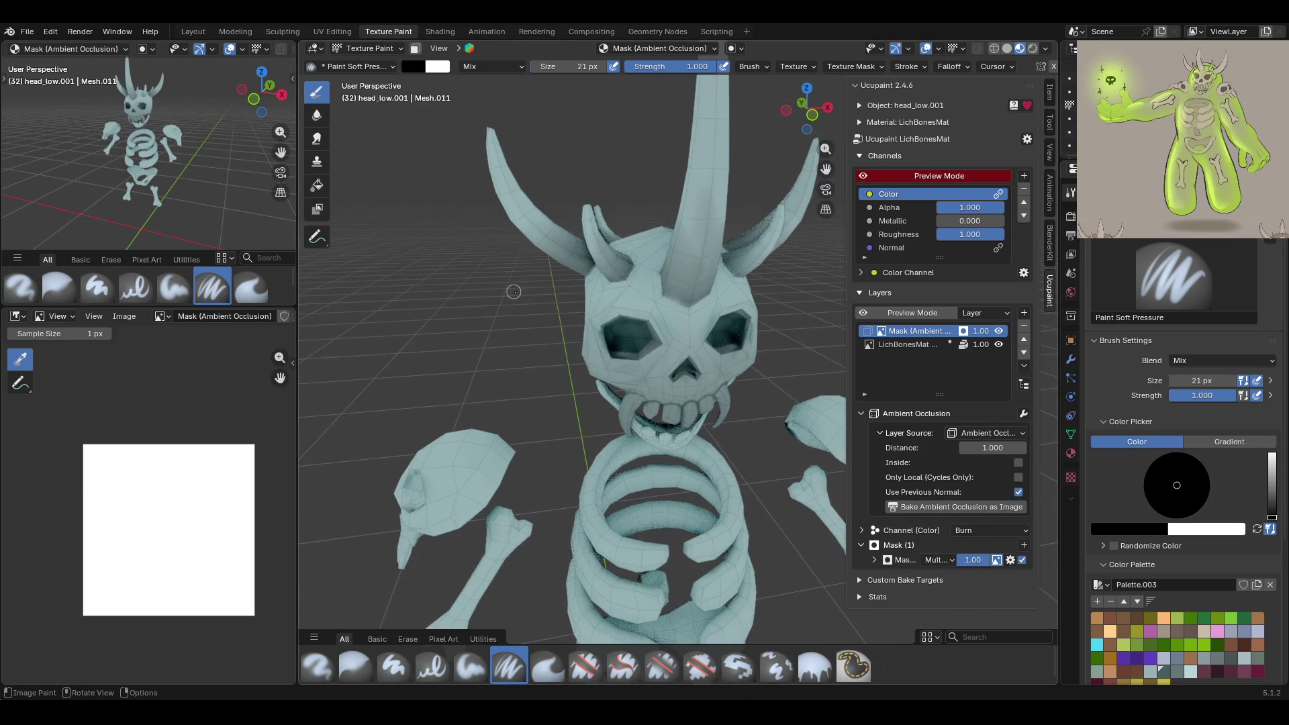
left_click(471, 666)
scroll(568, 323, "up", 5)
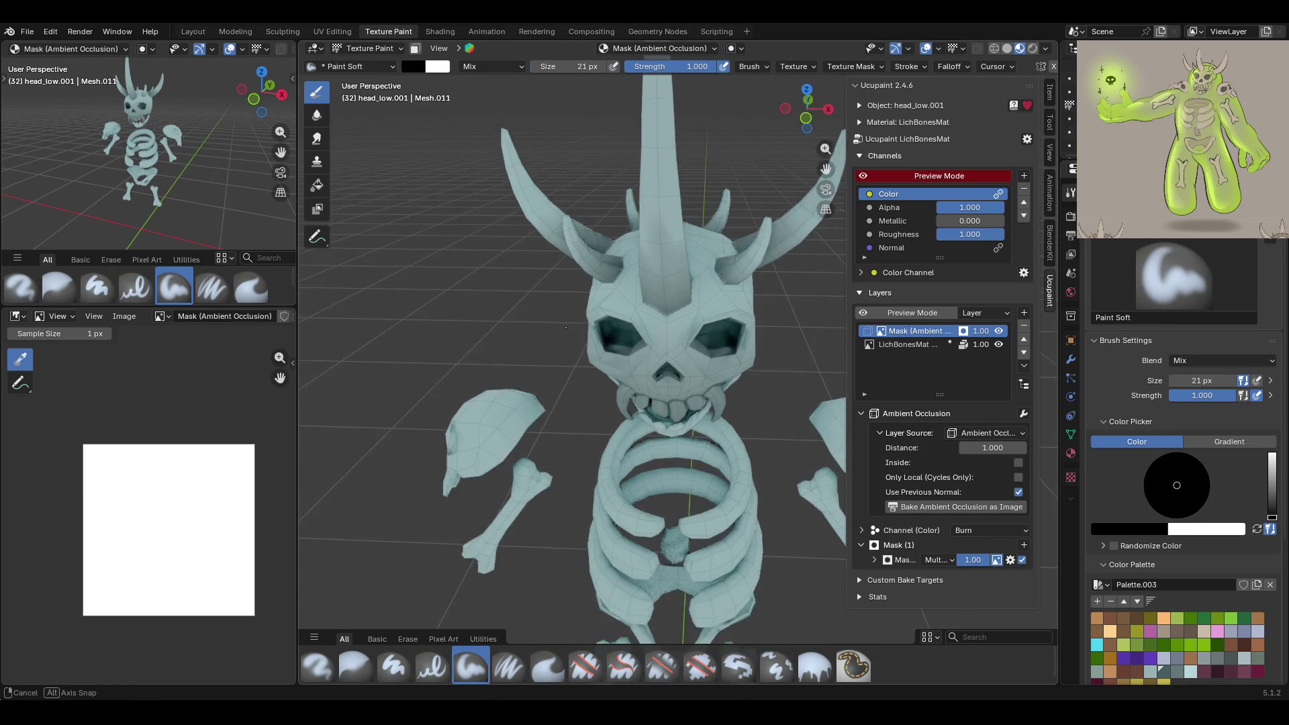
mouse_move(522, 301)
left_mouse_down()
mouse_move(538, 347)
mouse_move(767, 248)
left_mouse_up()
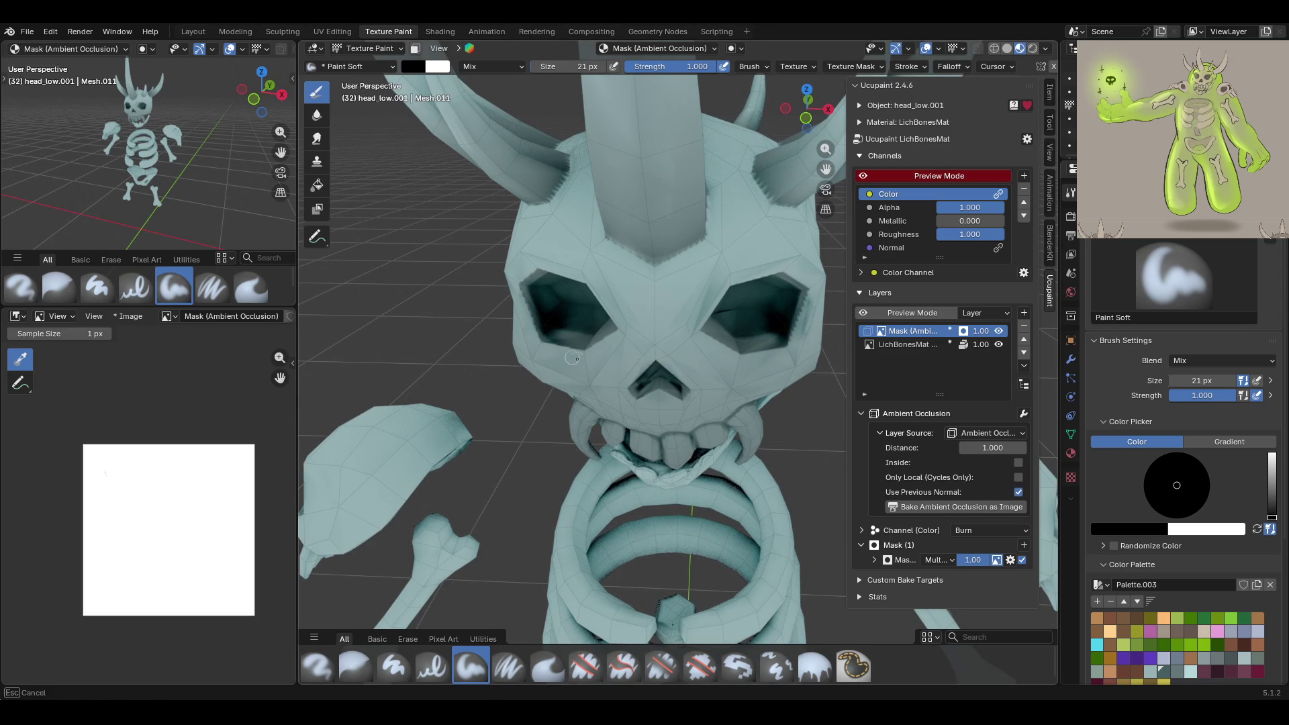
mouse_move(797, 287)
left_mouse_down()
mouse_move(790, 361)
mouse_move(733, 359)
left_mouse_up()
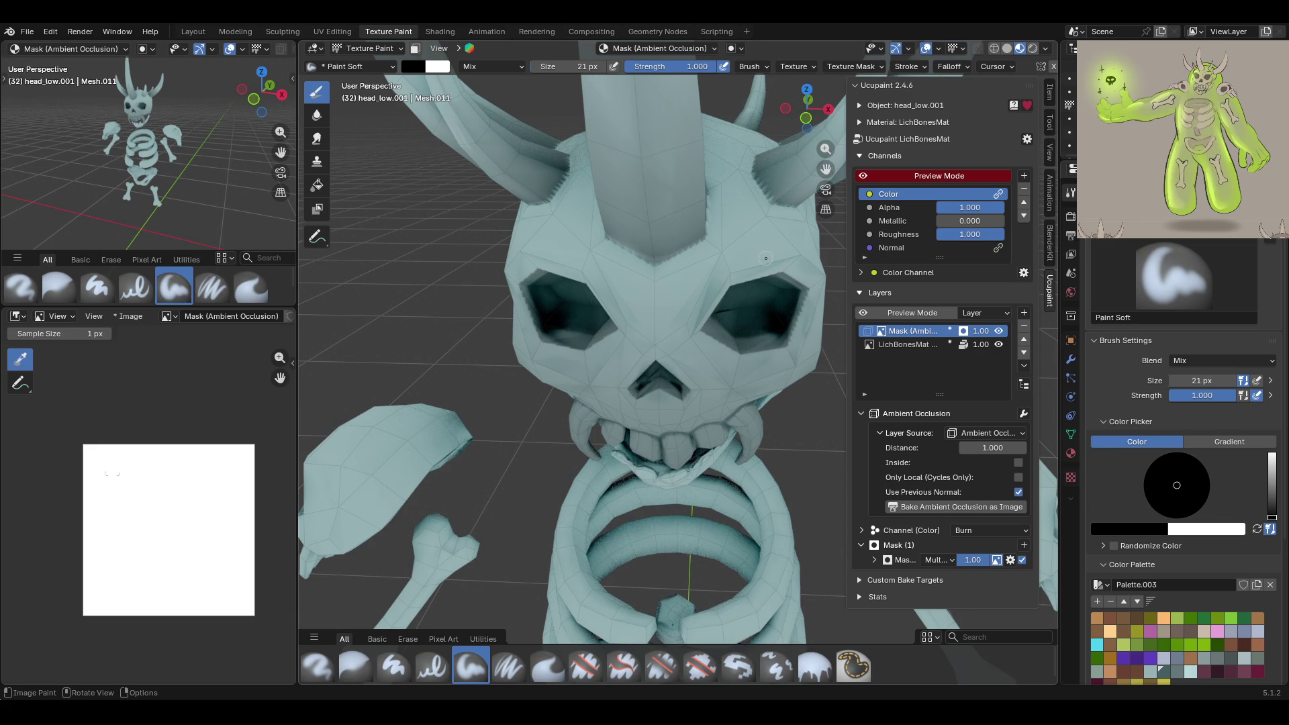
mouse_move(738, 249)
middle_mouse_down()
mouse_move(789, 205)
mouse_move(768, 194)
mouse_move(780, 190)
mouse_move(728, 246)
middle_mouse_up()
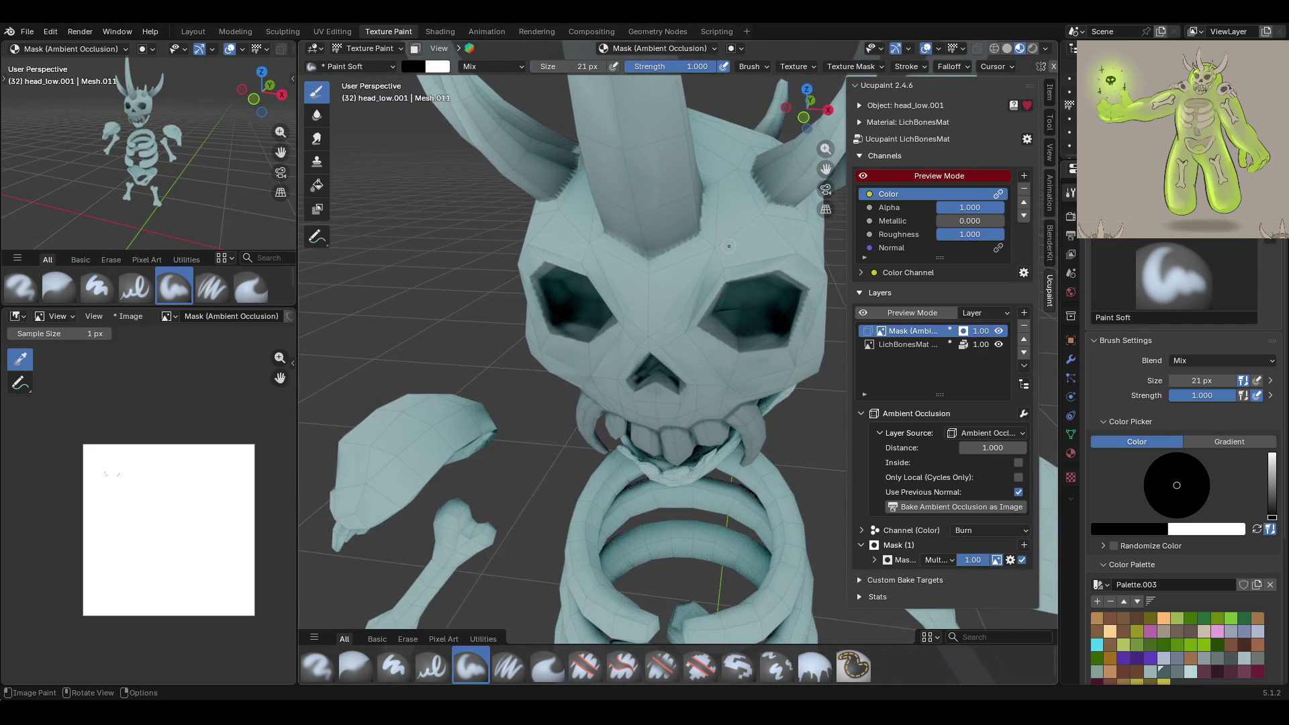
mouse_move(629, 383)
left_mouse_down()
mouse_move(626, 412)
mouse_move(655, 380)
mouse_move(679, 389)
left_mouse_up()
Orbit so the jaw faces forward and switch to the Fill brush
mouse_move(675, 386)
middle_mouse_down()
mouse_move(819, 401)
mouse_move(480, 166)
mouse_move(617, 199)
middle_mouse_up()
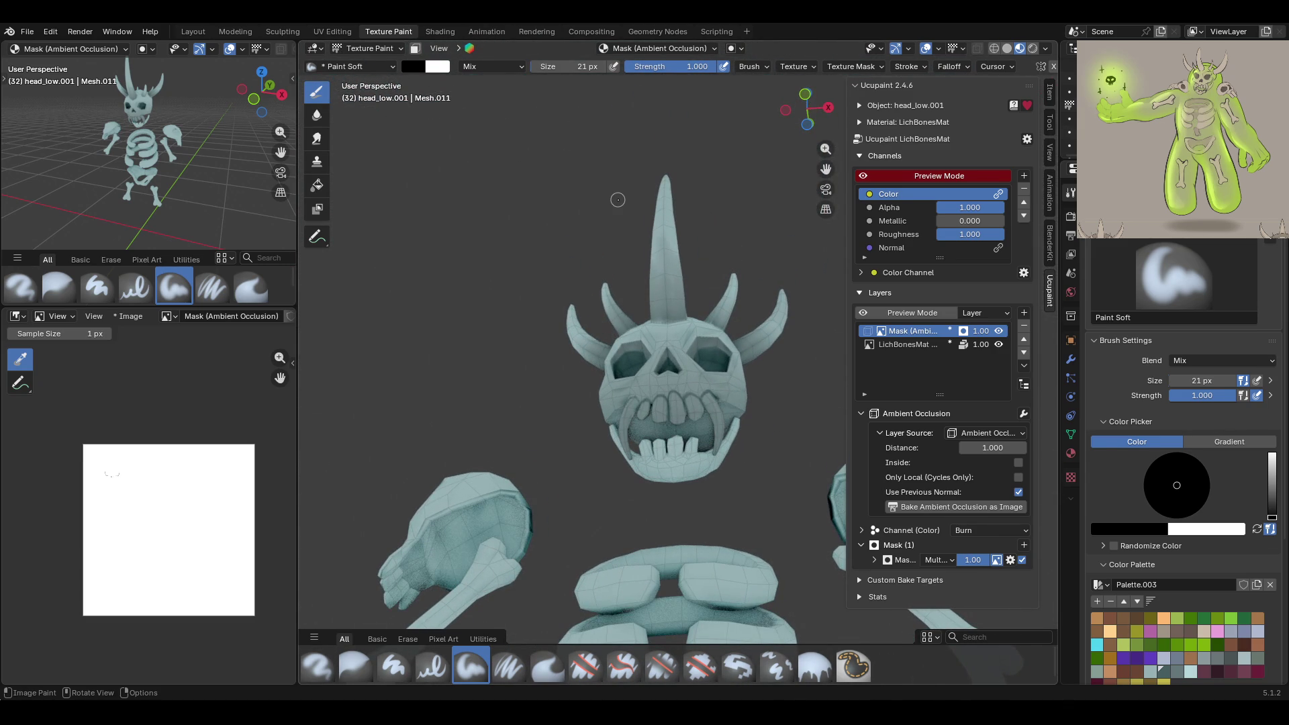
mouse_move(620, 240)
middle_mouse_down()
mouse_move(832, 275)
mouse_move(798, 339)
middle_mouse_up()
scroll(795, 345, "up", 6)
middle_click_drag(711, 322, 740, 354)
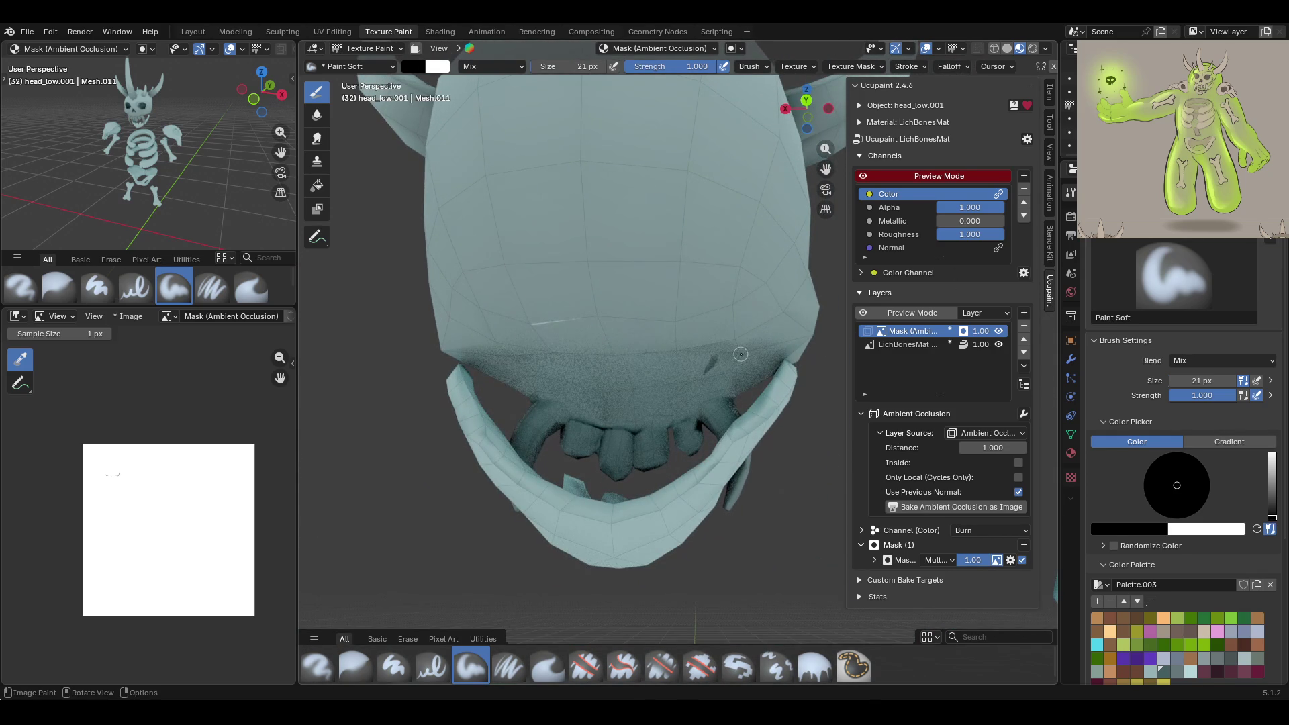
left_click(814, 666)
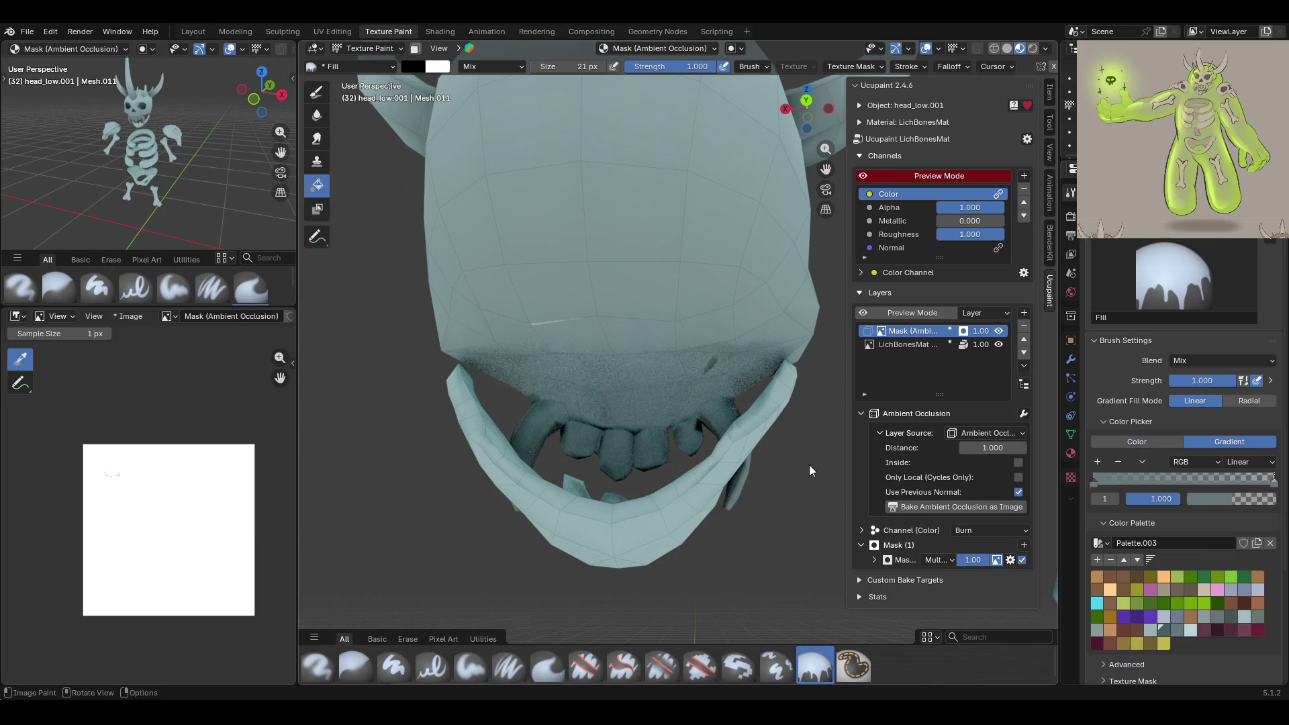
mouse_move(698, 425)
middle_mouse_down()
mouse_move(673, 442)
mouse_move(529, 445)
mouse_move(412, 320)
mouse_move(416, 356)
mouse_move(656, 438)
mouse_move(627, 481)
mouse_move(591, 486)
mouse_move(631, 489)
mouse_move(667, 316)
mouse_move(682, 499)
mouse_move(590, 463)
middle_mouse_up()
left_click(373, 48)
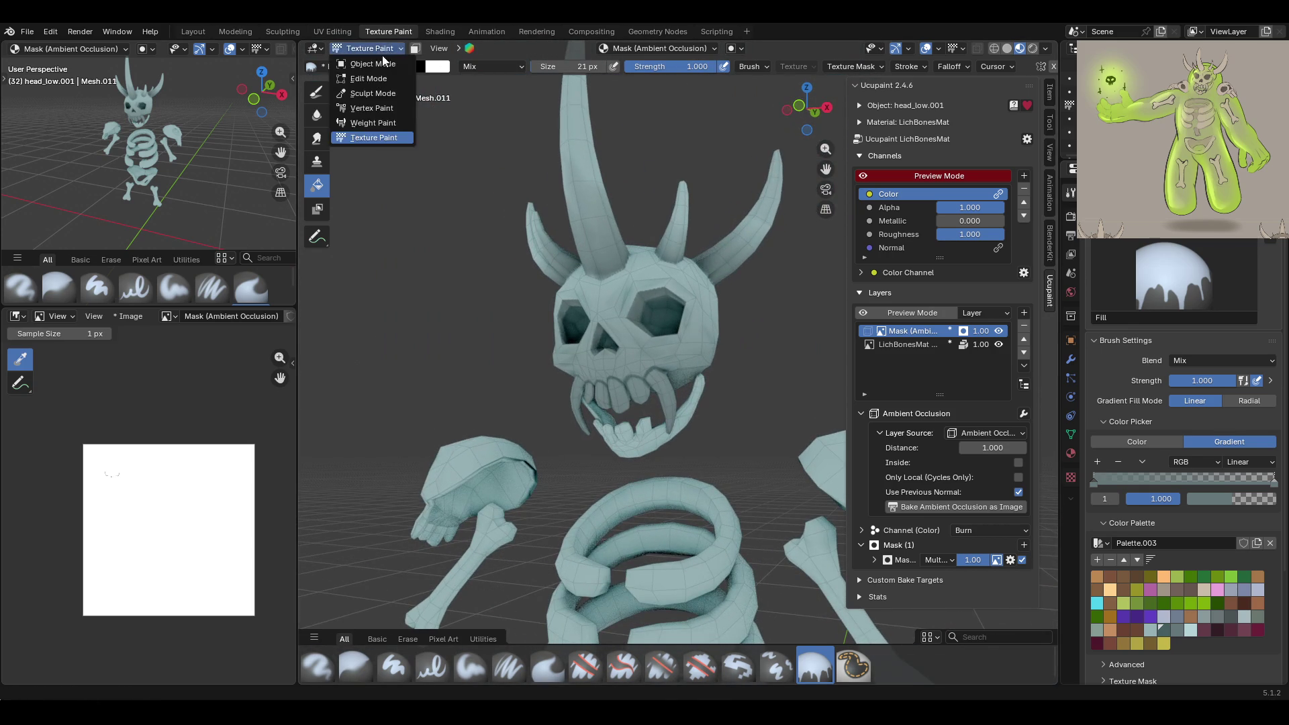
Select the shoulders_low.001 object and return to Texture Paint with the Paint Soft brush
left_click(376, 63)
left_click(478, 448)
left_click(377, 48)
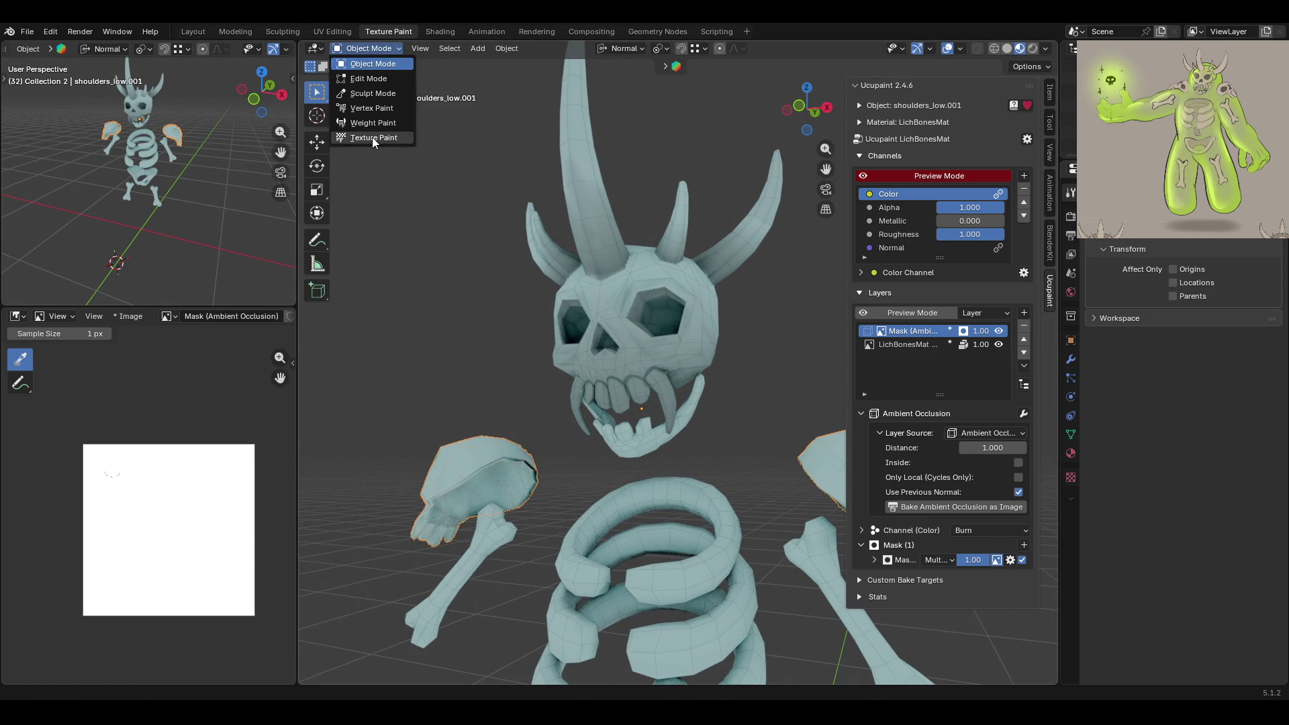
left_click(372, 137)
mouse_move(833, 167)
middle_mouse_down()
mouse_move(644, 470)
mouse_move(630, 465)
mouse_move(673, 473)
mouse_move(680, 495)
middle_mouse_up()
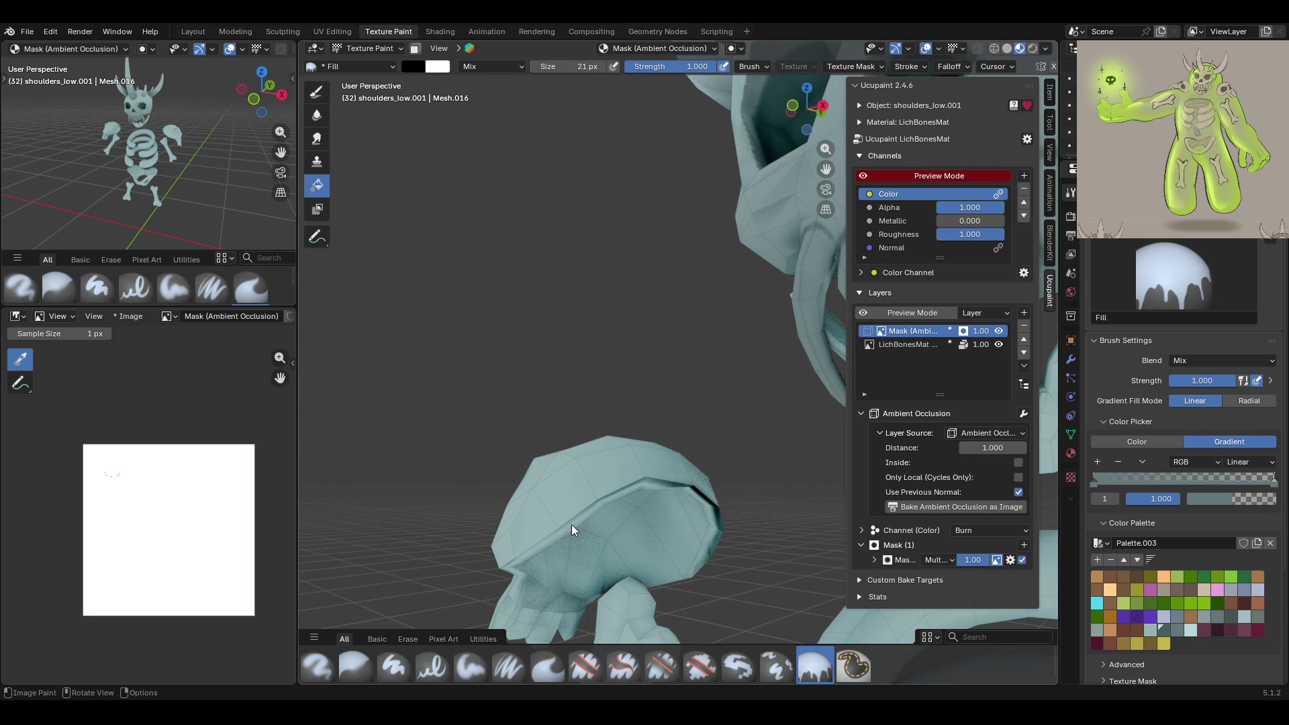
left_click(470, 667)
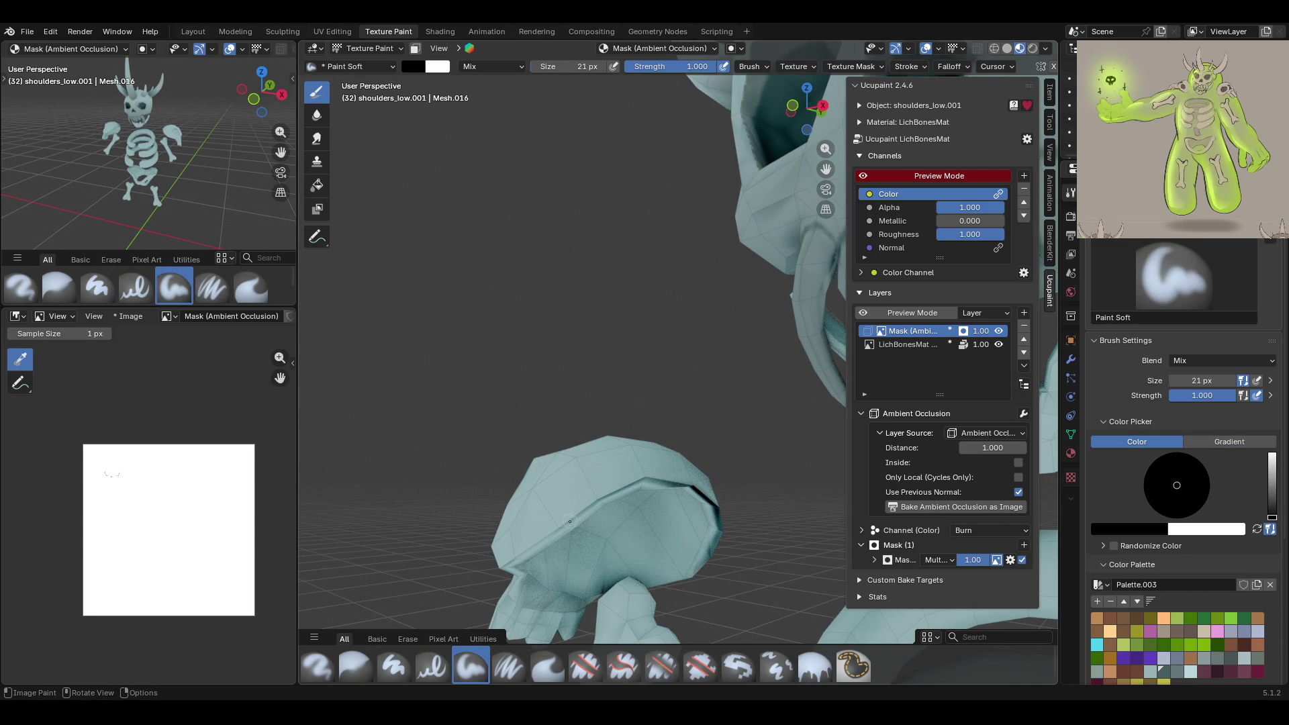
Paint out the dark streaks along the shoulder-pad rim on the AO mask
left_click_drag(634, 484, 643, 480)
mouse_move(643, 480)
middle_mouse_down()
mouse_move(677, 451)
mouse_move(644, 420)
mouse_move(507, 400)
mouse_move(738, 416)
middle_mouse_up()
left_click_drag(820, 410, 820, 410)
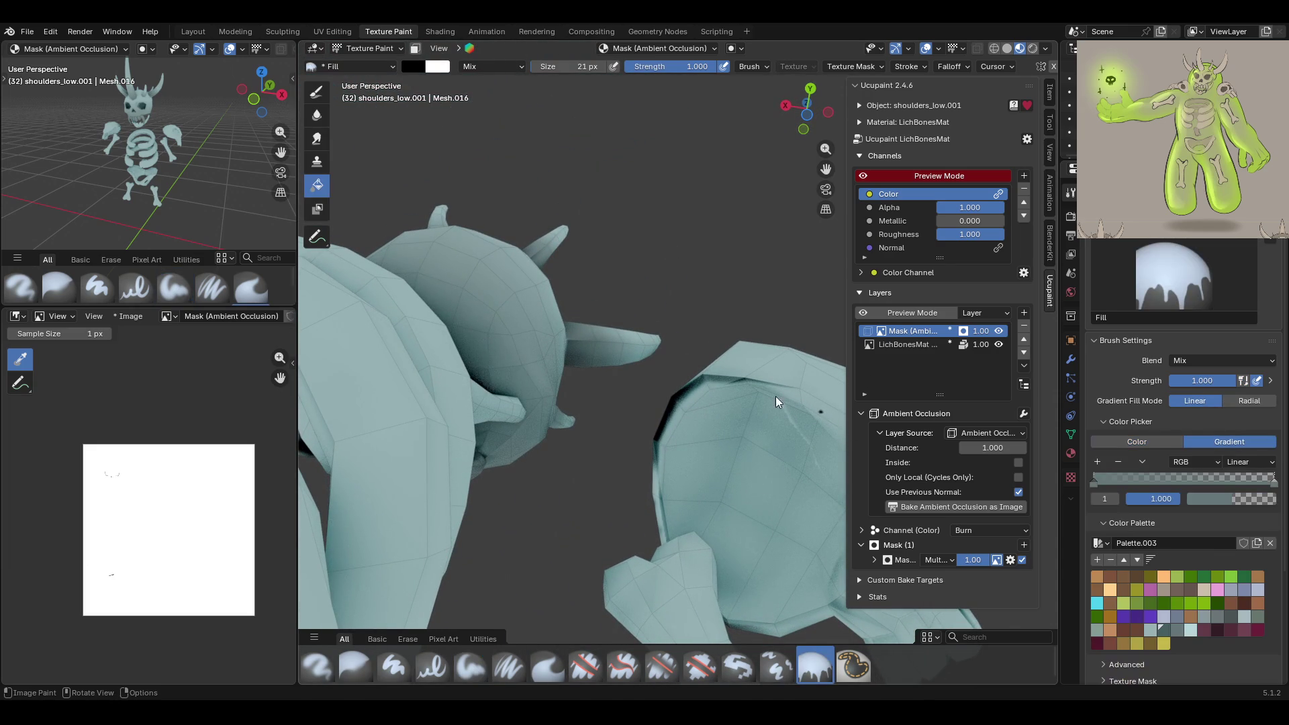
mouse_move(800, 397)
left_mouse_down()
mouse_move(773, 385)
mouse_move(660, 415)
mouse_move(648, 514)
left_mouse_up()
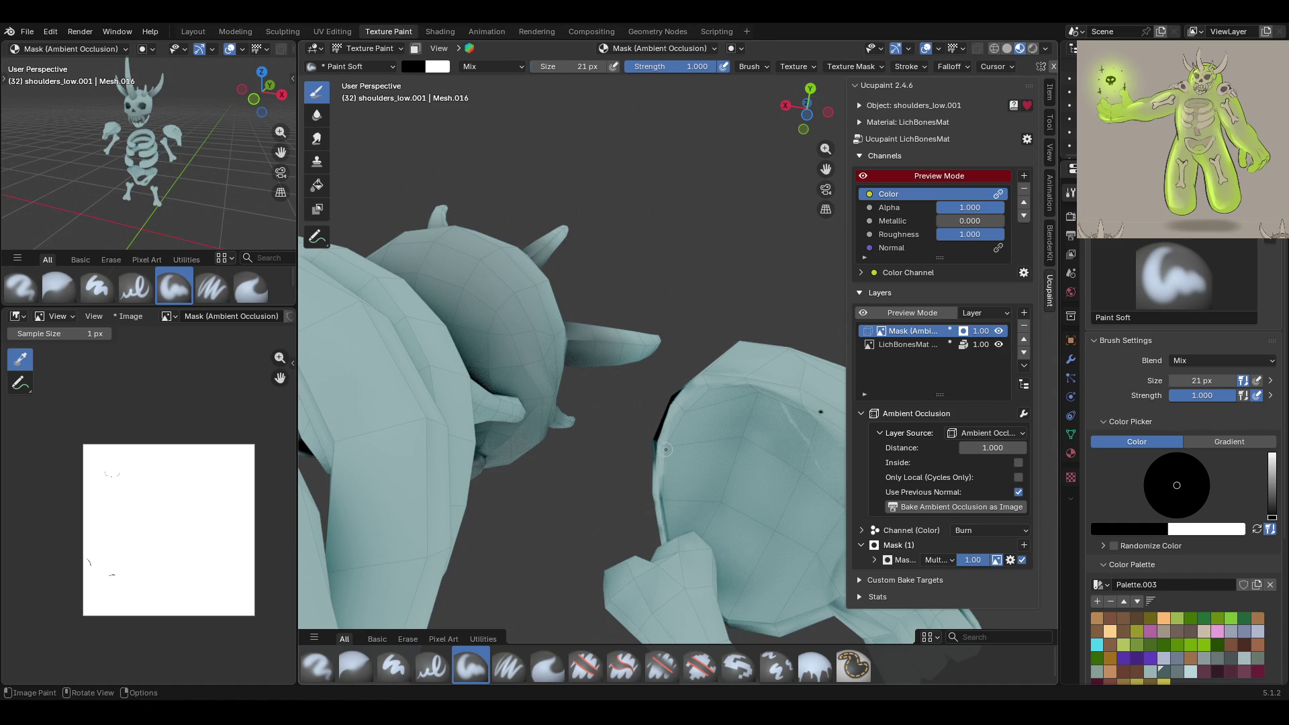
middle_click_drag(657, 434, 711, 437)
mouse_move(718, 412)
left_mouse_down()
mouse_move(638, 448)
mouse_move(648, 443)
left_mouse_up()
left_click_drag(655, 436, 612, 483)
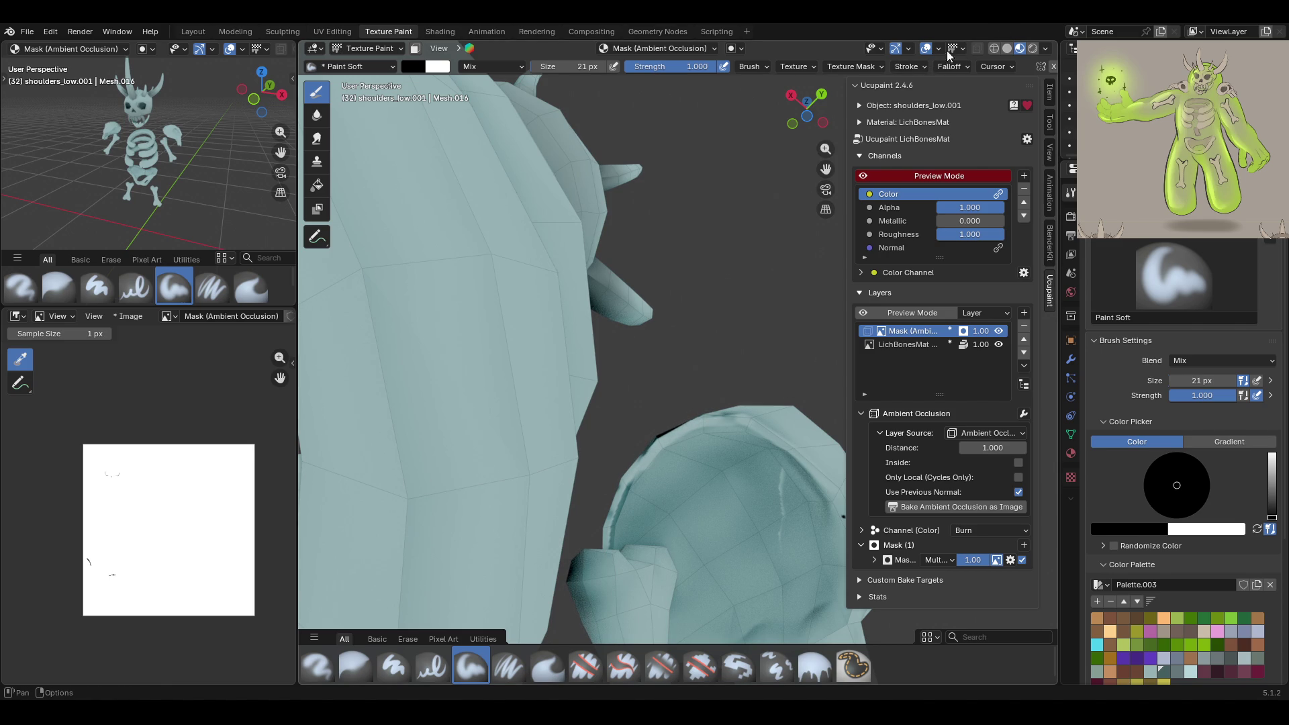
Check the brush stroke and falloff options, then paint down the shoulder-pad edge
left_click(952, 67)
left_click(964, 68)
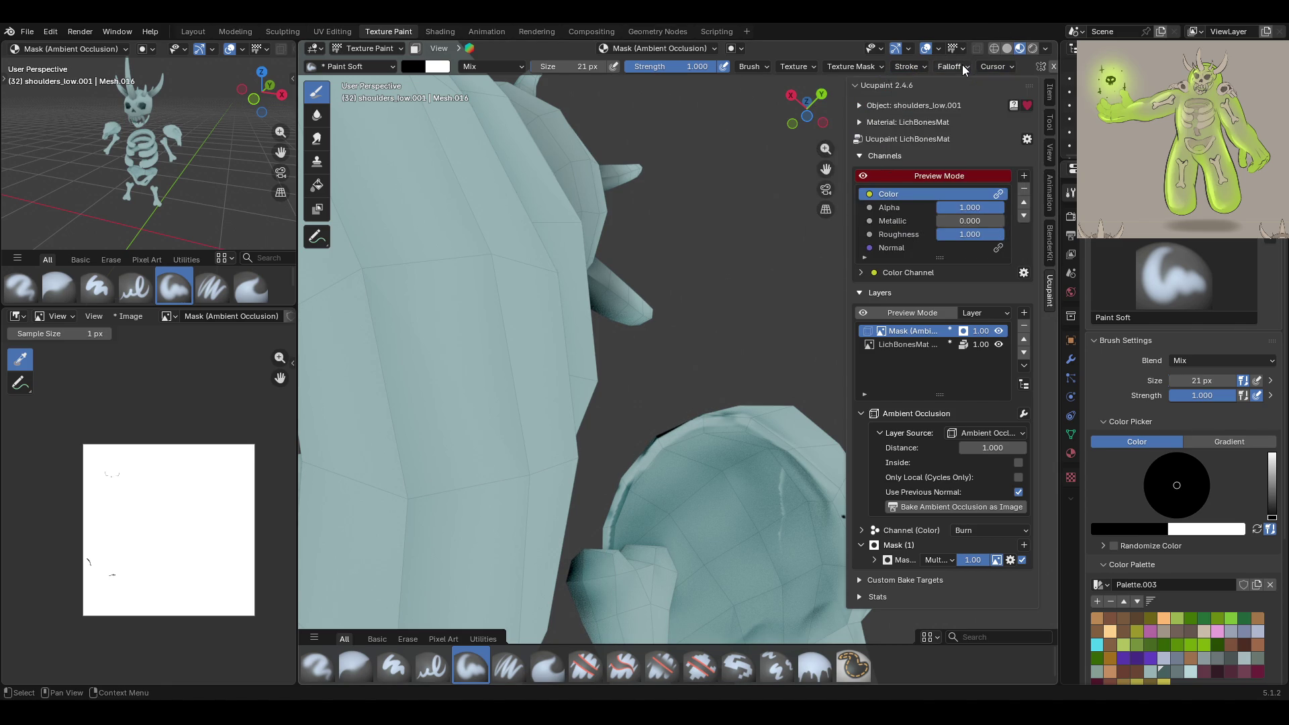
left_click(963, 69)
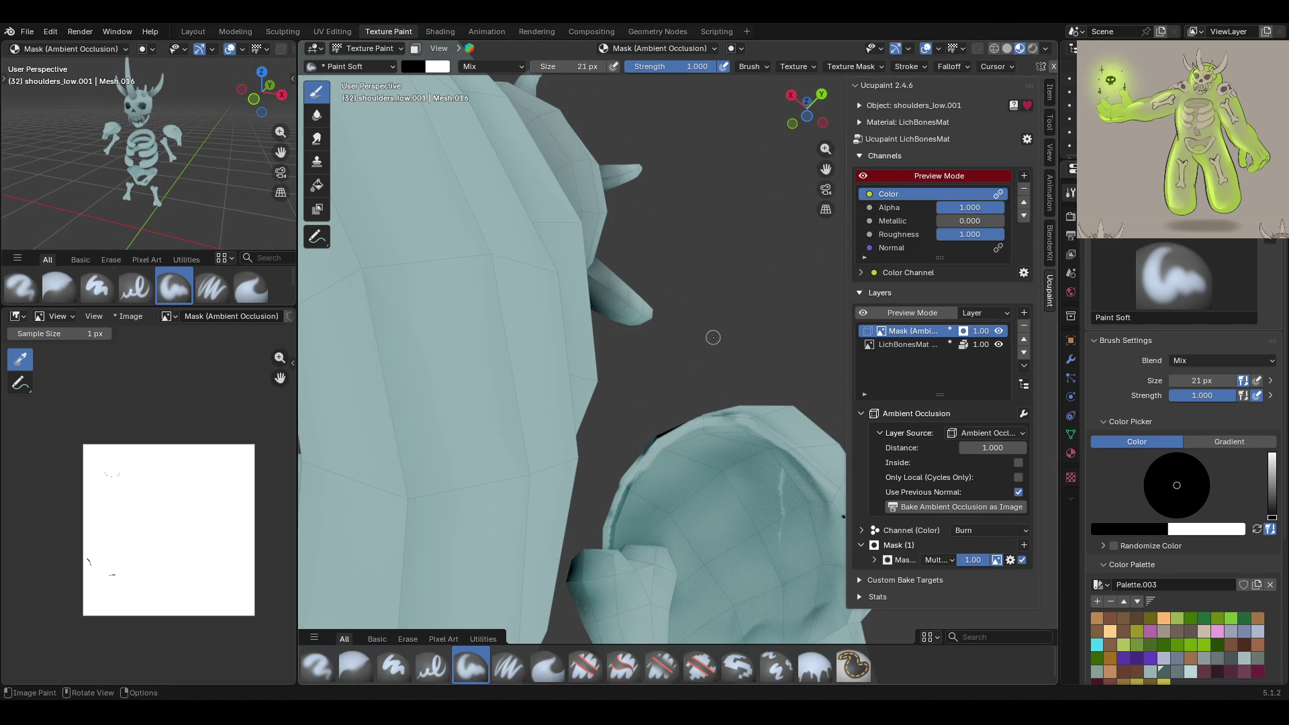
left_click_drag(641, 420, 634, 452)
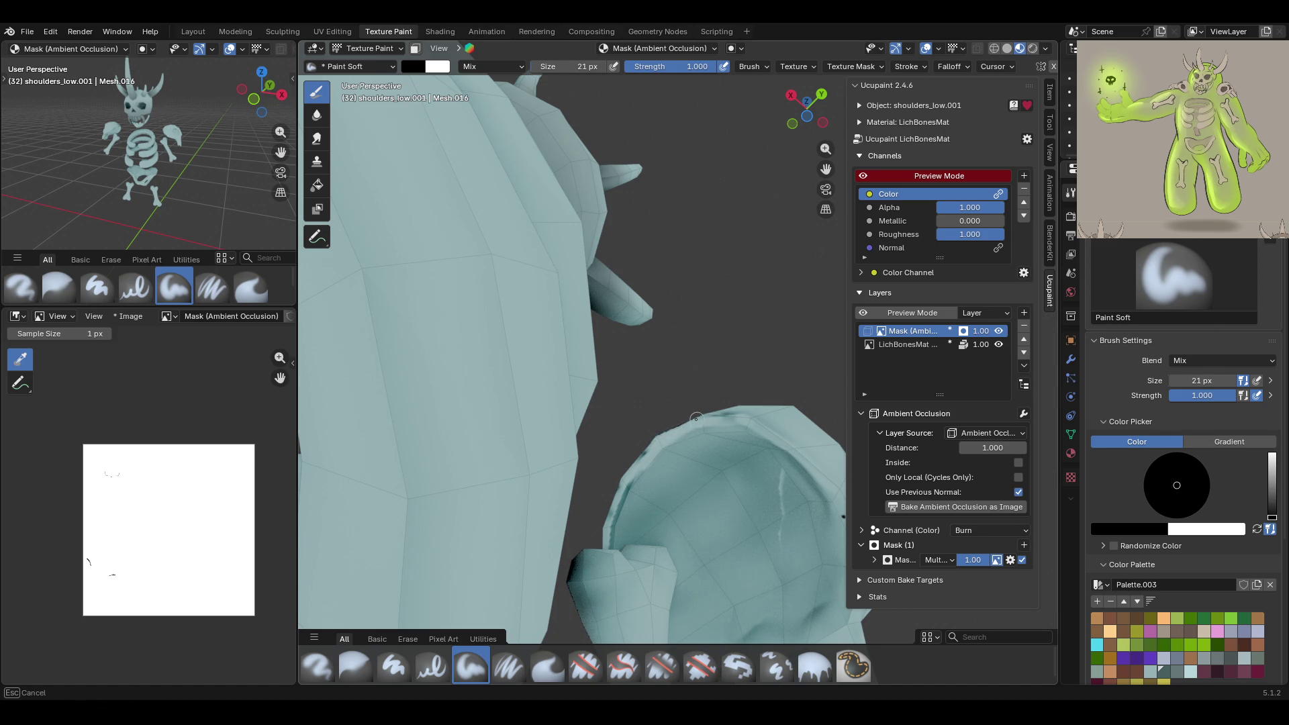
left_click_drag(612, 527, 610, 544)
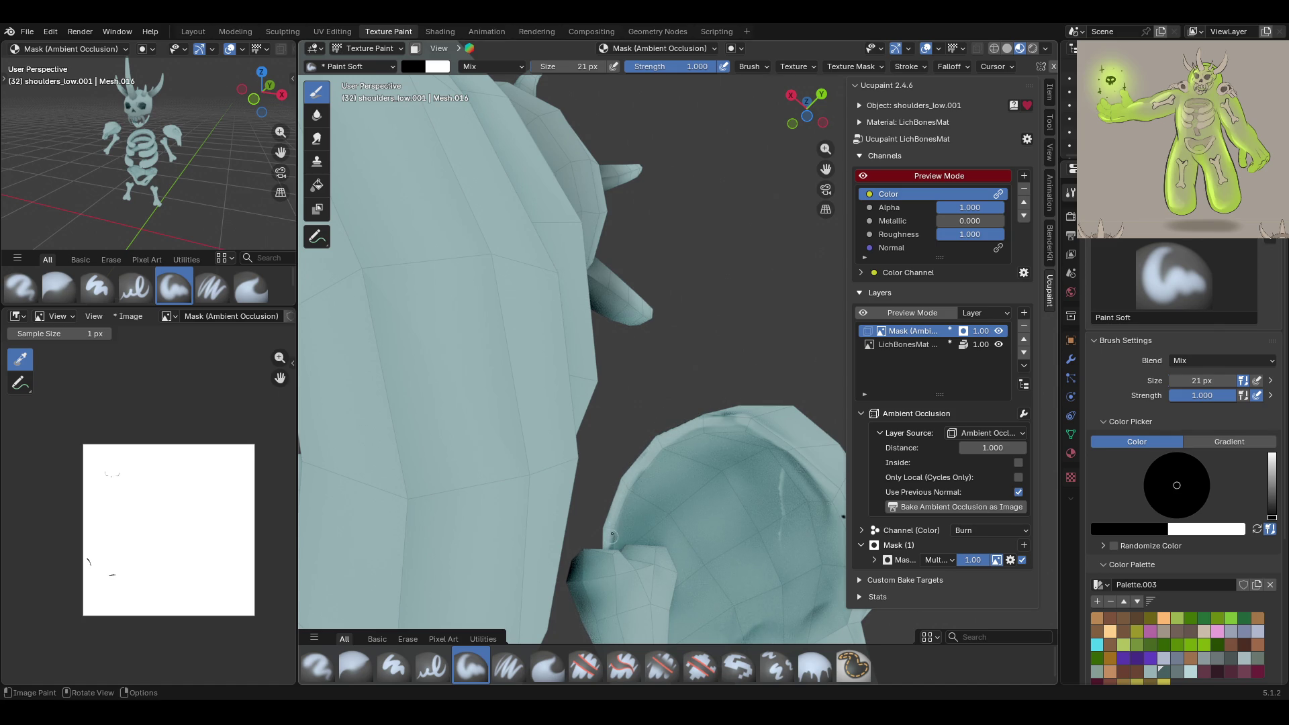
Reframe on the shoulder pad and lighten its top edge and the streak down the left edge
middle_click_drag(609, 515, 754, 519)
key("Home")
left_click_drag(826, 168, 677, 419)
mouse_move(677, 419)
middle_mouse_down()
mouse_move(412, 419)
mouse_move(599, 302)
mouse_move(567, 288)
middle_mouse_up()
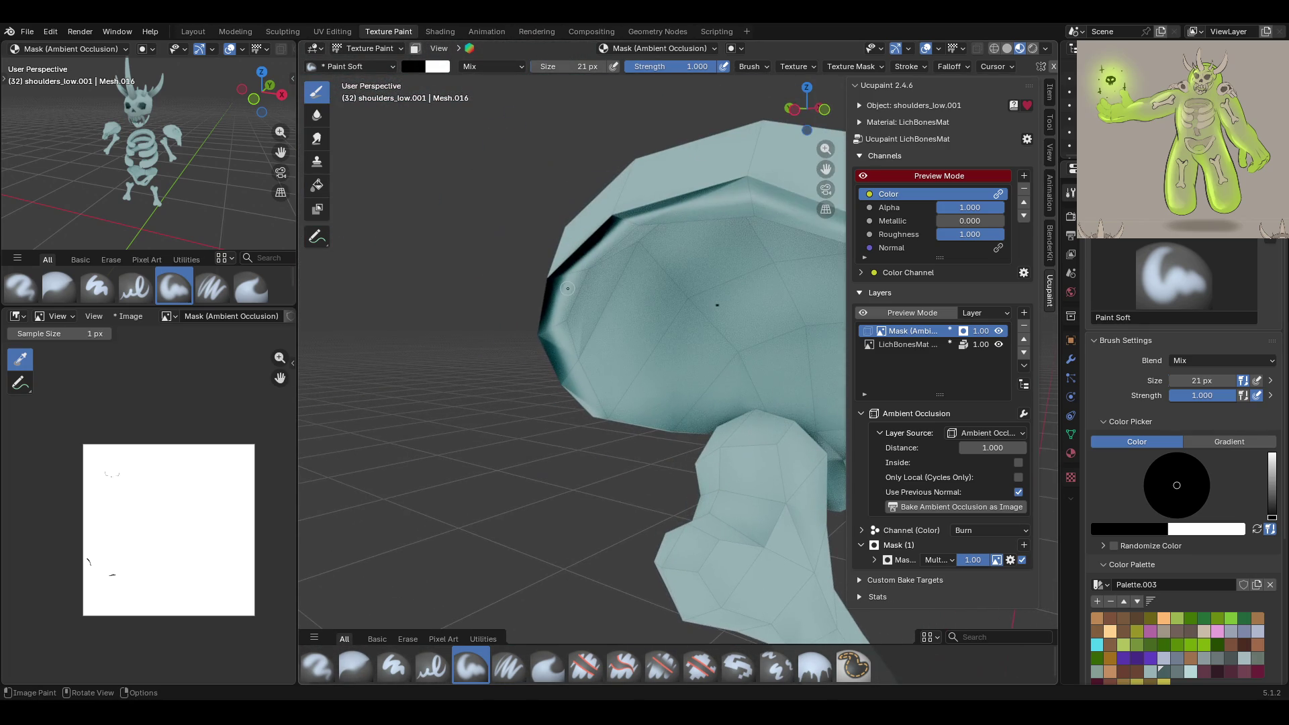
left_click_drag(716, 195, 600, 233)
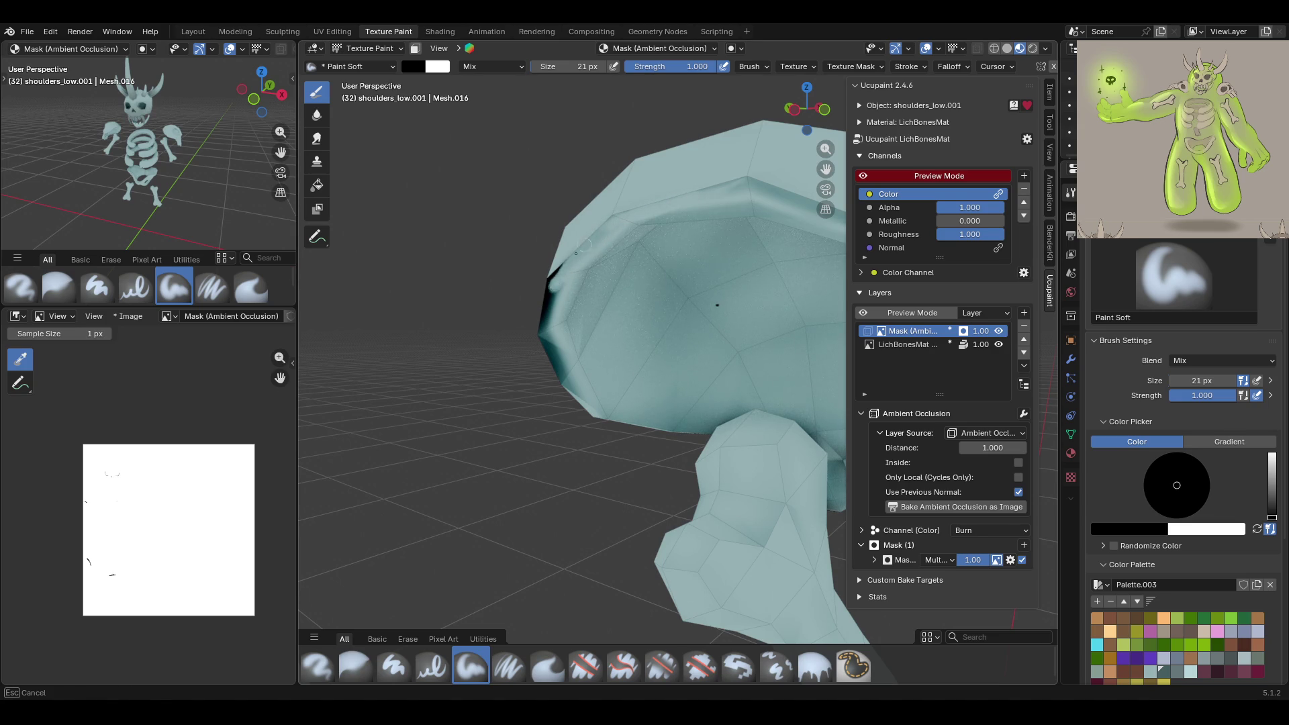
left_click_drag(543, 291, 547, 309)
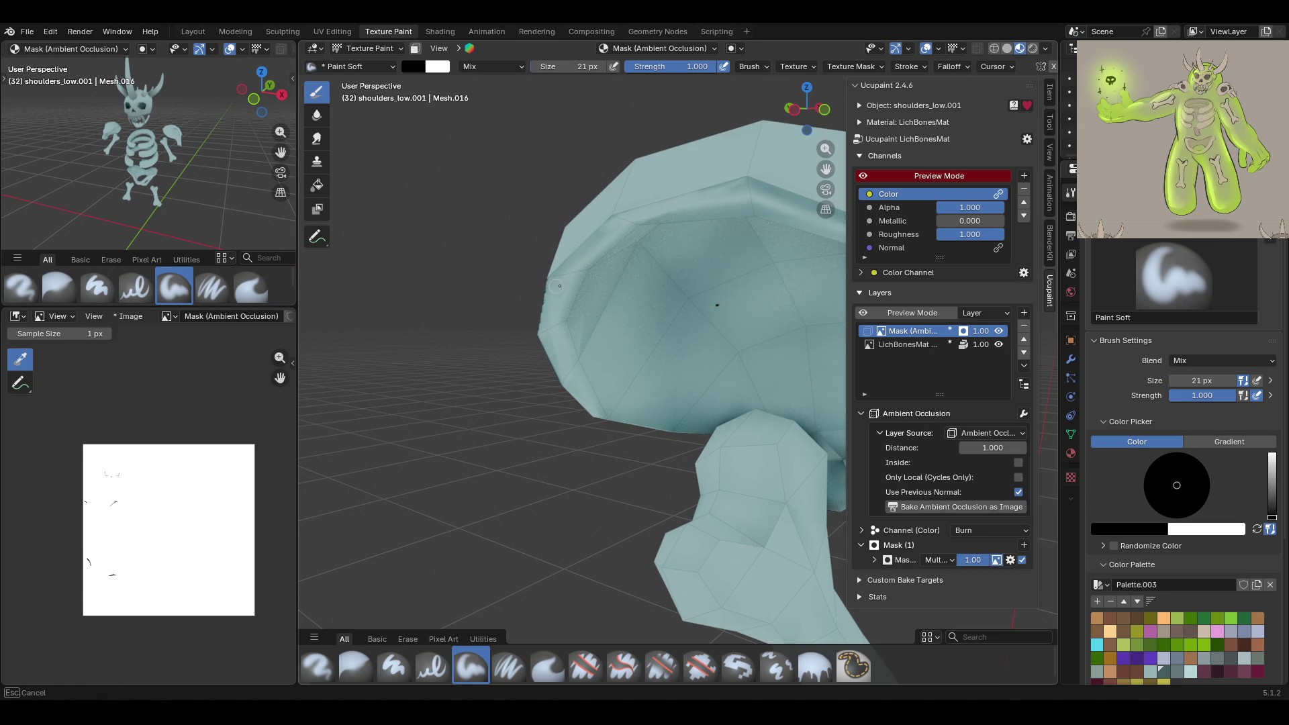
Paint over the dark crease along the pad's left edge
left_click_drag(541, 307, 540, 310)
middle_click_drag(506, 351, 529, 316)
left_click_drag(551, 293, 527, 379)
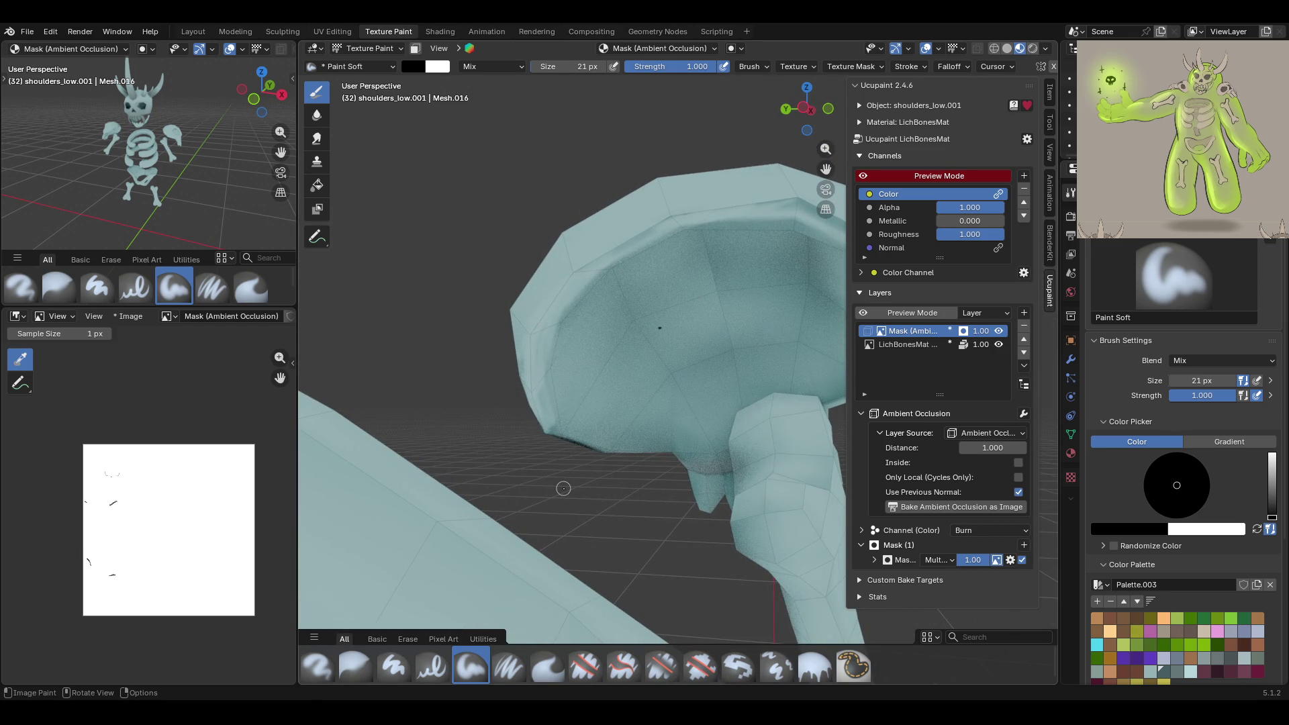
scroll(563, 487, "up", 5)
scroll(577, 437, "down", 5)
mouse_move(577, 436)
middle_mouse_down()
mouse_move(598, 369)
mouse_move(431, 519)
mouse_move(557, 508)
mouse_move(624, 456)
mouse_move(852, 473)
mouse_move(662, 469)
mouse_move(711, 356)
middle_mouse_up()
scroll(601, 359, "up", 6)
scroll(602, 360, "down", 5)
scroll(630, 449, "down", 3)
scroll(630, 450, "down", 3)
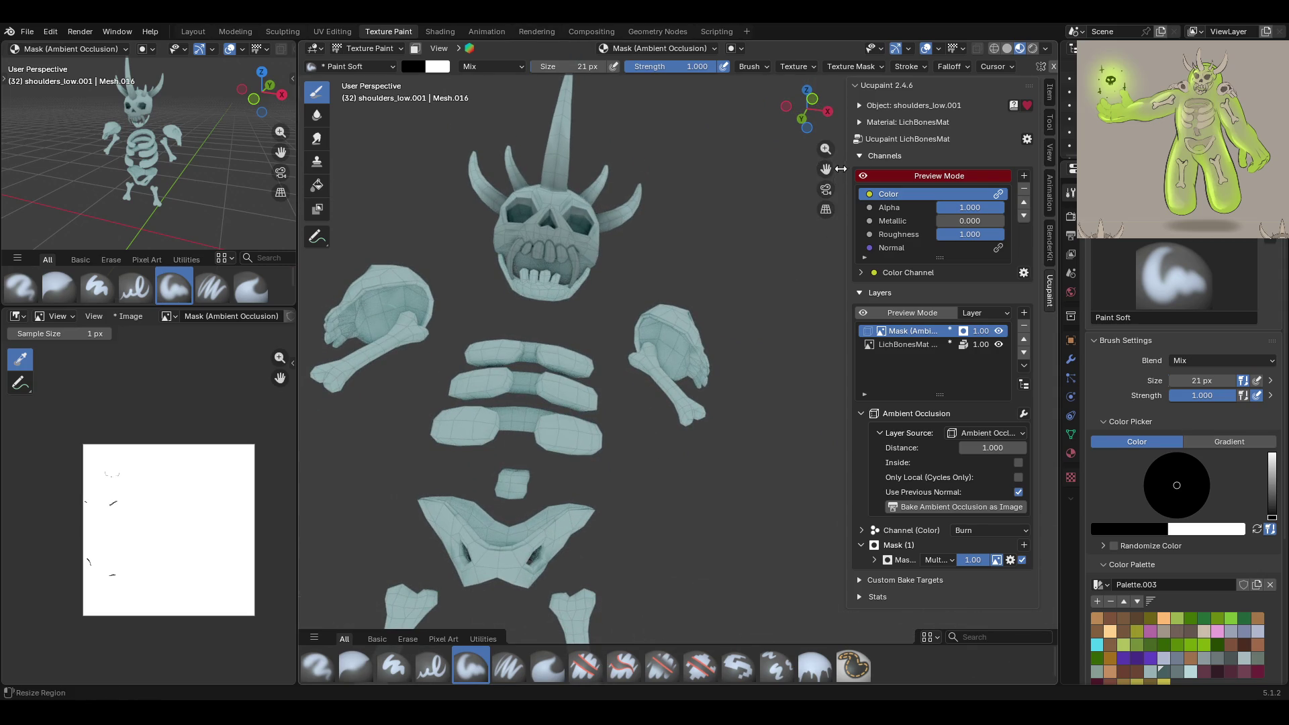
Toggle channel preview off and back on, then make LichBonesMat Layer the paint target
scroll(768, 237, "down", 2)
middle_click_drag(769, 236, 550, 443)
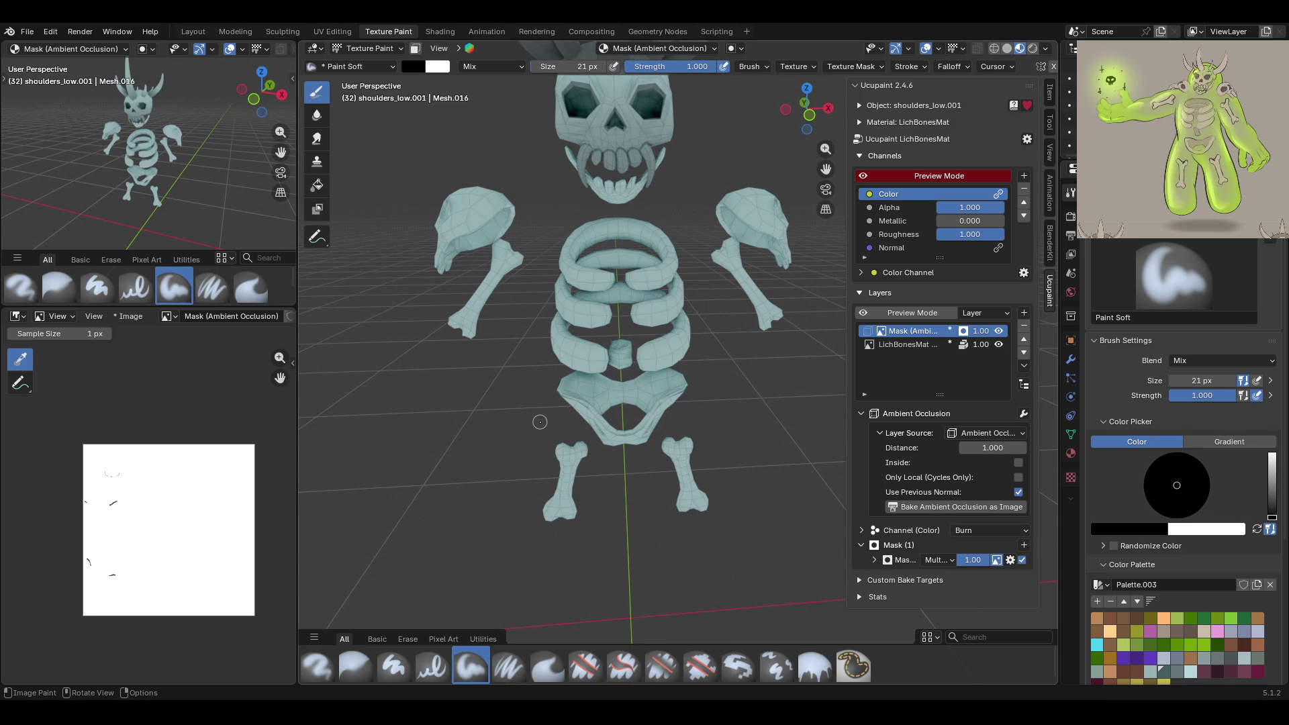
mouse_move(683, 233)
middle_mouse_down()
mouse_move(665, 221)
mouse_move(712, 228)
mouse_move(682, 232)
mouse_move(657, 276)
middle_mouse_up()
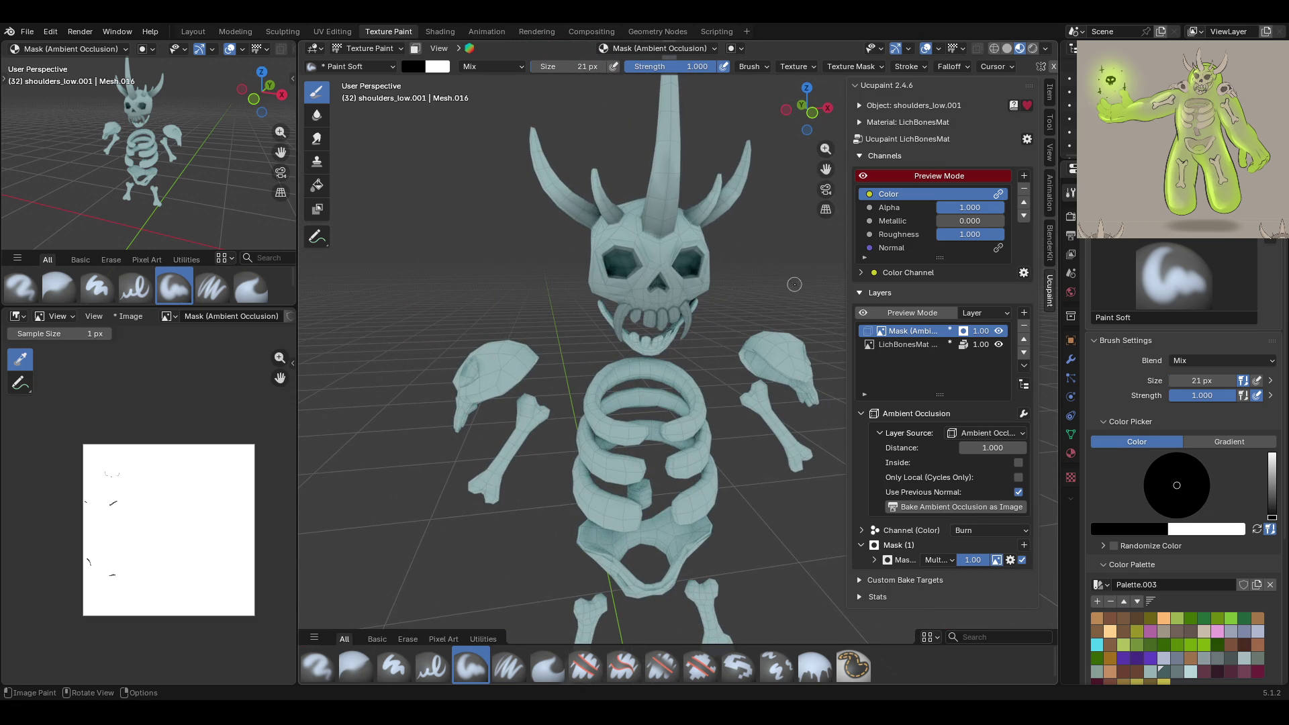
left_click(863, 176)
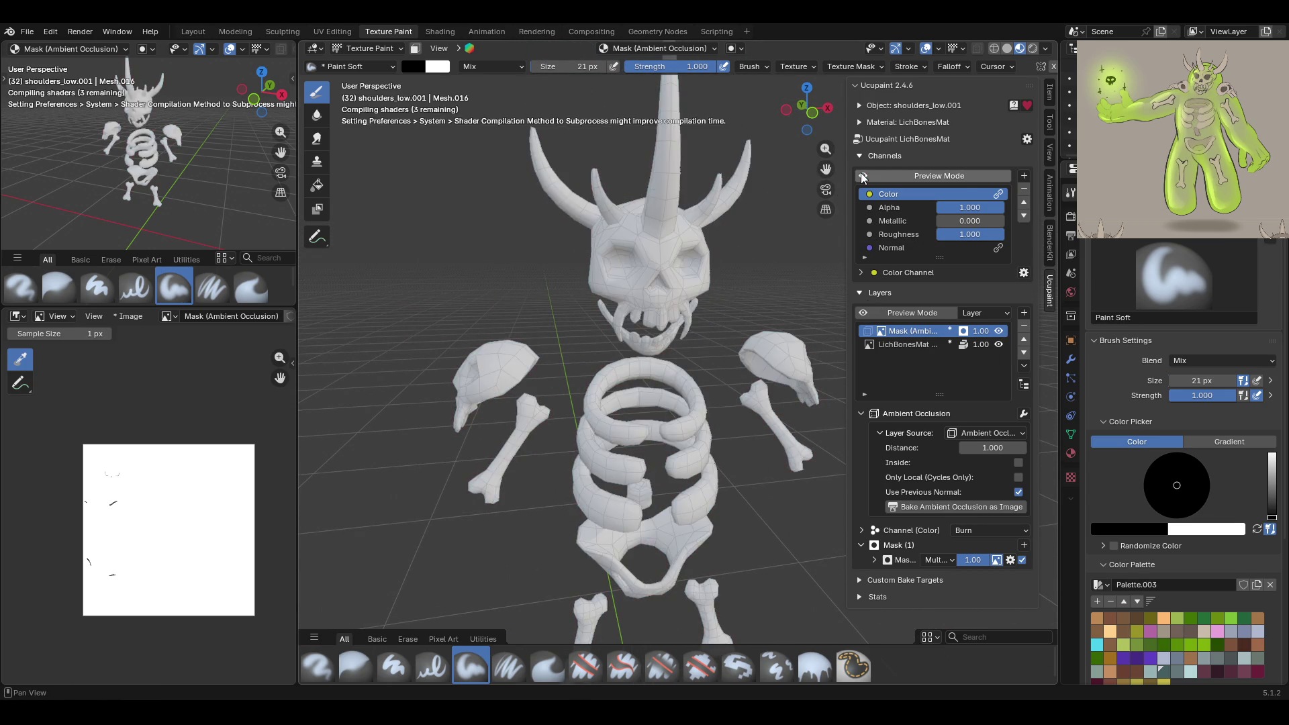
left_click(863, 175)
mouse_move(828, 213)
middle_mouse_down()
mouse_move(664, 241)
mouse_move(648, 287)
mouse_move(826, 285)
mouse_move(645, 282)
mouse_move(496, 248)
middle_mouse_up()
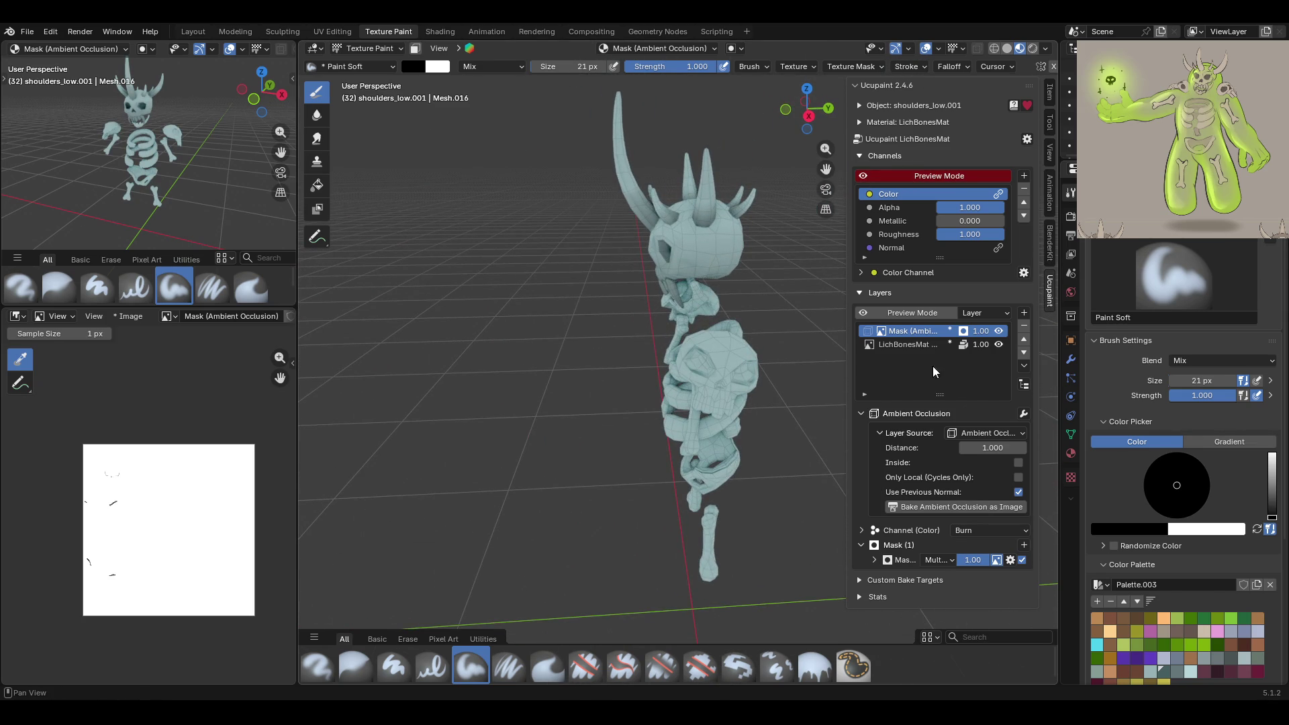
left_click(904, 343)
mouse_move(832, 282)
middle_mouse_down()
mouse_move(836, 132)
mouse_move(785, 194)
mouse_move(642, 291)
mouse_move(590, 268)
middle_mouse_up()
scroll(1216, 659, "down", 5)
scroll(1216, 659, "down", 2)
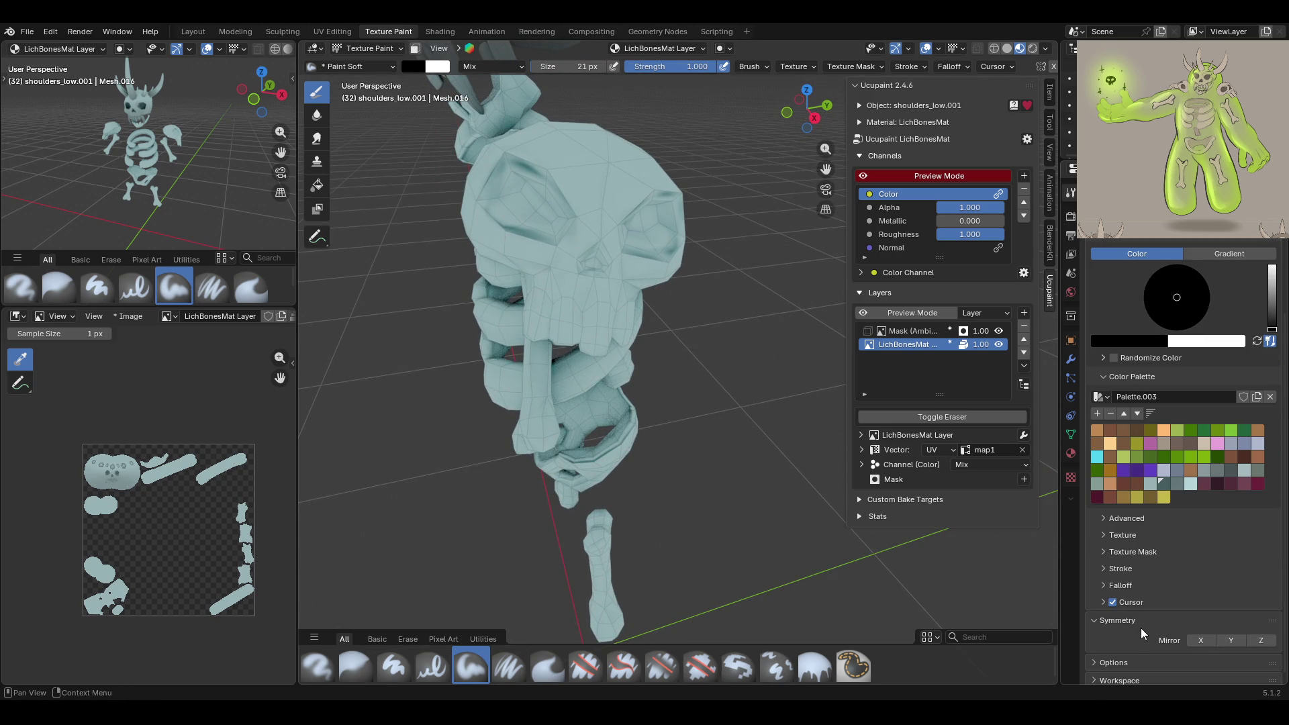
Enable Mirror X, pick the pale teal-grey palette swatch, and darken the shoulder-pad skull's eye socket
left_click(1189, 640)
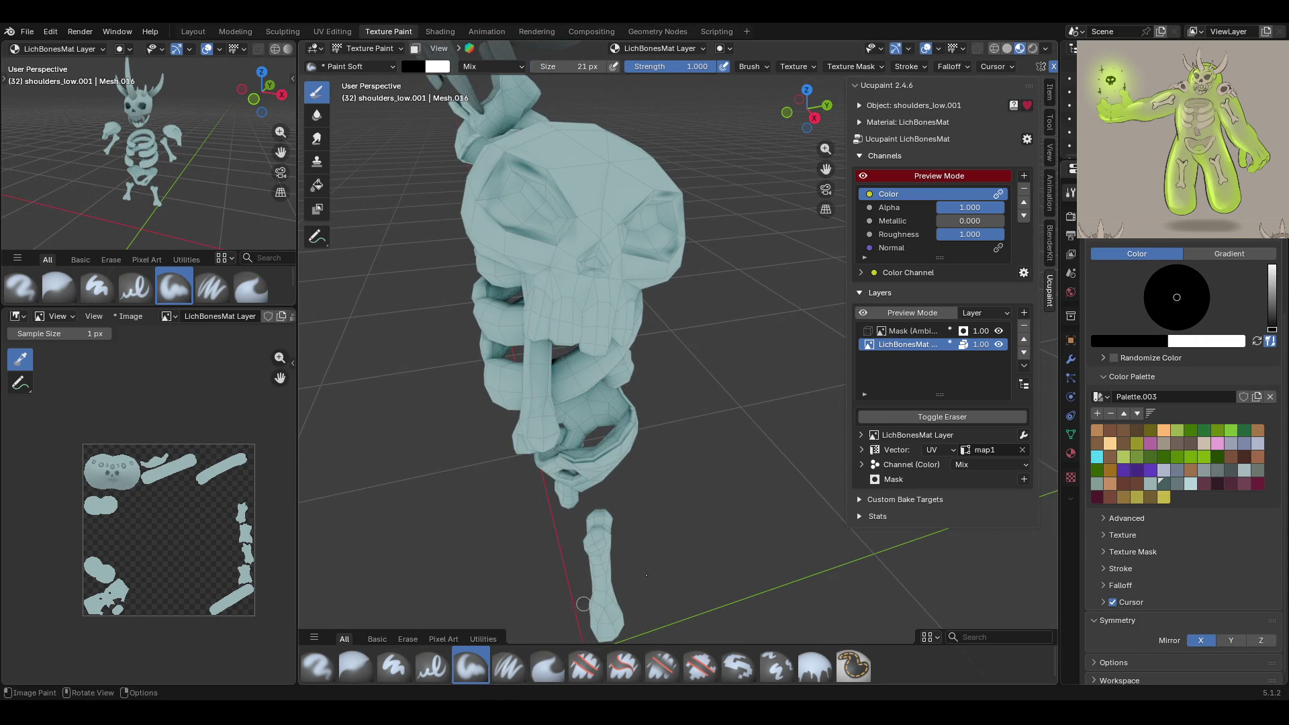
left_click(1177, 484)
middle_click_drag(771, 168, 864, 124)
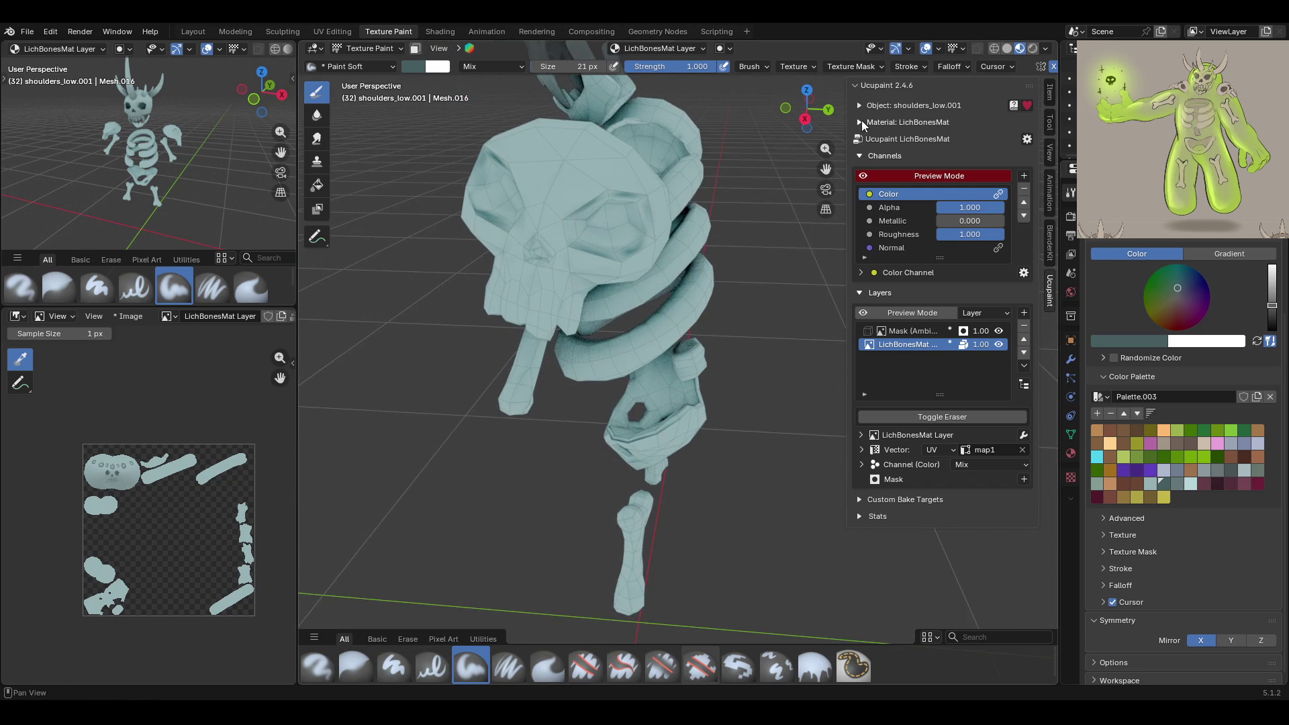
mouse_move(819, 175)
middle_mouse_down()
mouse_move(771, 201)
mouse_move(714, 279)
middle_mouse_up()
left_click_drag(671, 362, 673, 363)
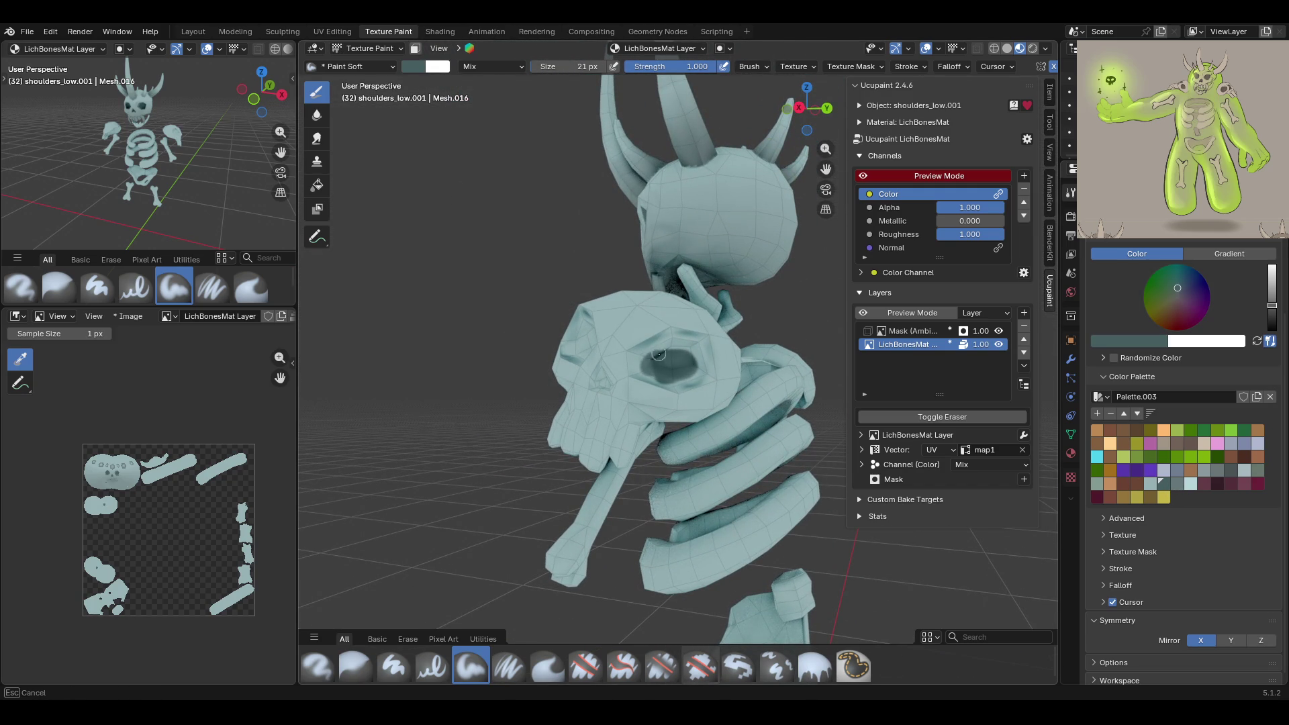
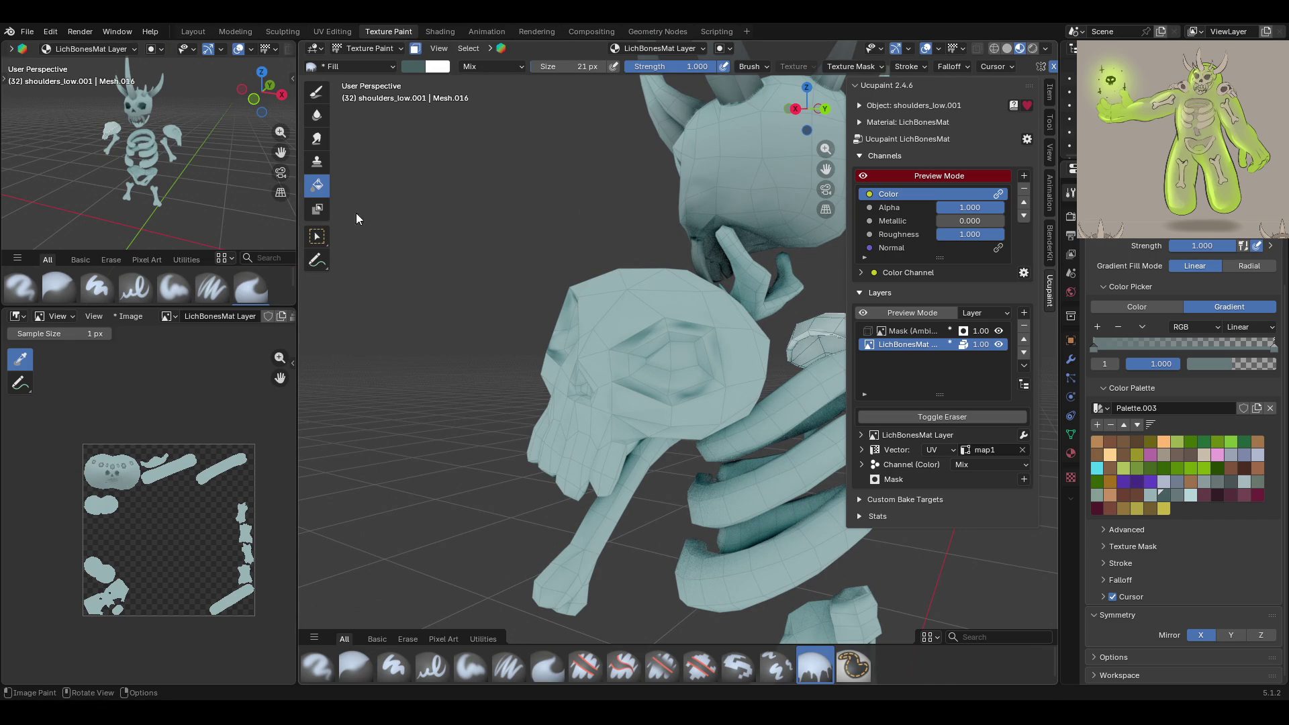
Turn on face-selection masking and select the whole skull with L
left_click(317, 236)
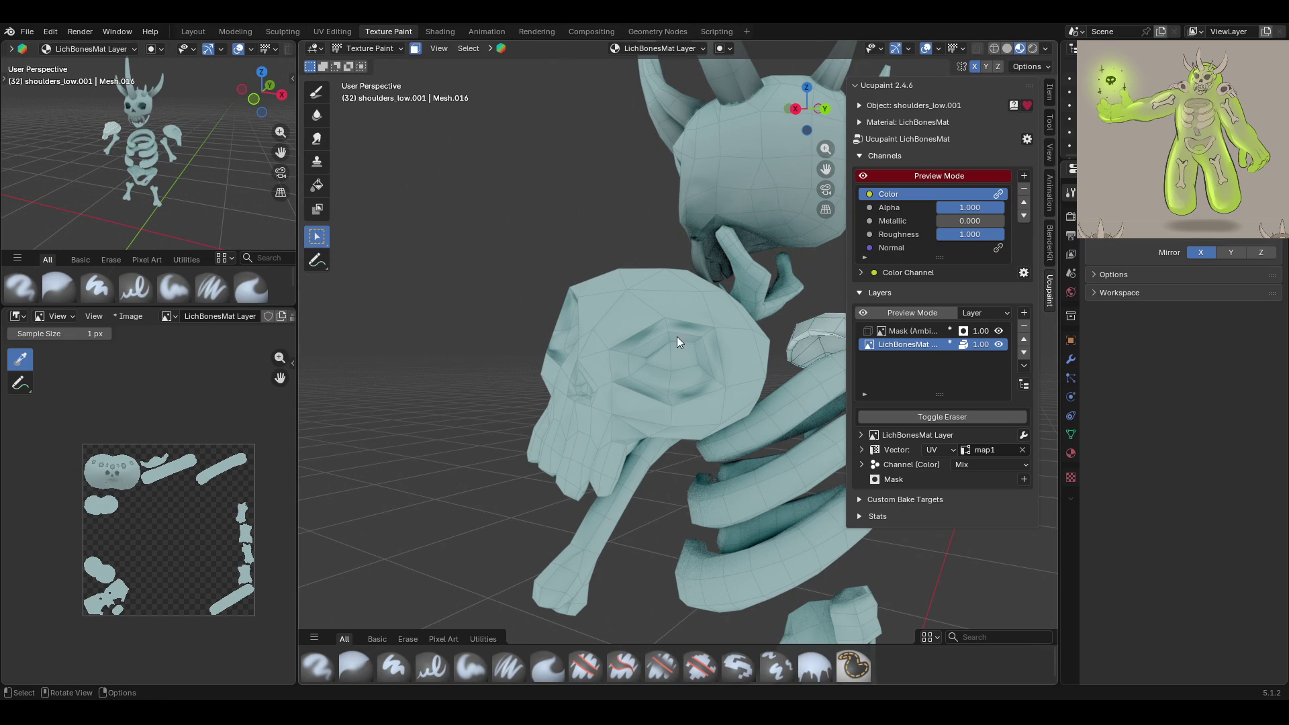
key("l")
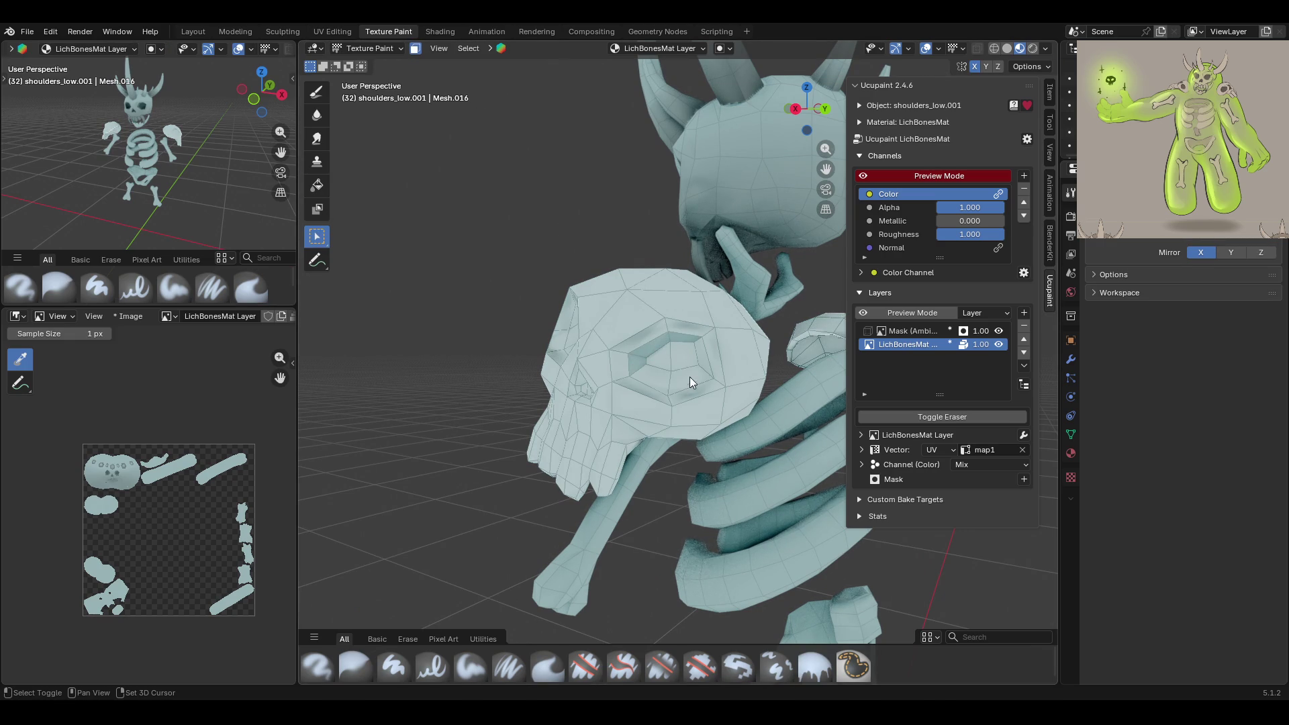
mouse_move(659, 357)
middle_mouse_down()
mouse_move(672, 373)
mouse_move(606, 349)
middle_mouse_up()
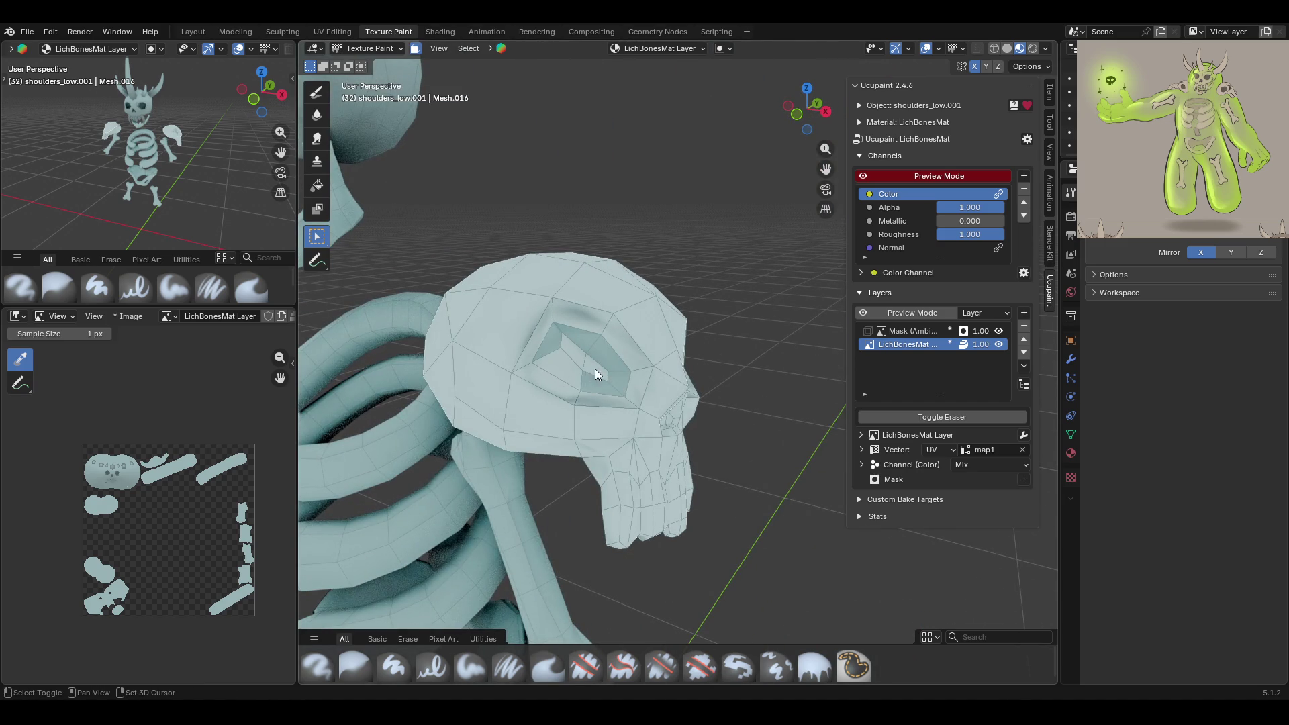
mouse_move(568, 348)
middle_mouse_down()
mouse_move(549, 392)
mouse_move(595, 425)
mouse_move(638, 406)
mouse_move(558, 410)
mouse_move(571, 406)
mouse_move(523, 357)
mouse_move(682, 312)
mouse_move(755, 357)
mouse_move(480, 398)
middle_mouse_up()
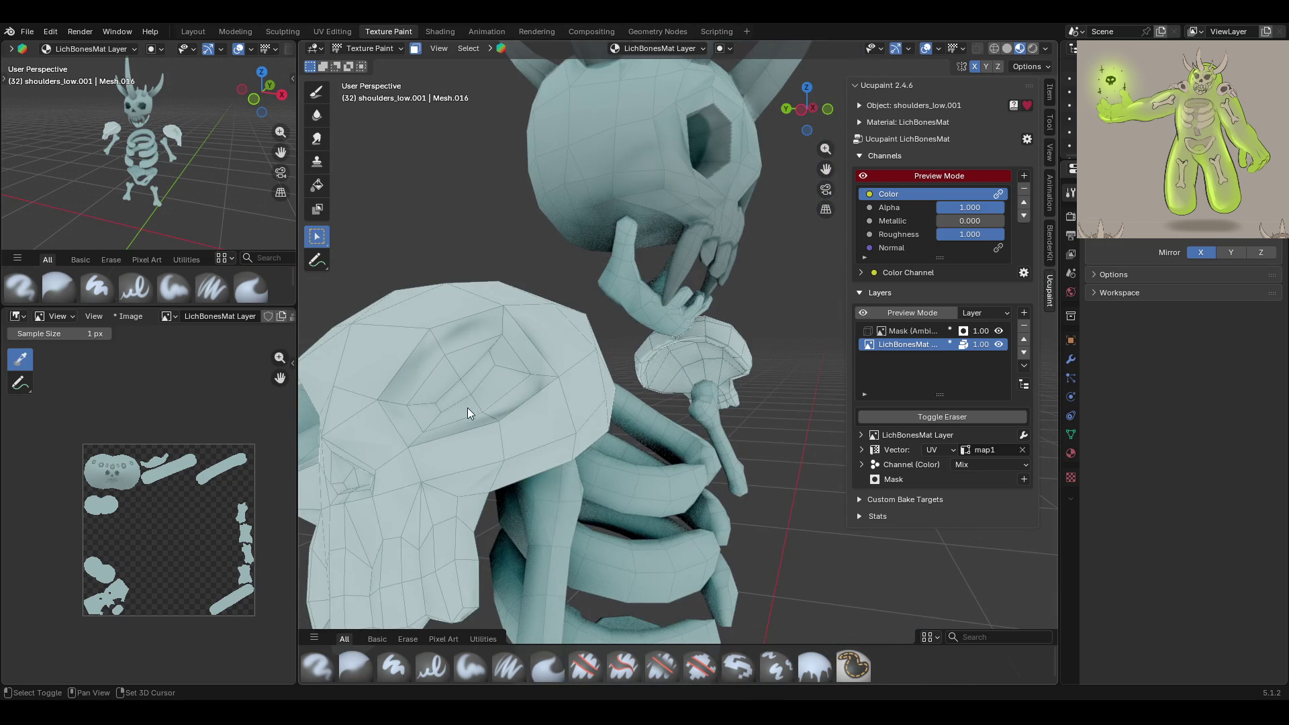
mouse_move(469, 381)
middle_mouse_down()
mouse_move(618, 417)
mouse_move(703, 420)
mouse_move(457, 440)
mouse_move(728, 413)
middle_mouse_up()
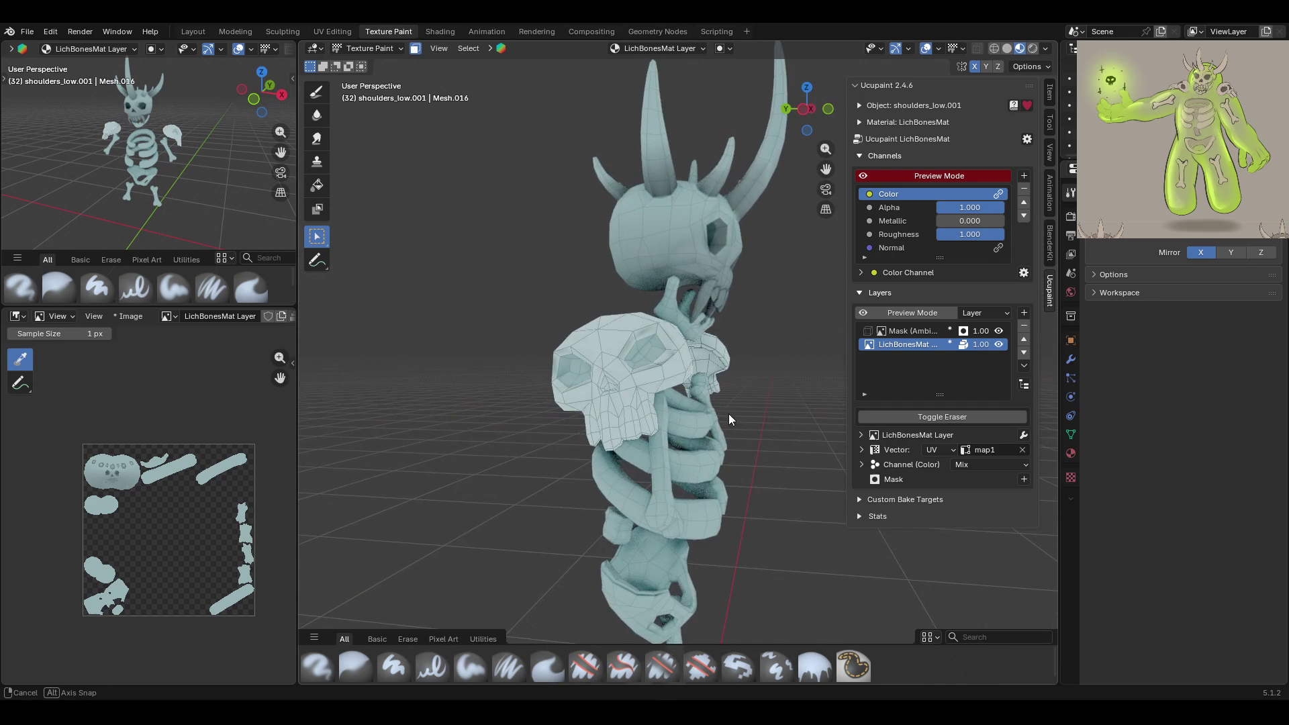
Choose the Fill brush and switch its colour picker from gradient to solid Color
left_click(814, 655)
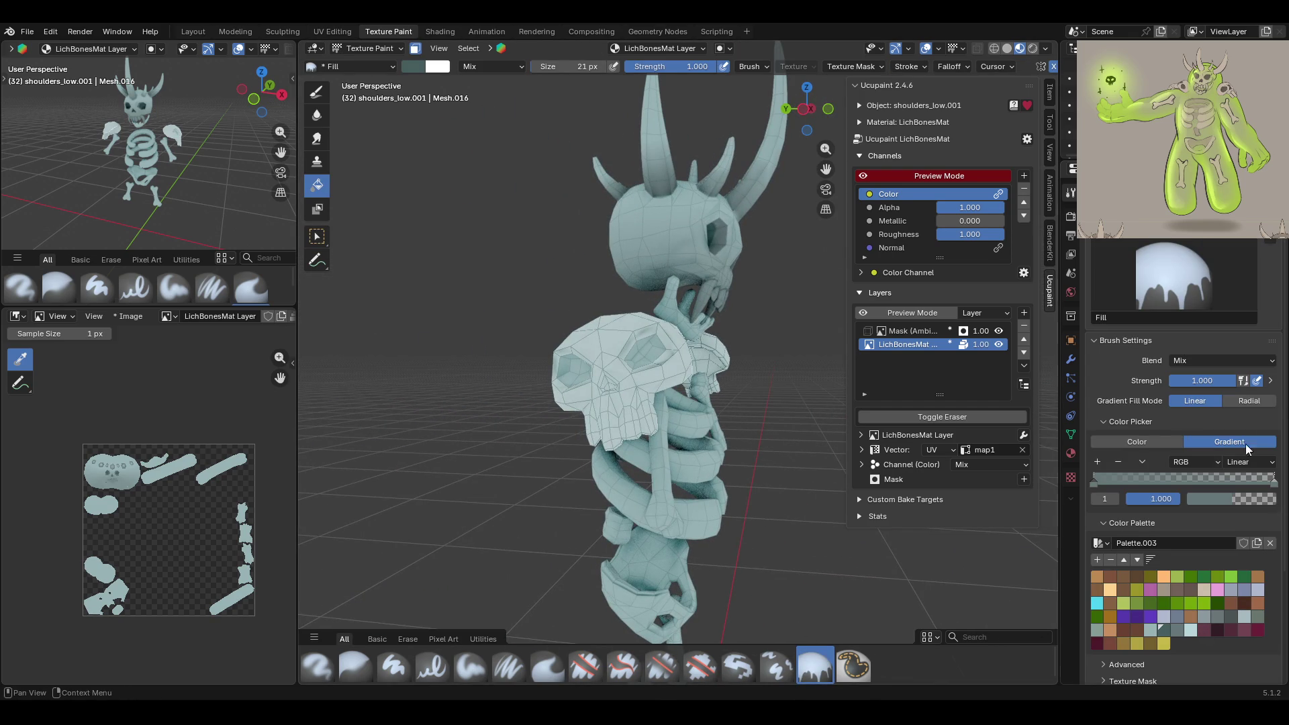
left_click(1141, 443)
mouse_move(739, 381)
middle_mouse_down()
mouse_move(449, 419)
mouse_move(449, 393)
mouse_move(463, 394)
middle_mouse_up()
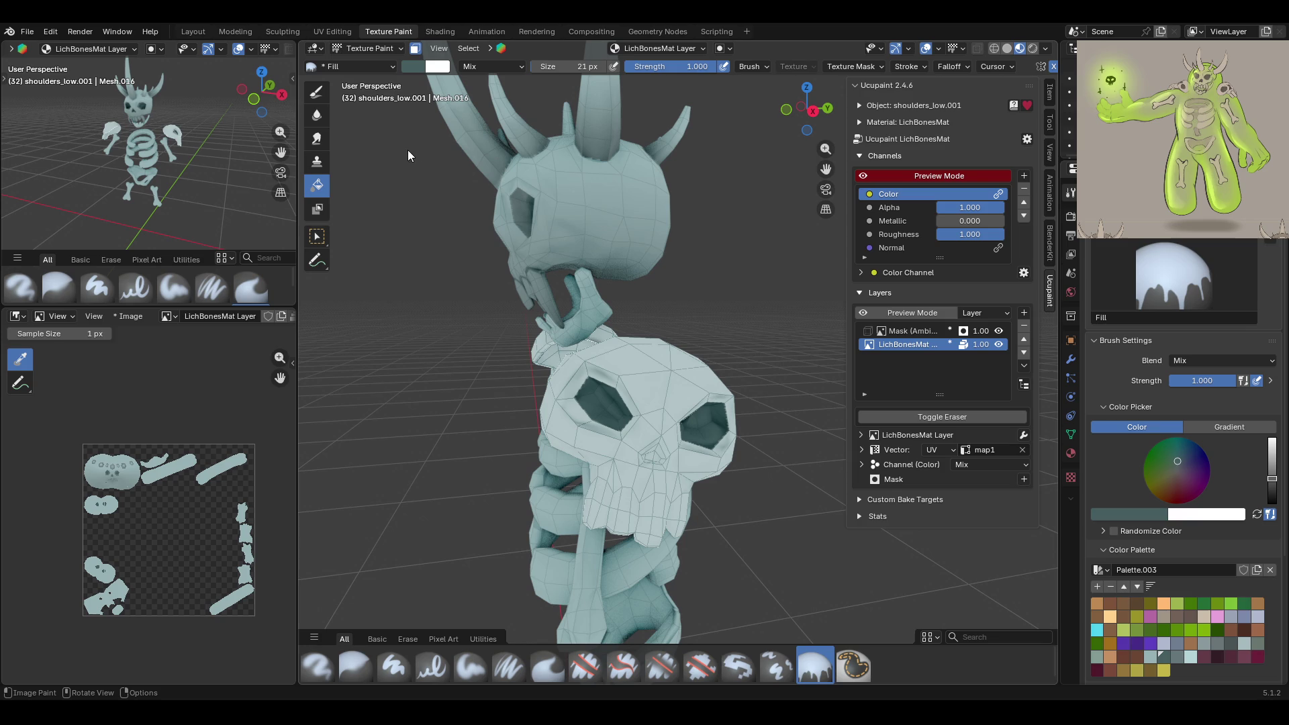
Refine the masked skull faces, setting the eye sockets apart, and return to filling
key("w")
middle_click_drag(457, 350, 705, 469)
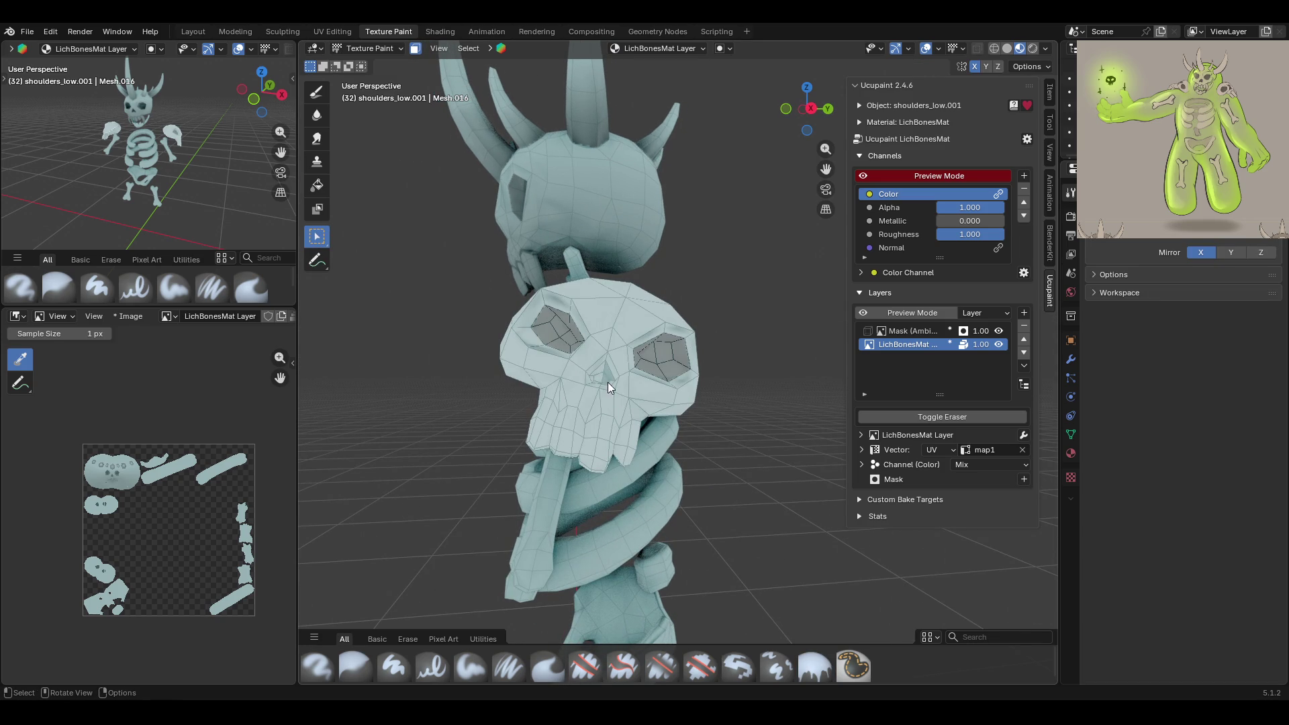
middle_click_drag(610, 381, 583, 469)
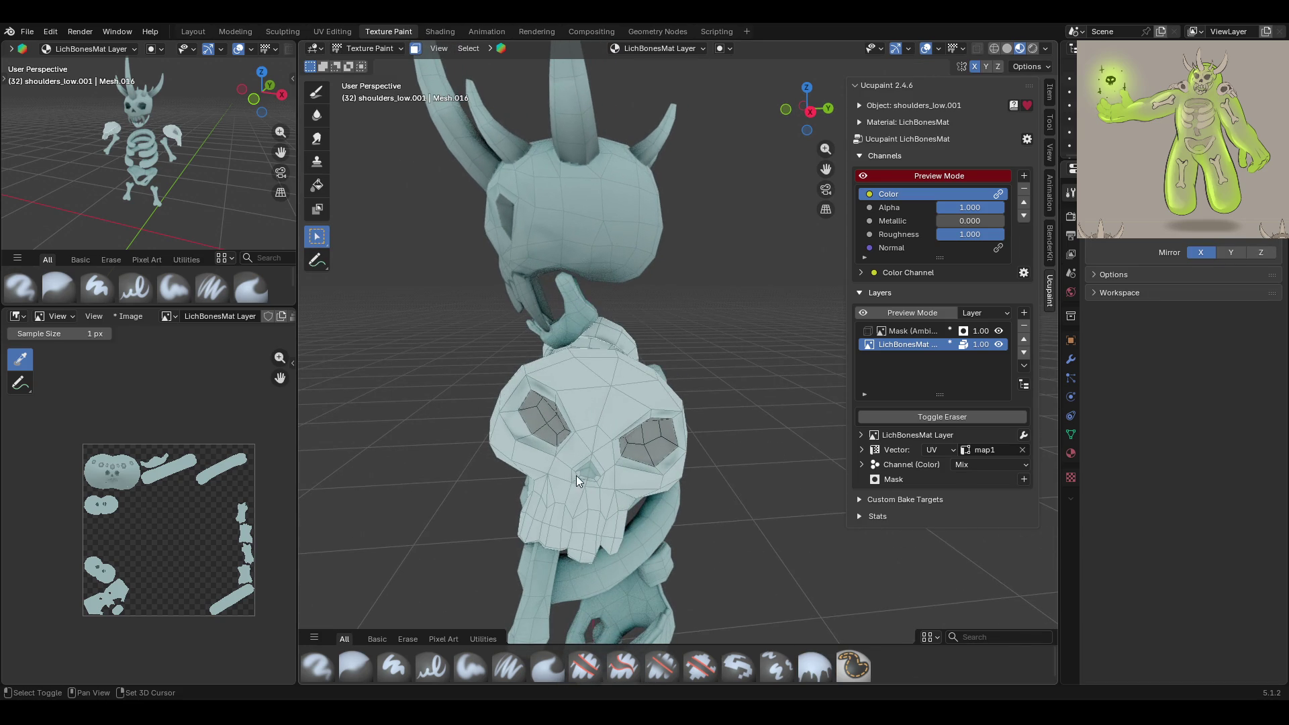
mouse_move(480, 437)
middle_mouse_down()
mouse_move(768, 439)
mouse_move(602, 458)
mouse_move(624, 449)
middle_mouse_up()
scroll(620, 431, "up", 3)
scroll(624, 449, "up", 2)
key("shift")
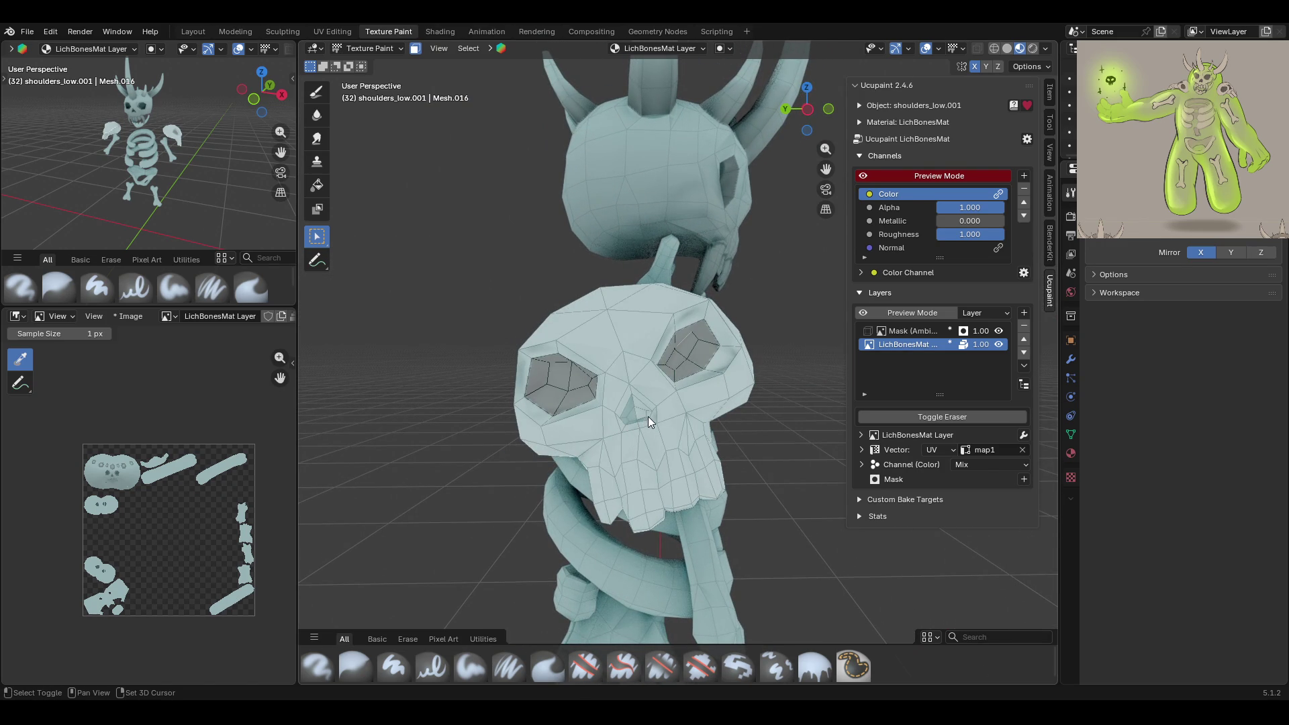
left_click(320, 184)
mouse_move(638, 416)
middle_mouse_down()
mouse_move(728, 428)
mouse_move(477, 420)
mouse_move(610, 474)
mouse_move(616, 432)
mouse_move(796, 449)
mouse_move(638, 421)
middle_mouse_up()
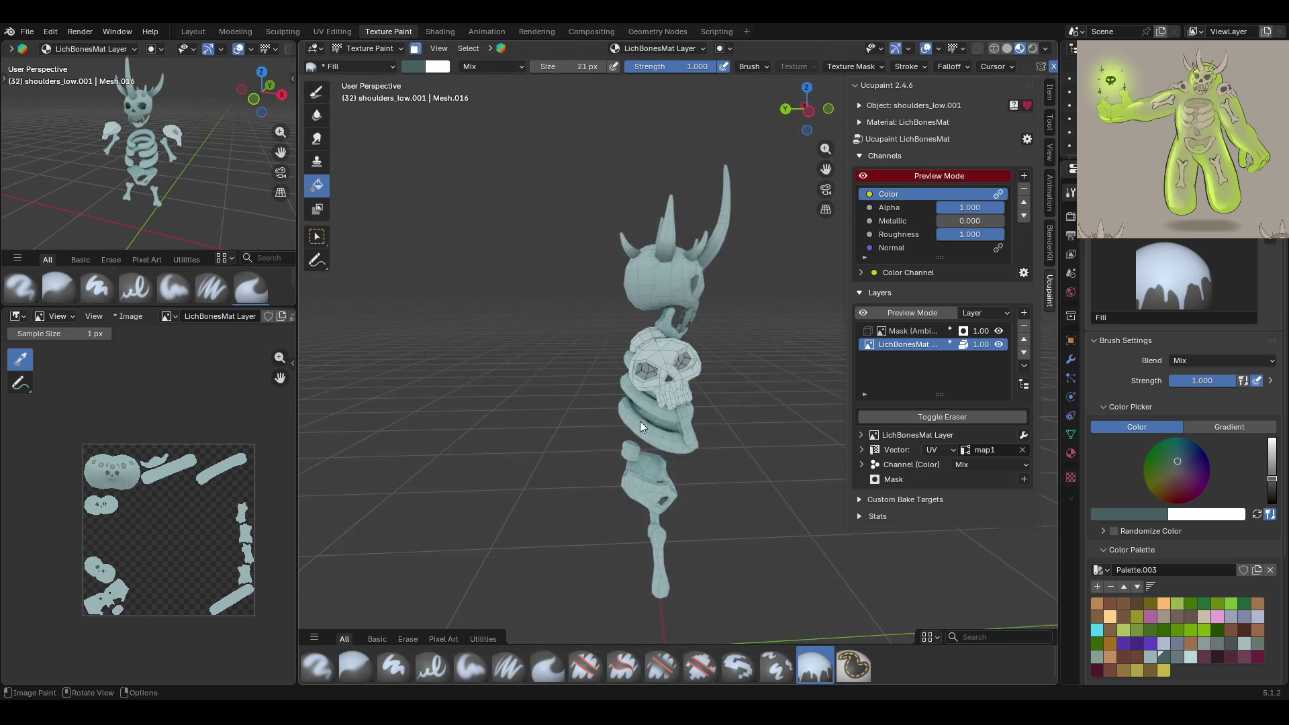
Disable the face mask and set the Paint Soft brush to 41 px
scroll(639, 402, "up", 8)
left_click(417, 49)
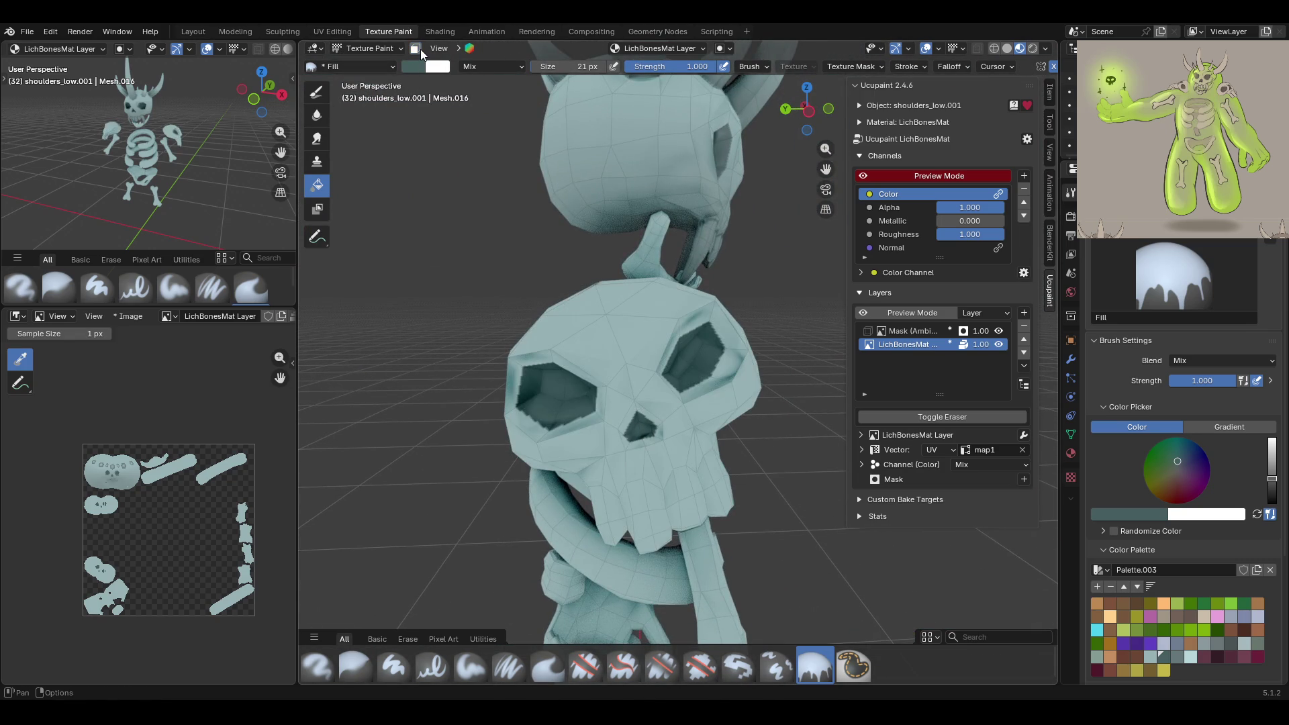
key("1")
middle_click_drag(582, 291, 671, 295)
left_click(597, 331)
scroll(600, 328, "down", 3)
scroll(1249, 636, "down", 7)
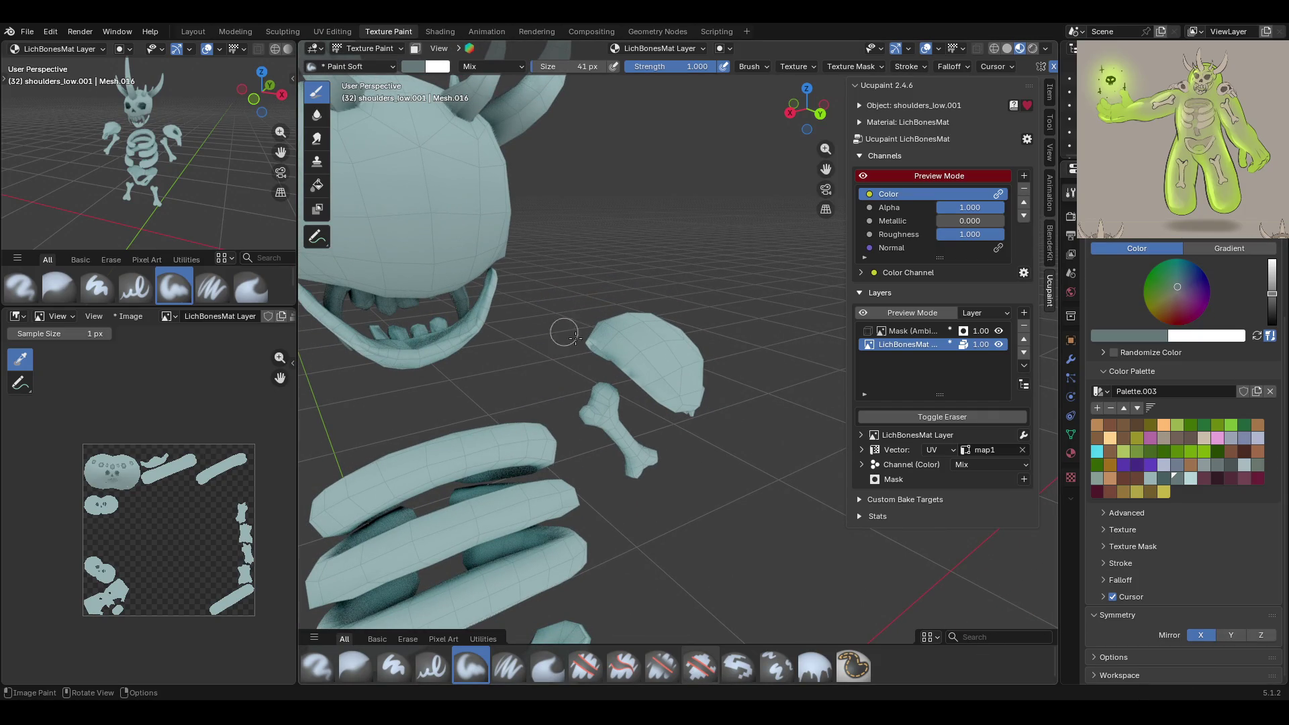
mouse_move(631, 382)
middle_mouse_down()
mouse_move(678, 374)
mouse_move(677, 412)
middle_mouse_up()
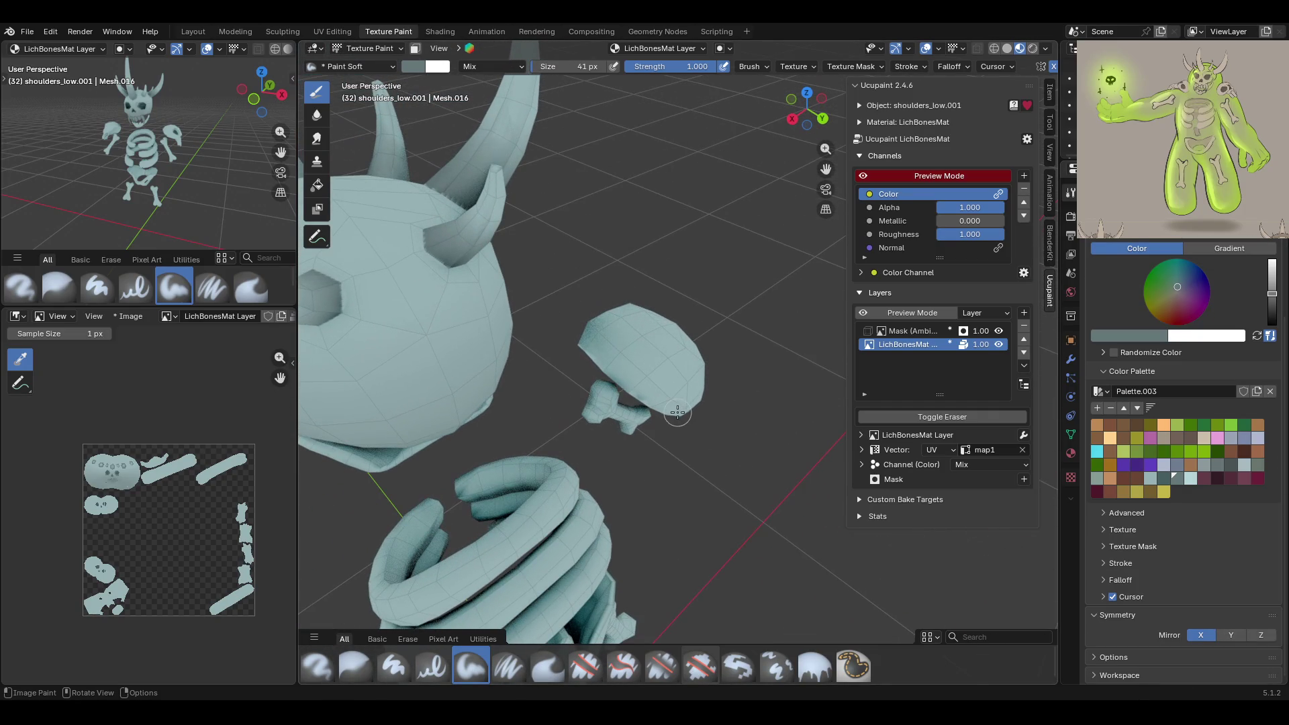
Paint darker shading along the shoulder bone cap's lower edge and near the skull
left_click_drag(583, 339, 680, 414)
middle_click_drag(710, 445, 668, 421)
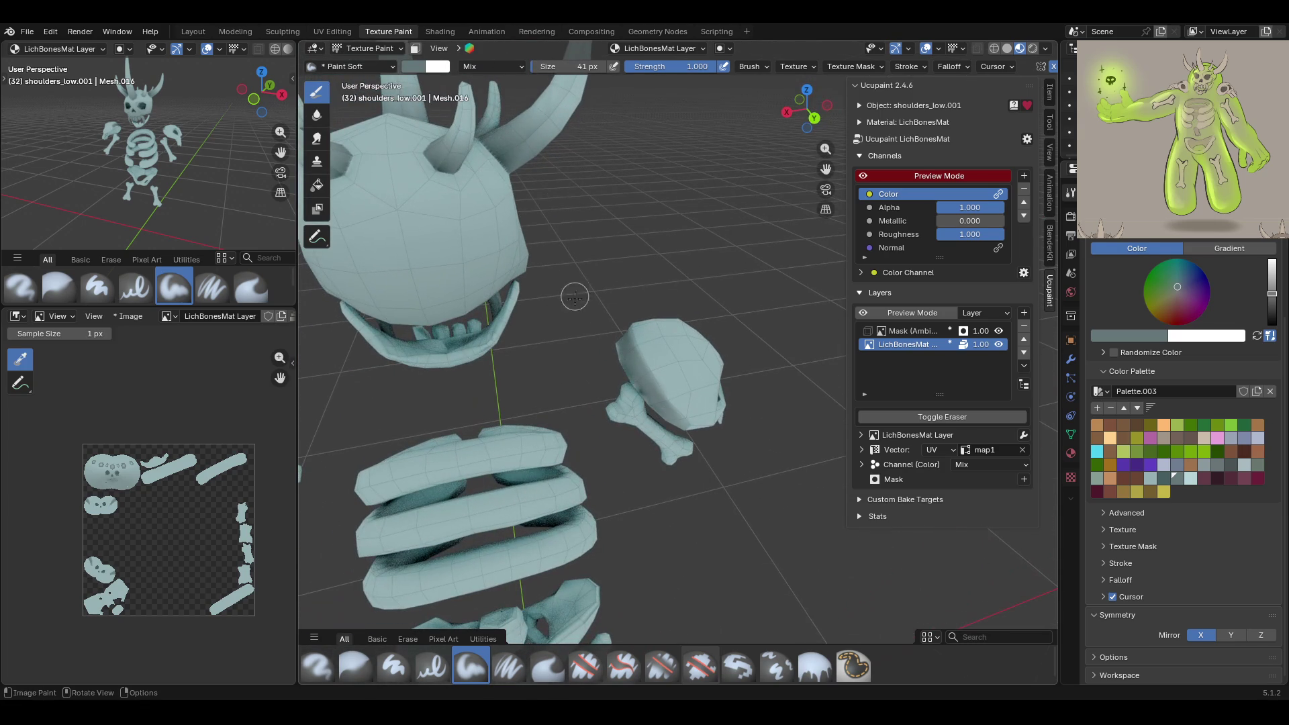
middle_click_drag(616, 404, 588, 434)
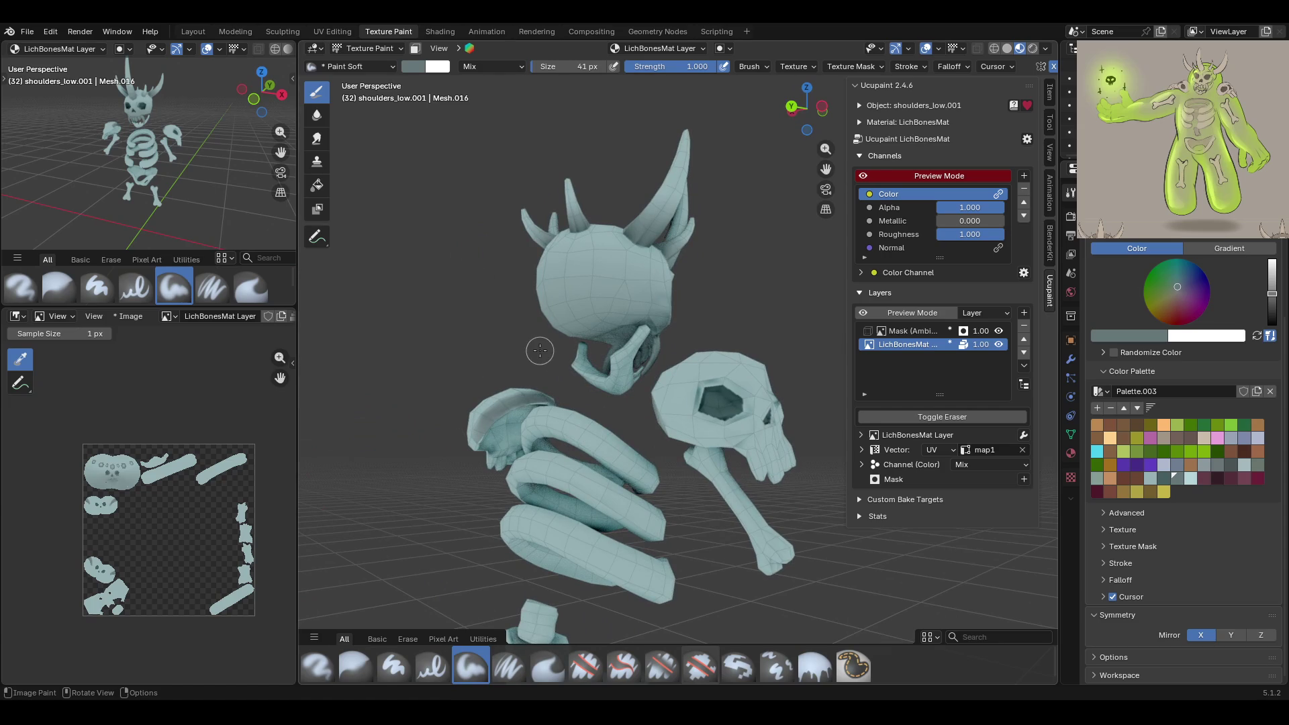
left_click_drag(698, 460, 694, 456)
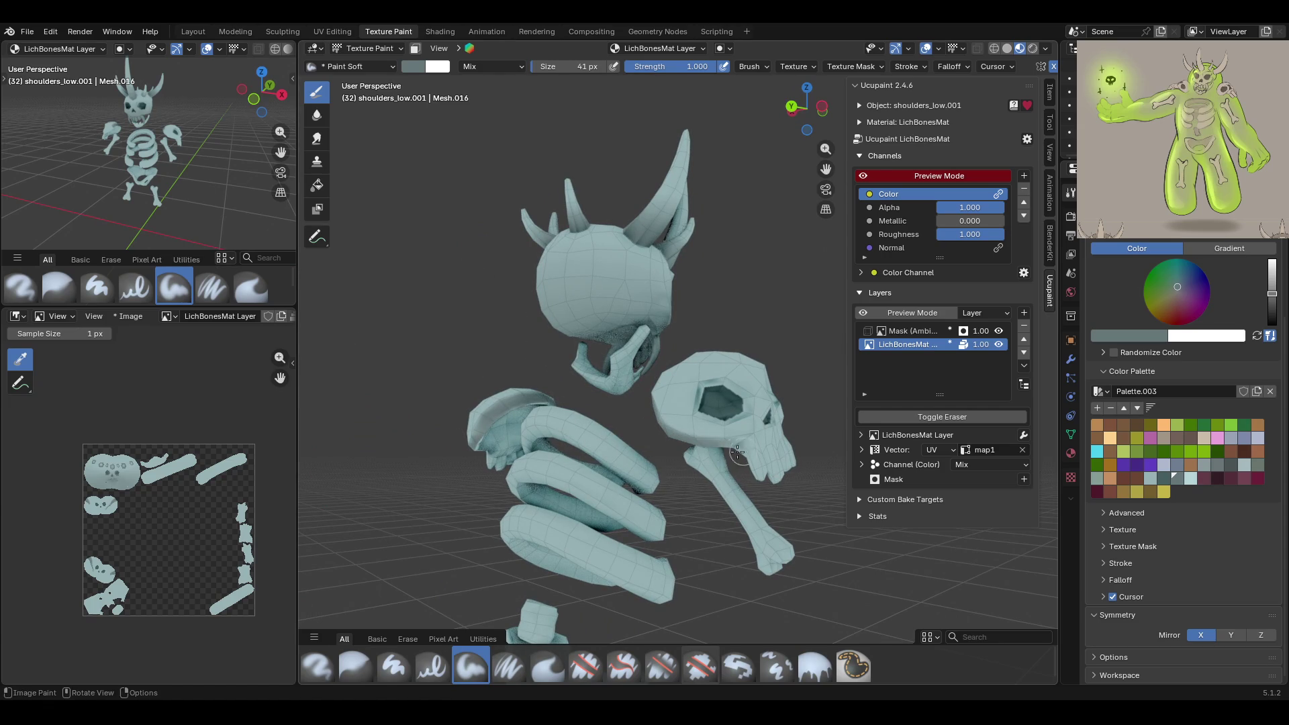
middle_click_drag(745, 463, 637, 485)
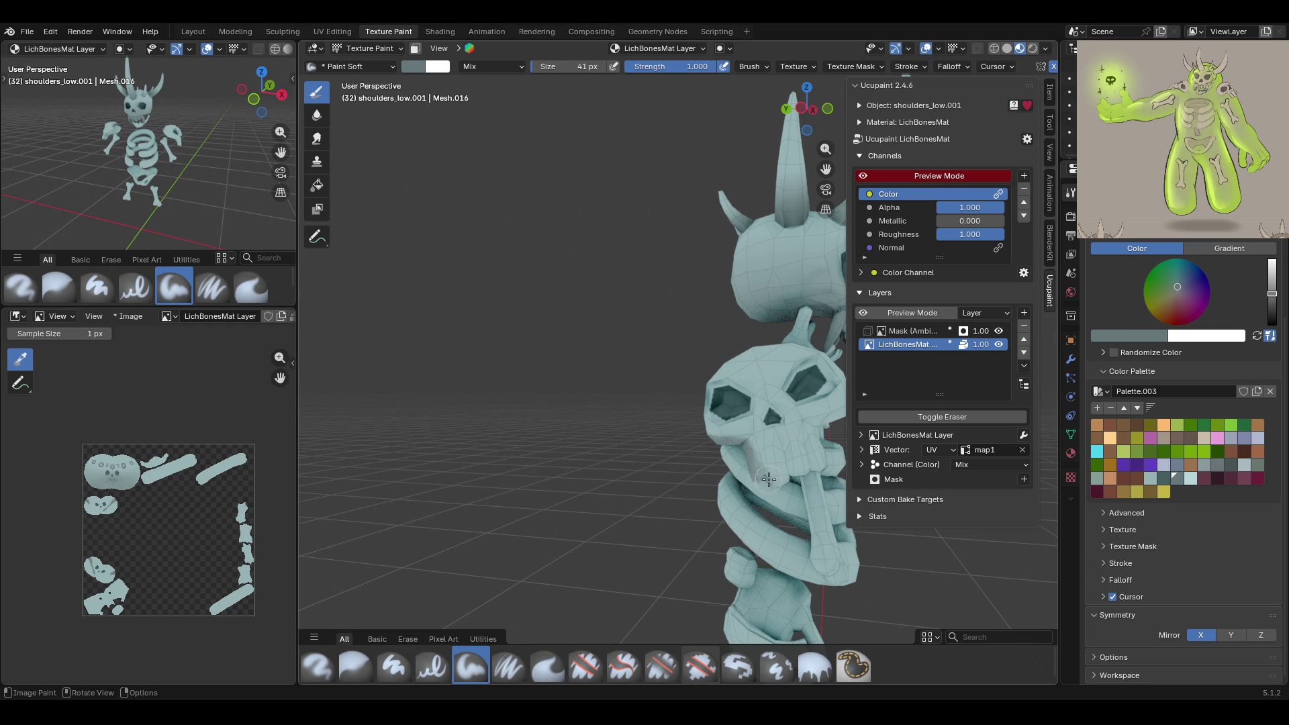
middle_click_drag(825, 208, 498, 345)
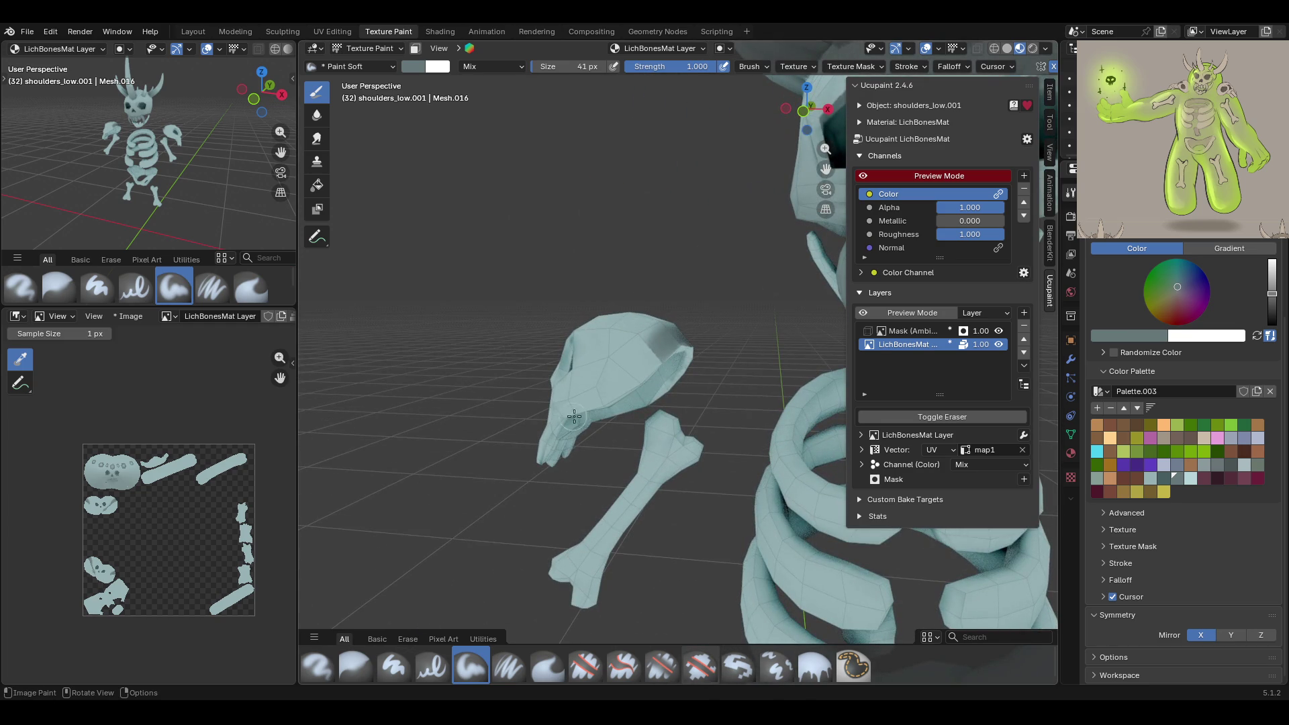
Darken the skull's right side and brush a light stroke down the hand bone
key("g")
mouse_move(676, 332)
middle_mouse_down()
mouse_move(708, 367)
mouse_move(707, 402)
middle_mouse_up()
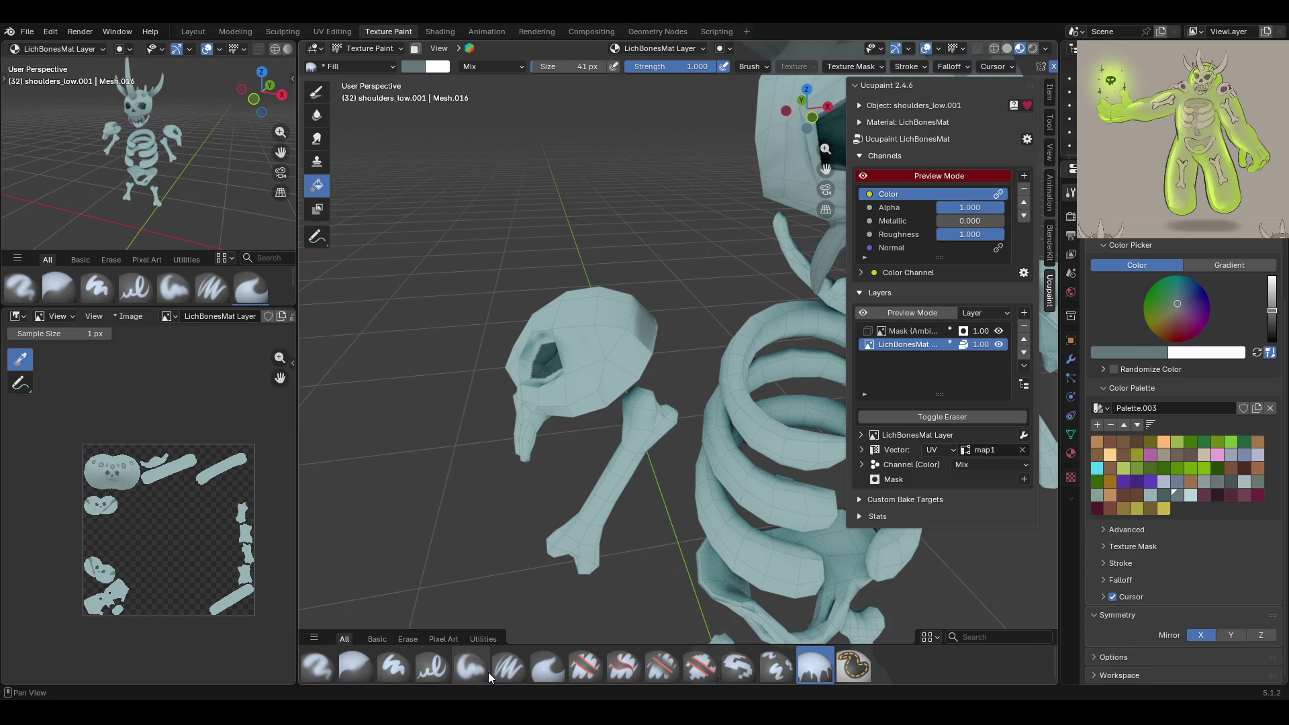
left_click(489, 670)
mouse_move(575, 416)
left_mouse_down()
mouse_move(648, 339)
mouse_move(560, 423)
mouse_move(612, 354)
left_mouse_up()
mouse_move(604, 367)
middle_mouse_down()
mouse_move(631, 336)
mouse_move(617, 317)
middle_mouse_up()
scroll(606, 336, "down", 5)
left_click_drag(613, 405, 606, 424)
mouse_move(696, 459)
middle_mouse_down()
mouse_move(849, 206)
mouse_move(752, 300)
mouse_move(755, 360)
middle_mouse_up()
scroll(752, 300, "up", 2)
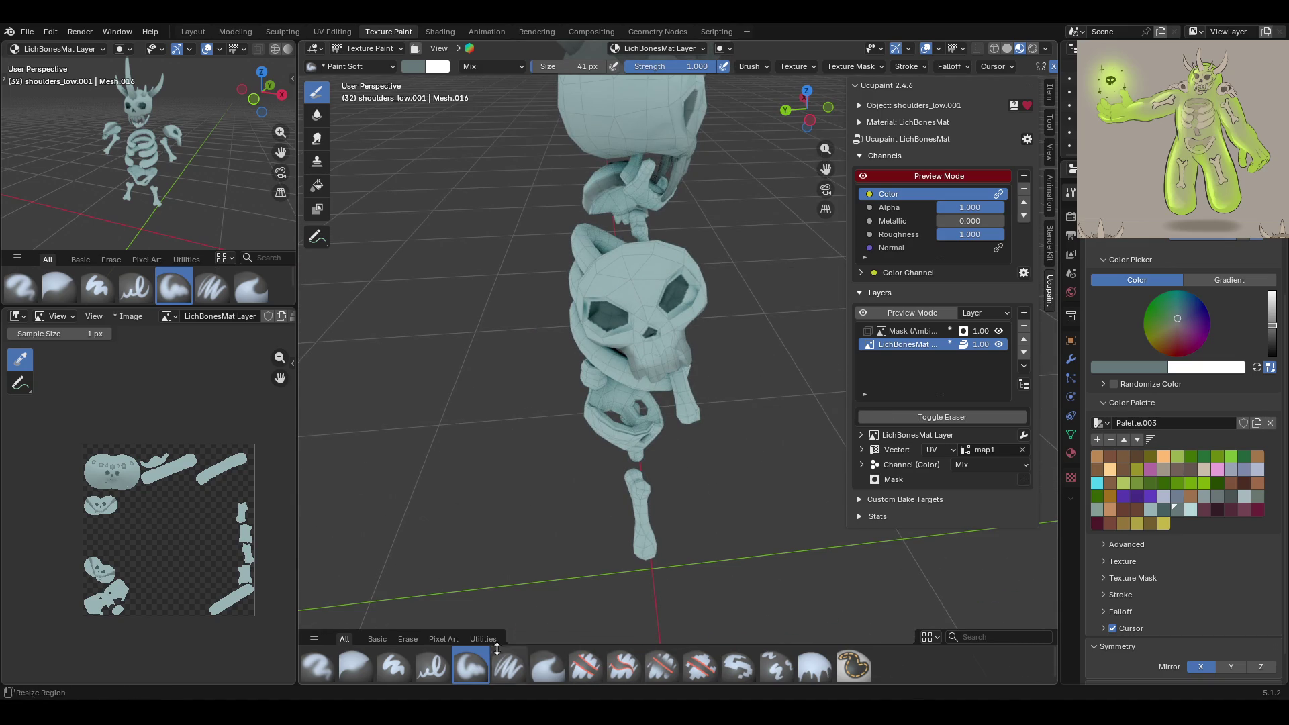
Blur the painted shading on the skull, then re-enable face masking
left_click(362, 664)
left_click_drag(663, 365, 647, 357)
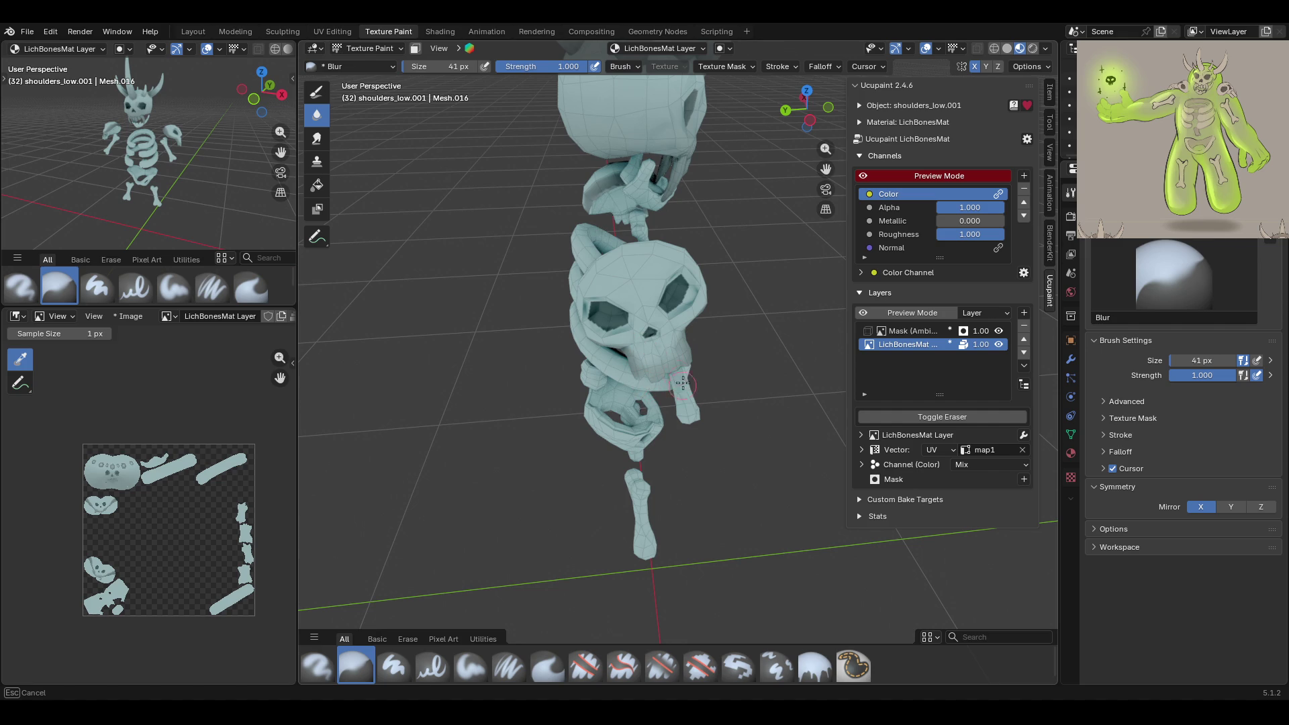
mouse_move(650, 388)
middle_mouse_down()
mouse_move(683, 273)
mouse_move(562, 600)
middle_mouse_up()
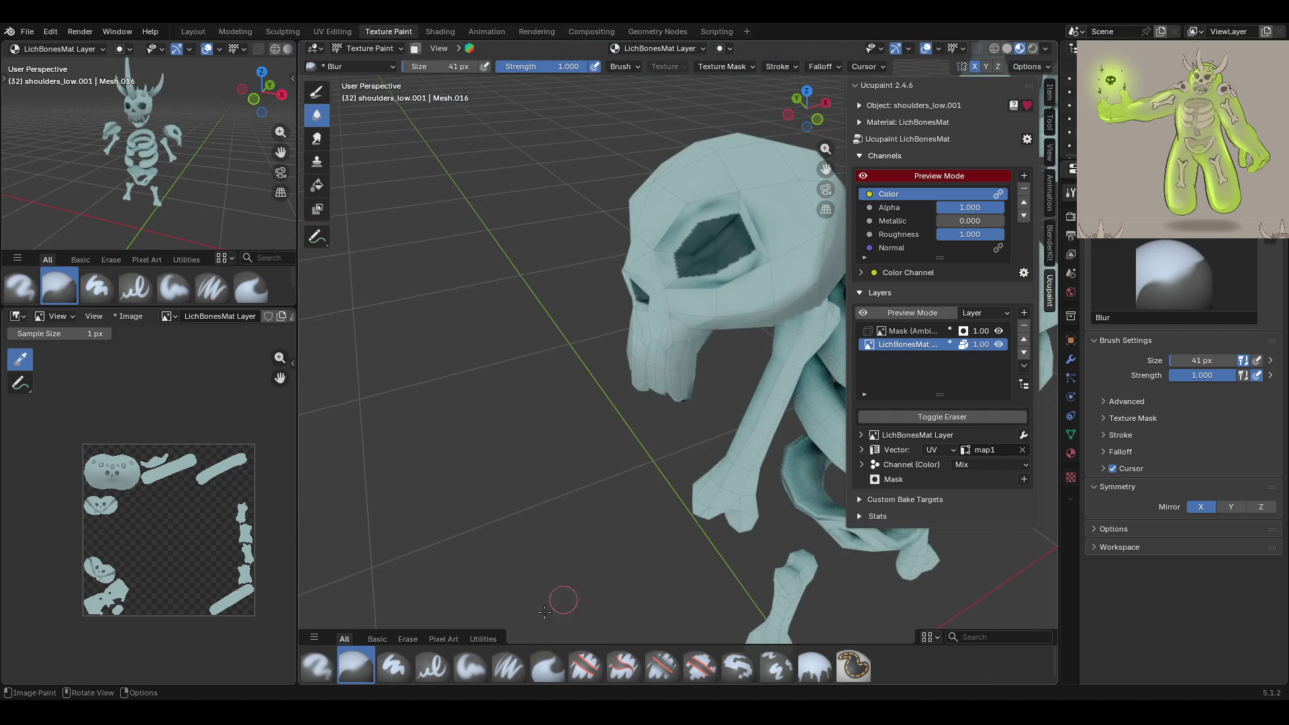
left_click(416, 48)
Frame the skull's front in face-select mode and return to the Draw tool with Paint Soft
left_click(317, 236)
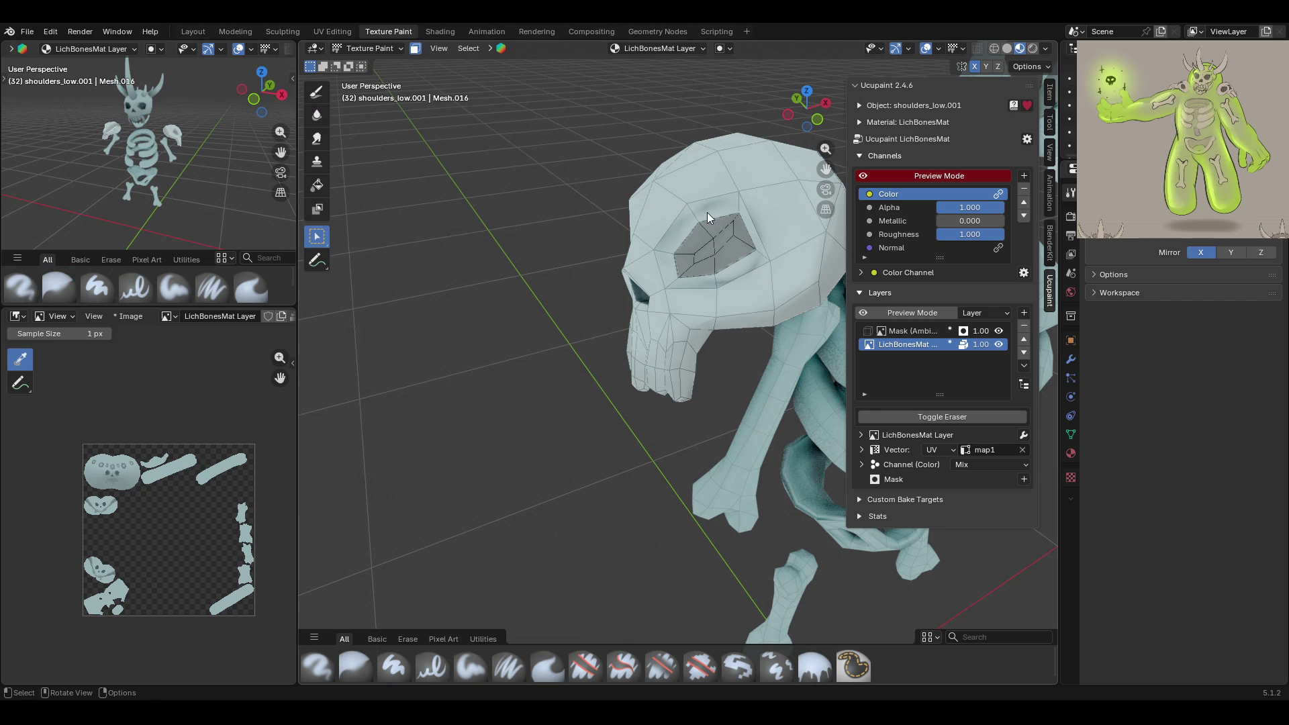
mouse_move(759, 247)
middle_mouse_down()
mouse_move(715, 212)
mouse_move(545, 268)
middle_mouse_up()
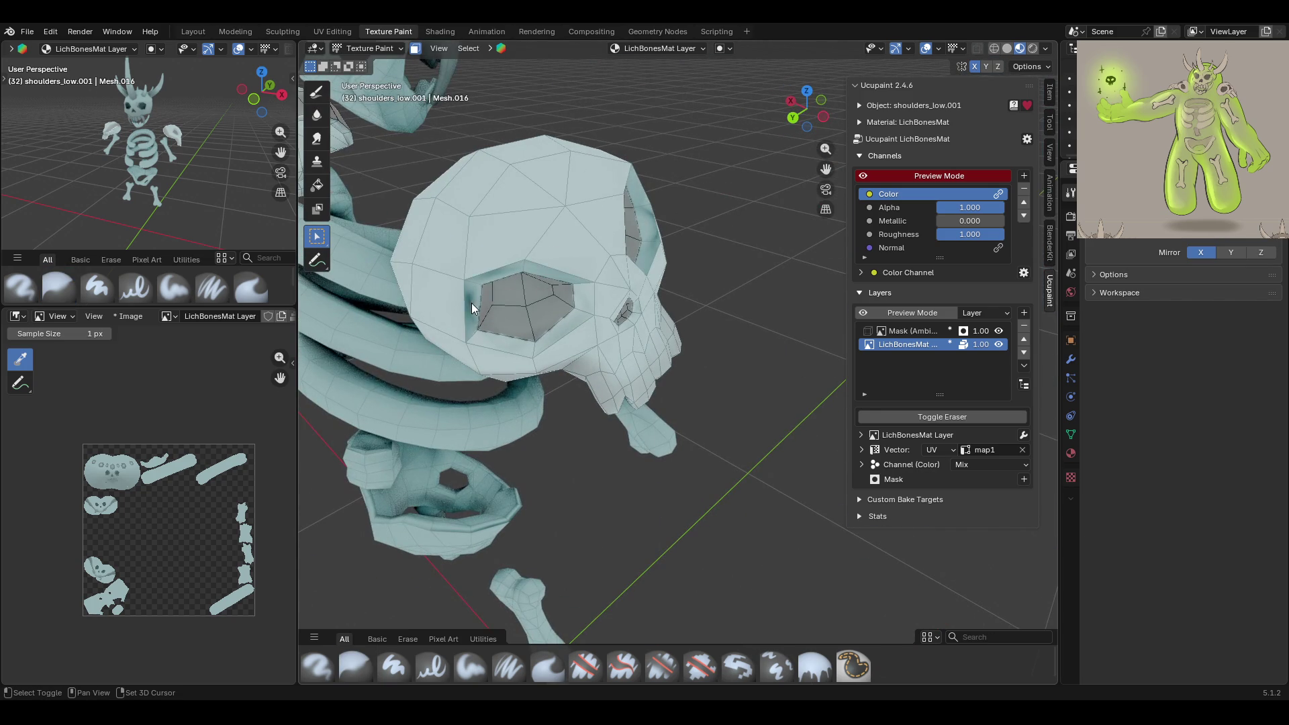
mouse_move(581, 305)
middle_mouse_down()
mouse_move(748, 251)
mouse_move(711, 273)
mouse_move(639, 428)
mouse_move(695, 457)
mouse_move(771, 381)
middle_mouse_up()
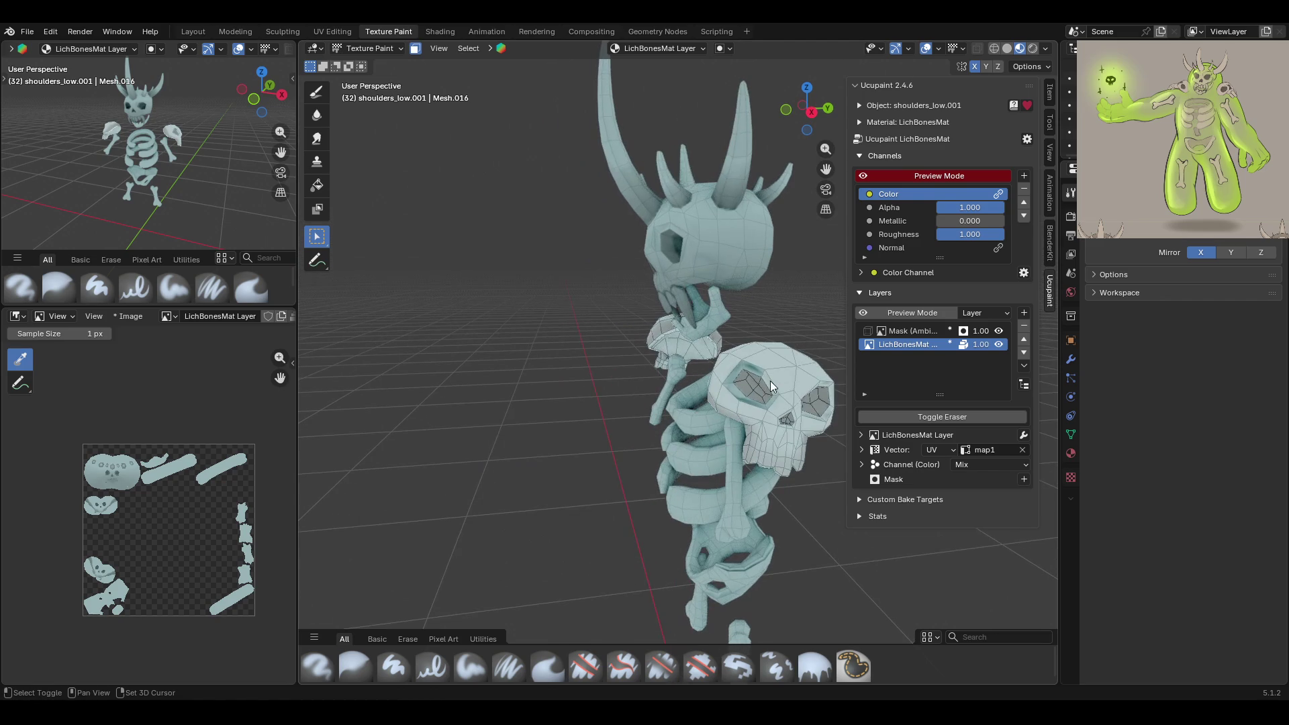
mouse_move(820, 417)
middle_mouse_down()
mouse_move(480, 386)
mouse_move(502, 369)
middle_mouse_up()
middle_click_drag(663, 317, 641, 284, "ctrl")
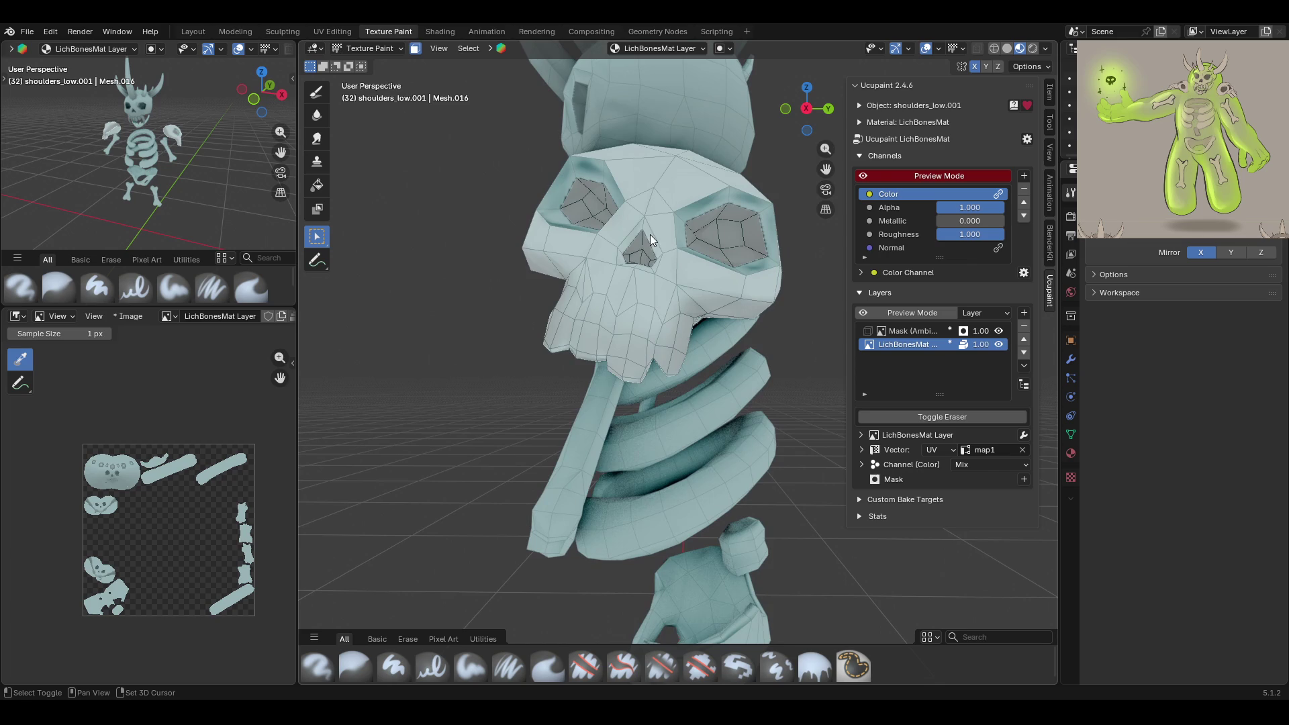
mouse_move(692, 263)
middle_mouse_down("shift")
mouse_move(617, 399)
mouse_move(512, 340)
mouse_move(743, 370)
mouse_move(642, 329)
mouse_move(646, 285)
mouse_move(577, 220)
middle_mouse_up("shift")
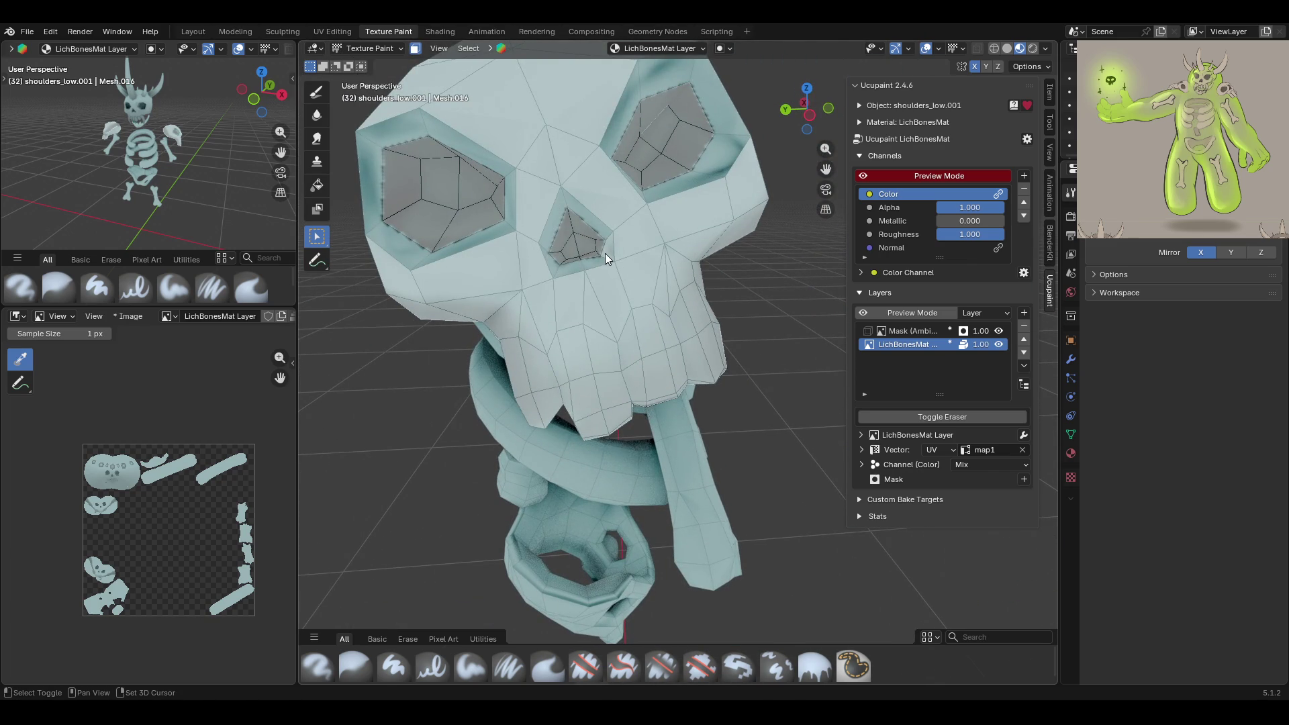
scroll(770, 174, "up", 6, "shift")
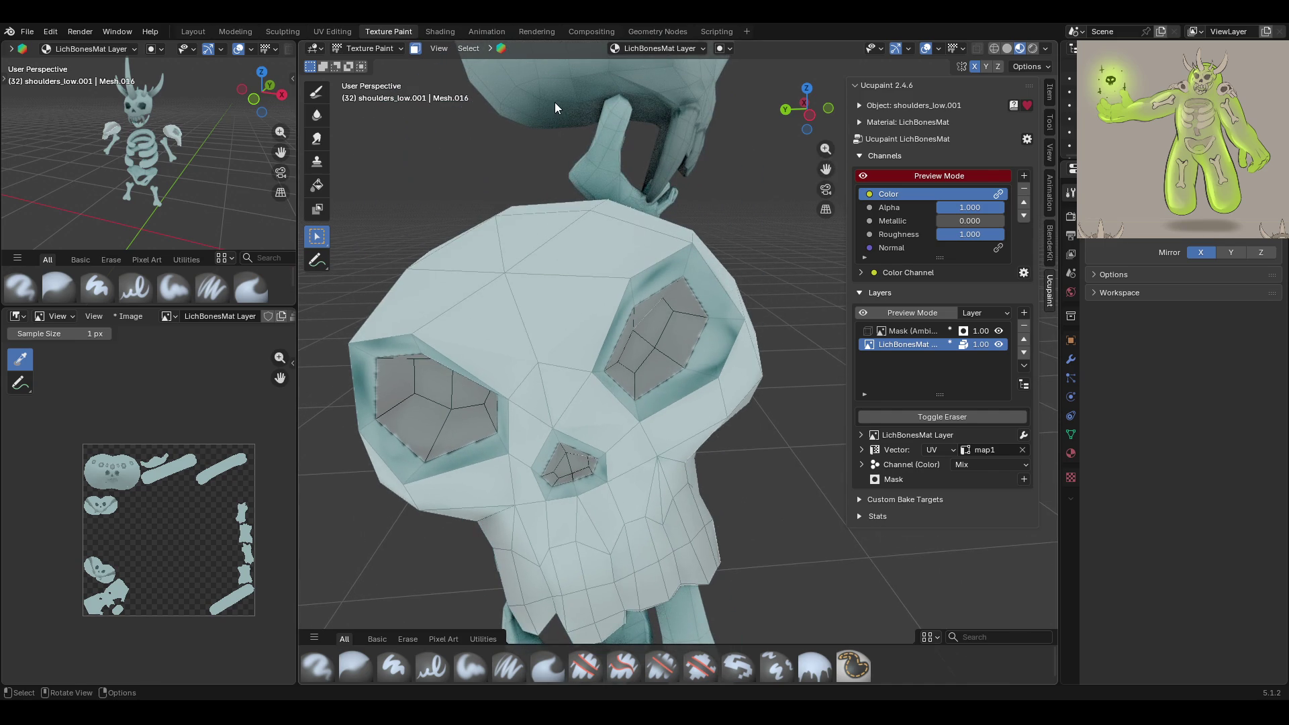
left_click(316, 96)
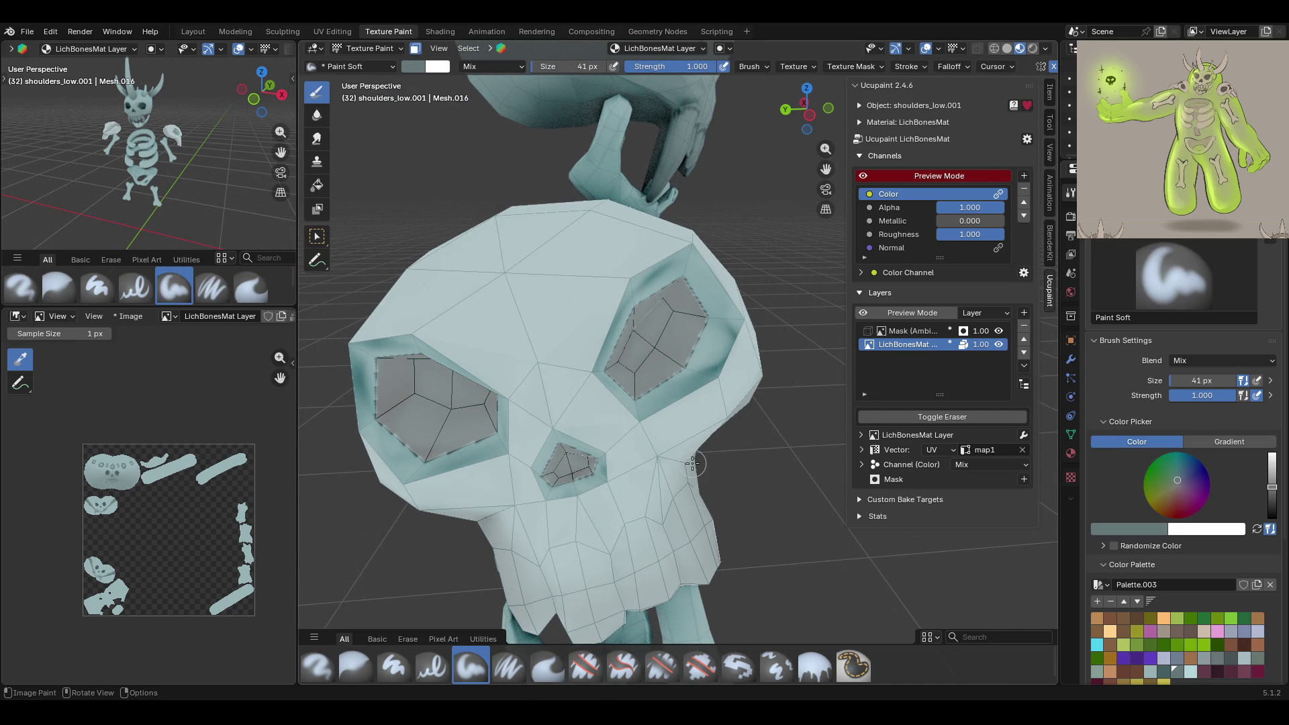
Stroke dark teal shading around both eye-socket rims and the nose cavity
mouse_move(701, 268)
left_mouse_down()
mouse_move(637, 288)
mouse_move(688, 325)
left_mouse_up()
mouse_move(709, 245)
left_mouse_down()
mouse_move(722, 349)
mouse_move(668, 427)
mouse_move(646, 392)
mouse_move(621, 394)
mouse_move(597, 322)
left_mouse_up()
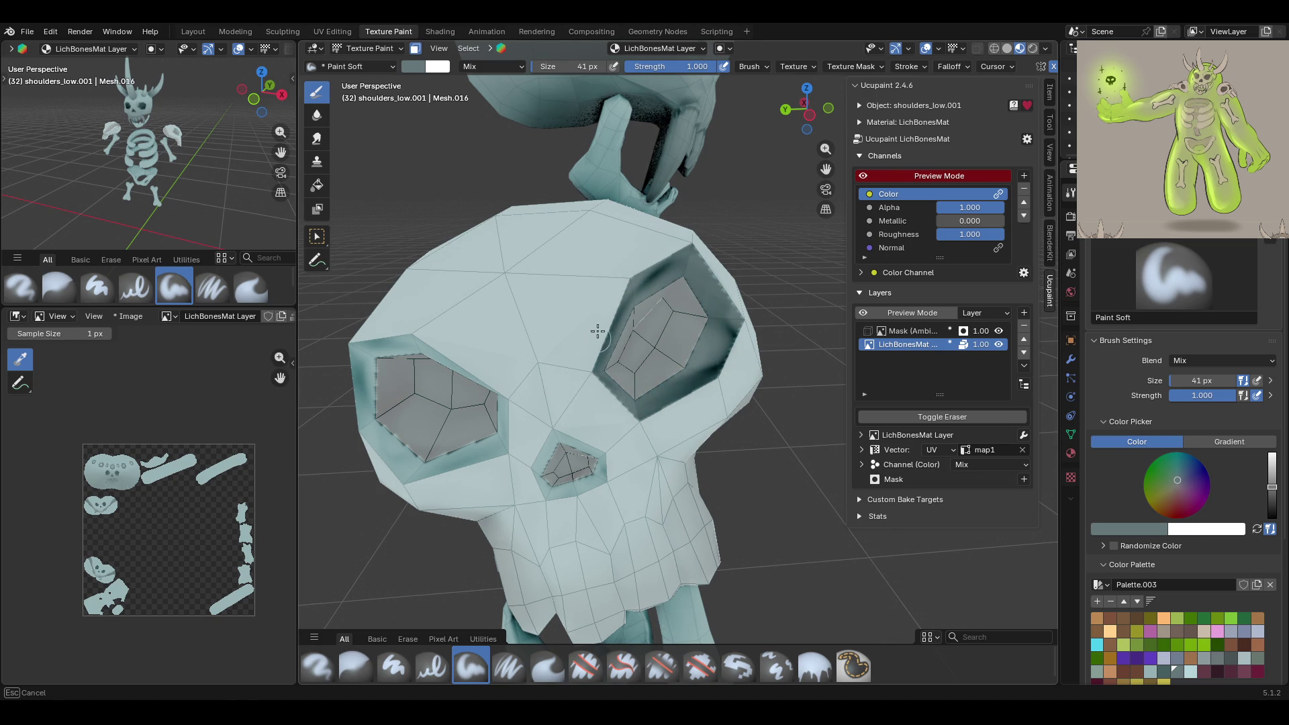
mouse_move(376, 345)
left_mouse_down()
mouse_move(392, 453)
mouse_move(434, 482)
mouse_move(509, 420)
left_mouse_up()
left_click_drag(440, 349, 380, 326)
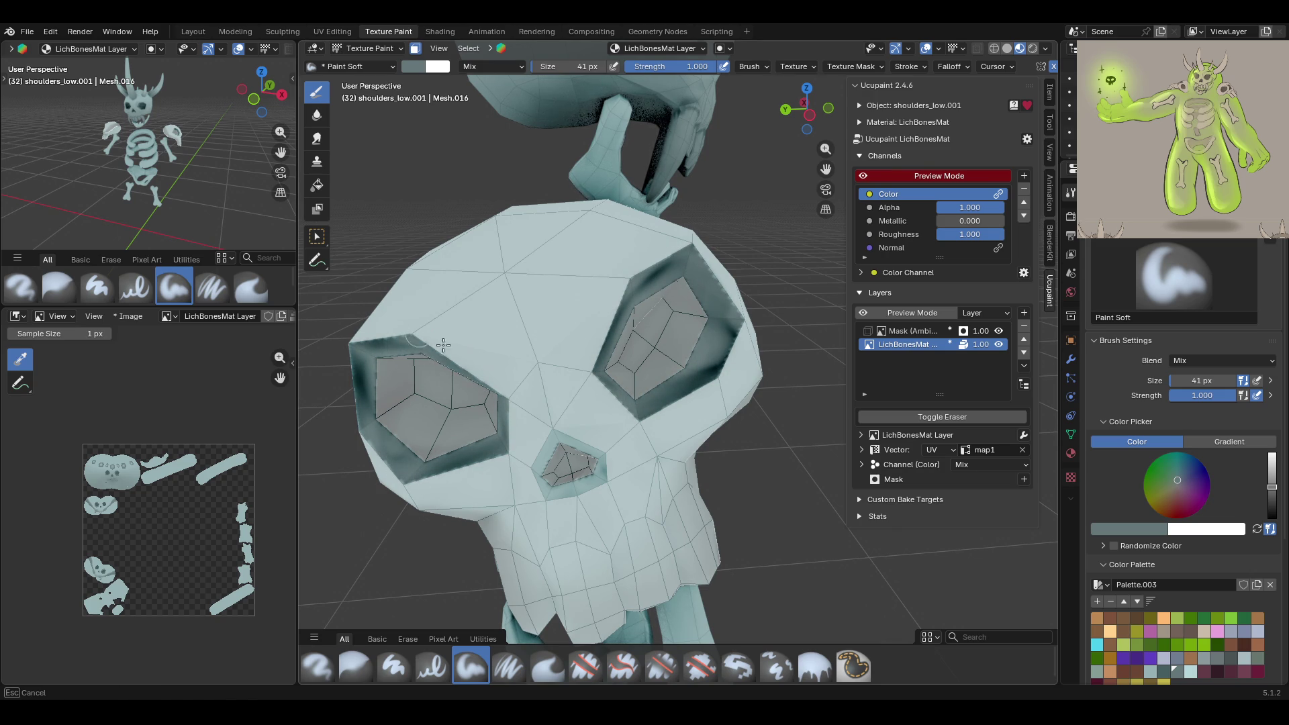
mouse_move(532, 425)
left_mouse_down()
mouse_move(544, 500)
mouse_move(640, 429)
left_mouse_up()
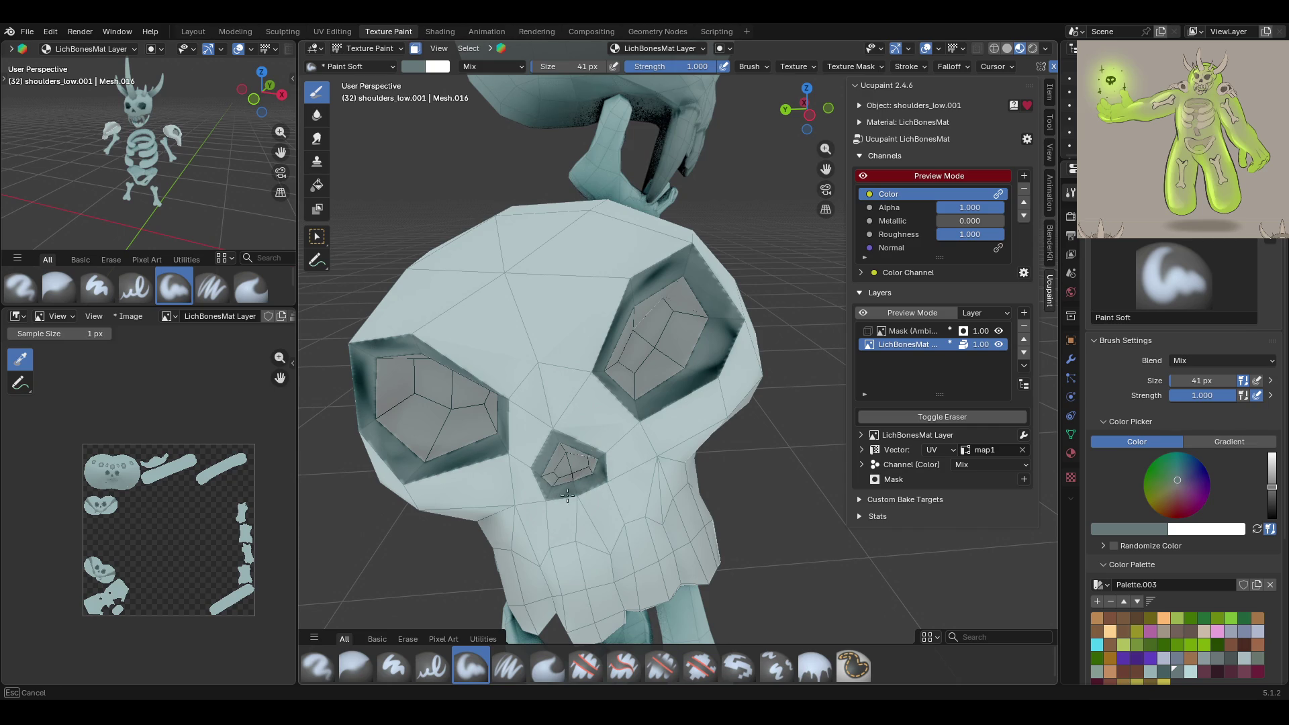
left_click_drag(549, 468, 557, 470)
Lighten the inside of the right eye socket and touch up the left socket's rim
middle_click_drag(664, 422, 638, 195)
mouse_move(422, 50)
middle_mouse_down()
mouse_move(510, 201)
mouse_move(570, 230)
middle_mouse_up()
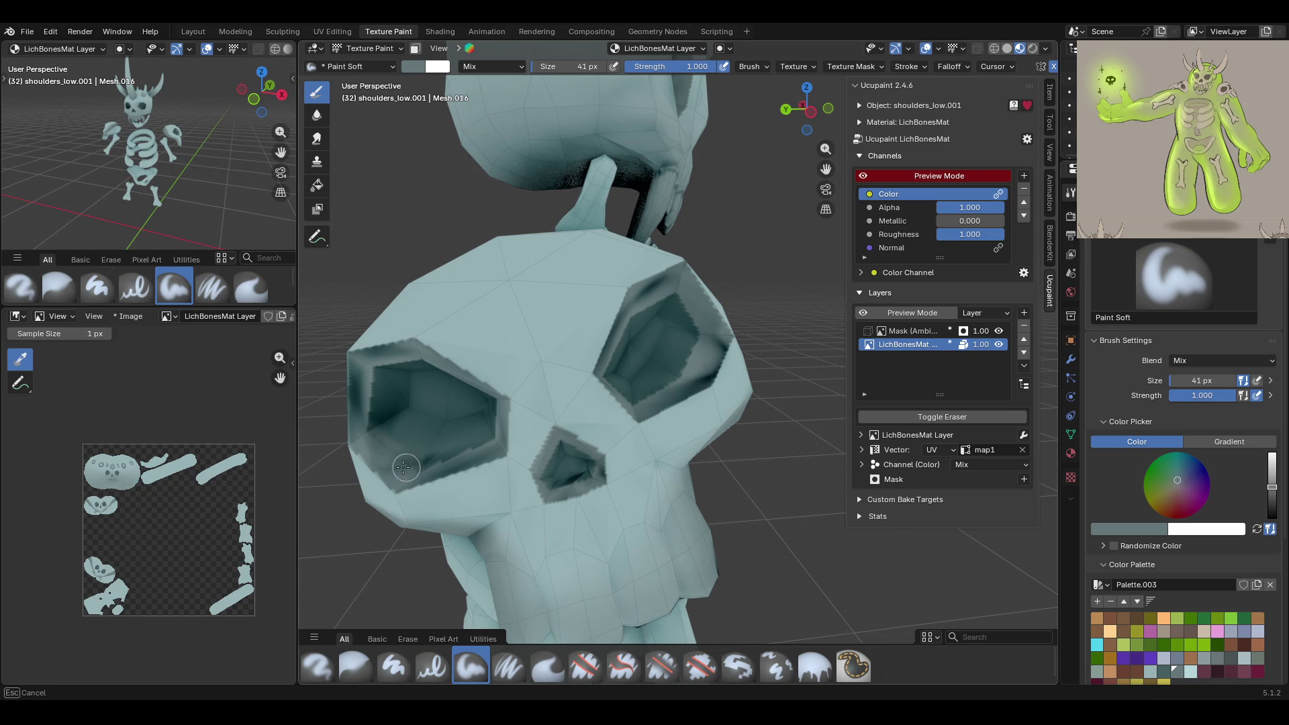
middle_click_drag(356, 395, 745, 406)
mouse_move(632, 417)
left_mouse_down()
mouse_move(692, 384)
mouse_move(713, 309)
mouse_move(678, 277)
mouse_move(639, 307)
left_mouse_up()
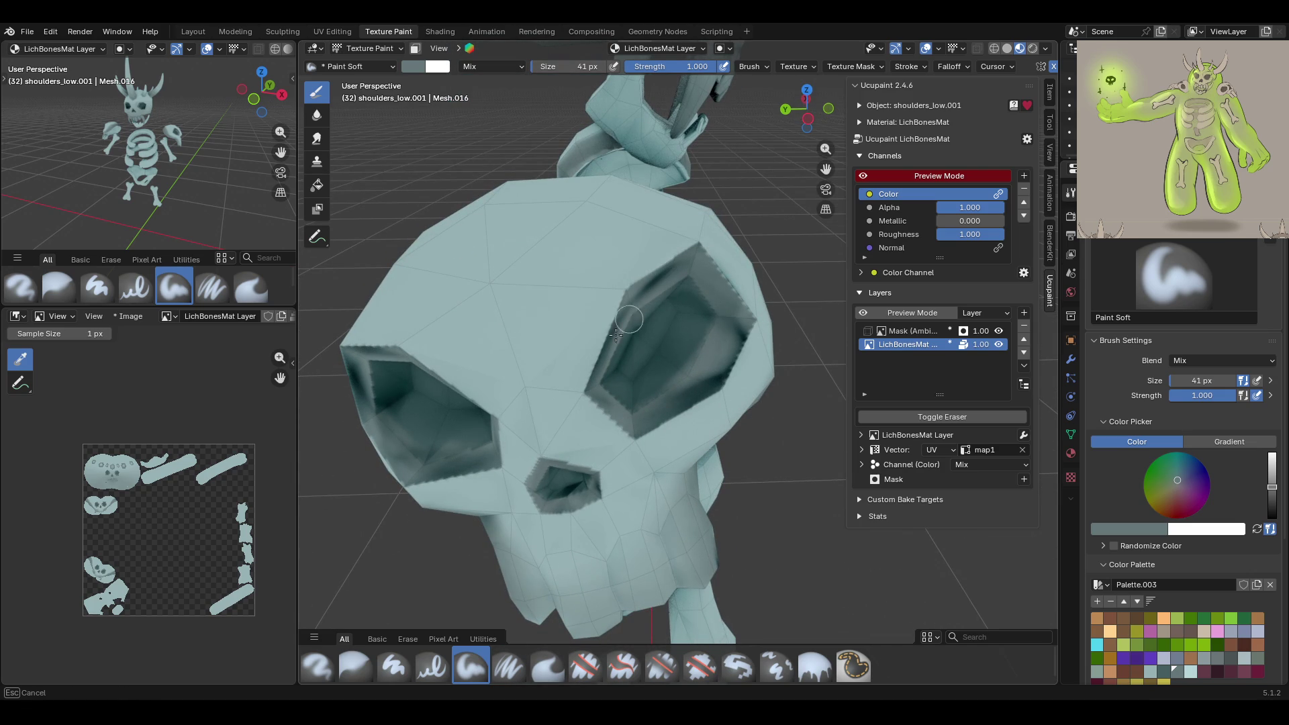
left_click_drag(596, 388, 727, 205)
mouse_move(410, 392)
left_mouse_down()
mouse_move(365, 401)
mouse_move(372, 417)
left_mouse_up()
middle_click_drag(389, 443, 510, 436)
Shade inside the left eye socket with a new palette swatch, then select the Blur brush
left_click(1161, 673)
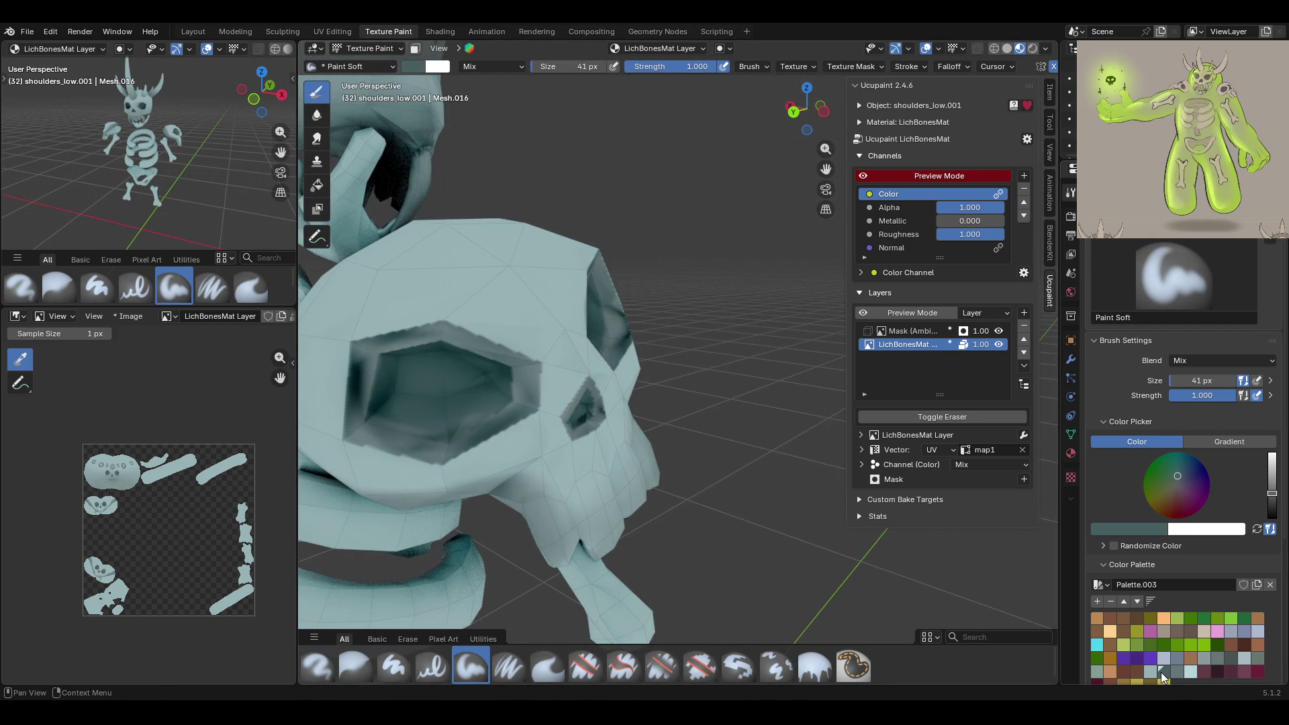
left_click_drag(391, 400, 383, 416)
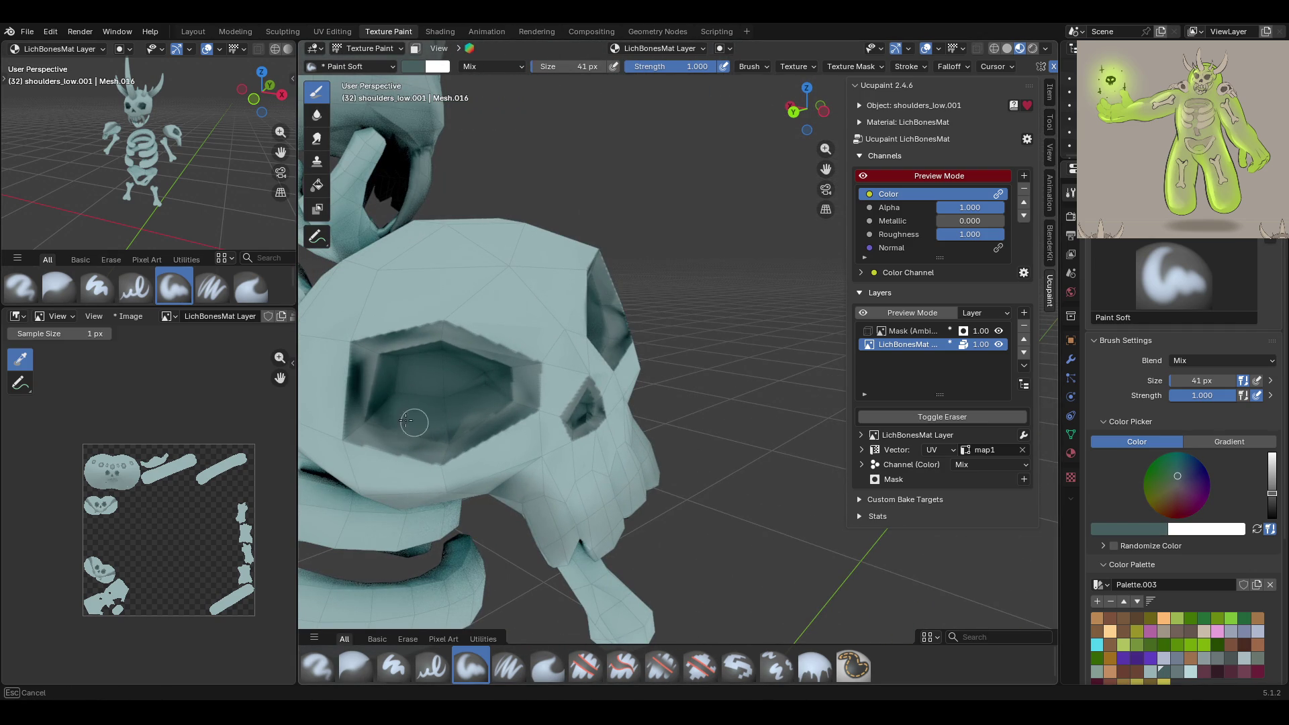
left_click_drag(488, 403, 446, 423)
mouse_move(489, 336)
middle_mouse_down()
mouse_move(627, 325)
mouse_move(604, 376)
middle_mouse_up()
left_click(355, 664)
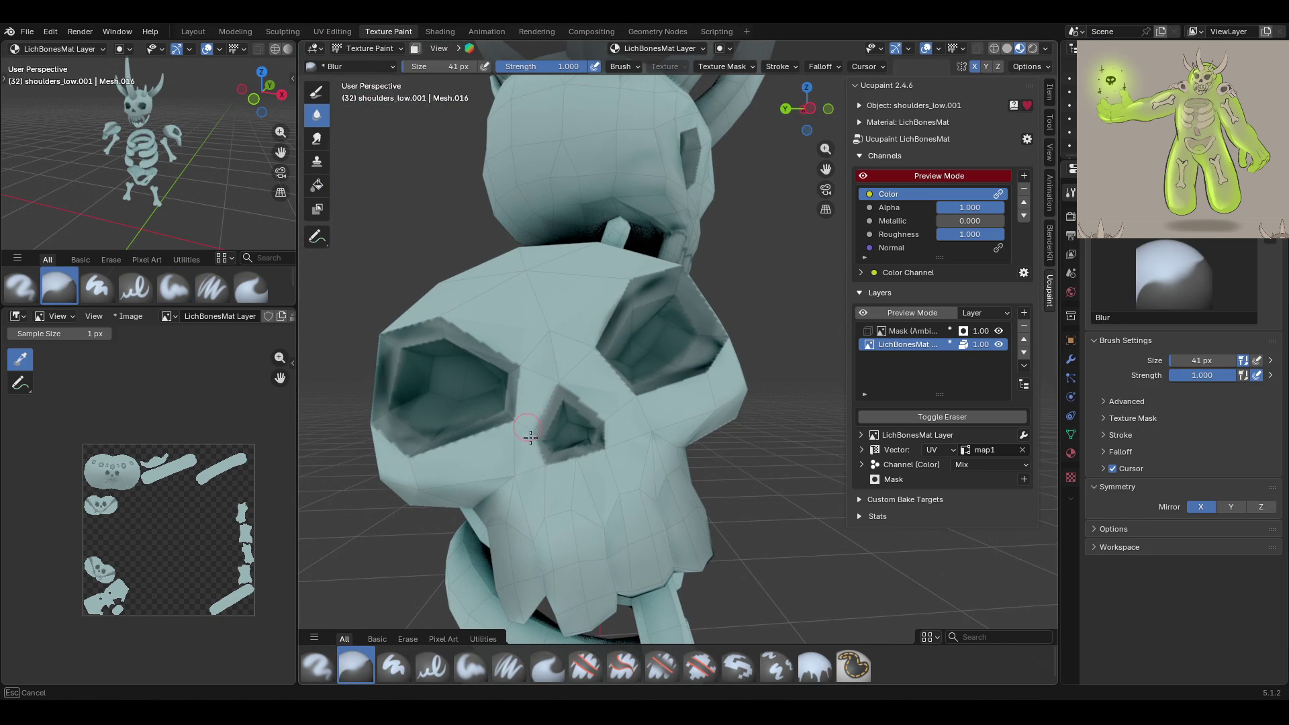
Blur the shading near the nose and around both eye sockets
left_click_drag(614, 446, 614, 429)
mouse_move(520, 367)
left_mouse_down()
mouse_move(489, 441)
mouse_move(360, 412)
left_mouse_up()
left_click_drag(376, 326, 474, 345)
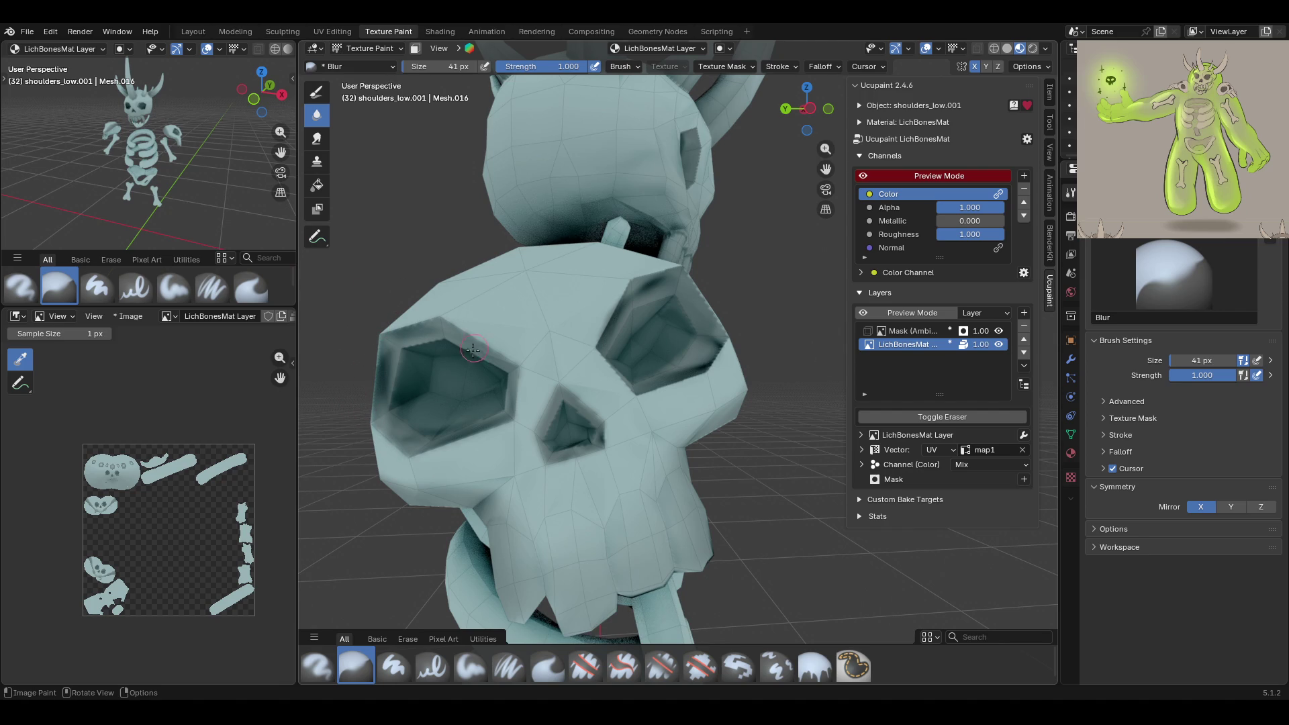
mouse_move(638, 296)
left_mouse_down()
mouse_move(701, 315)
mouse_move(729, 351)
mouse_move(649, 422)
mouse_move(751, 367)
left_mouse_up()
scroll(731, 211, "down", 10)
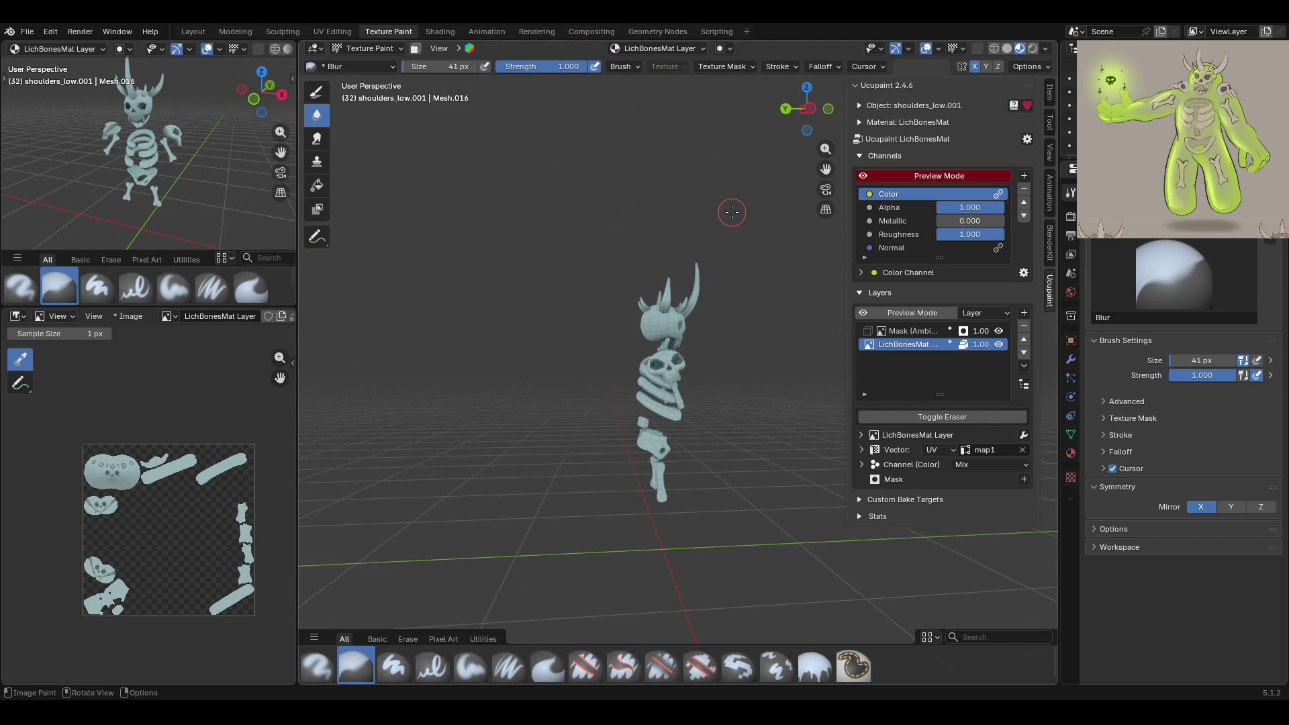
Briefly reveal the hidden green body mesh with Alt+H, then undo to hide it again
key("alt+h")
middle_click_drag(669, 196, 528, 265)
scroll(529, 265, "down", 2)
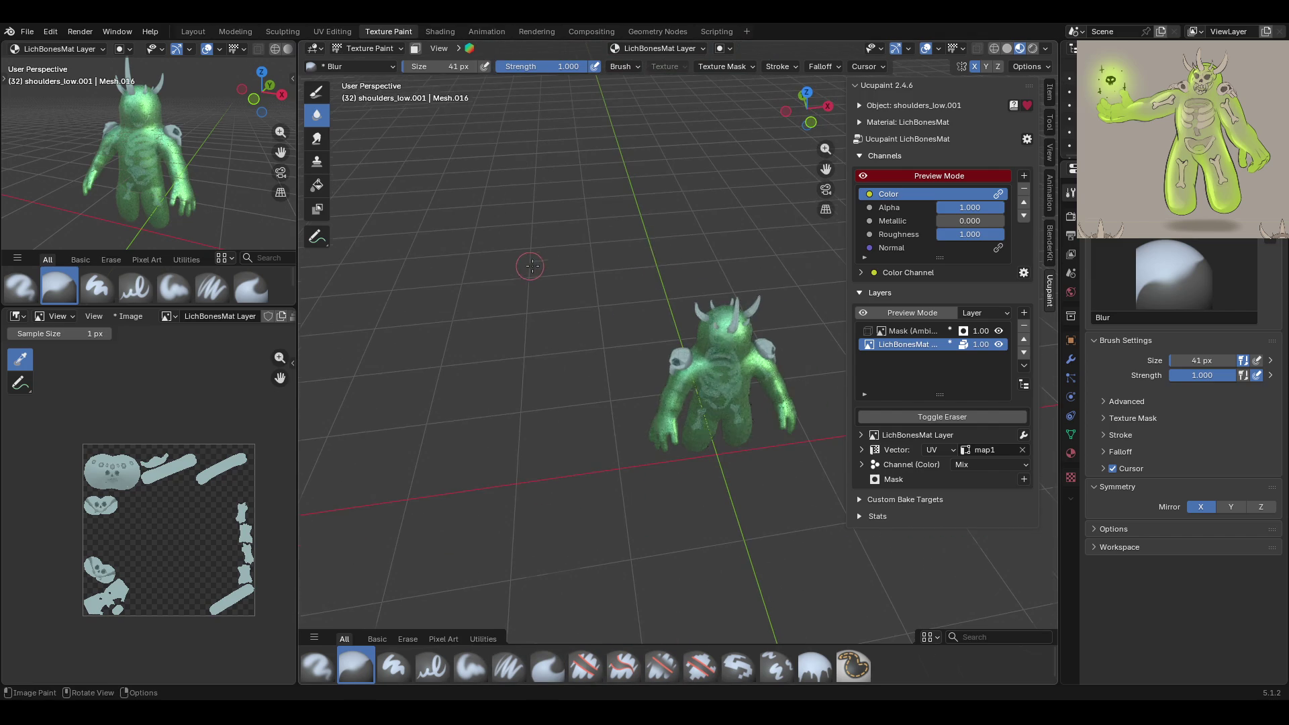
key("ctrl+z")
scroll(630, 406, "up", 6)
middle_click_drag(630, 406, 745, 332)
scroll(756, 324, "up", 8)
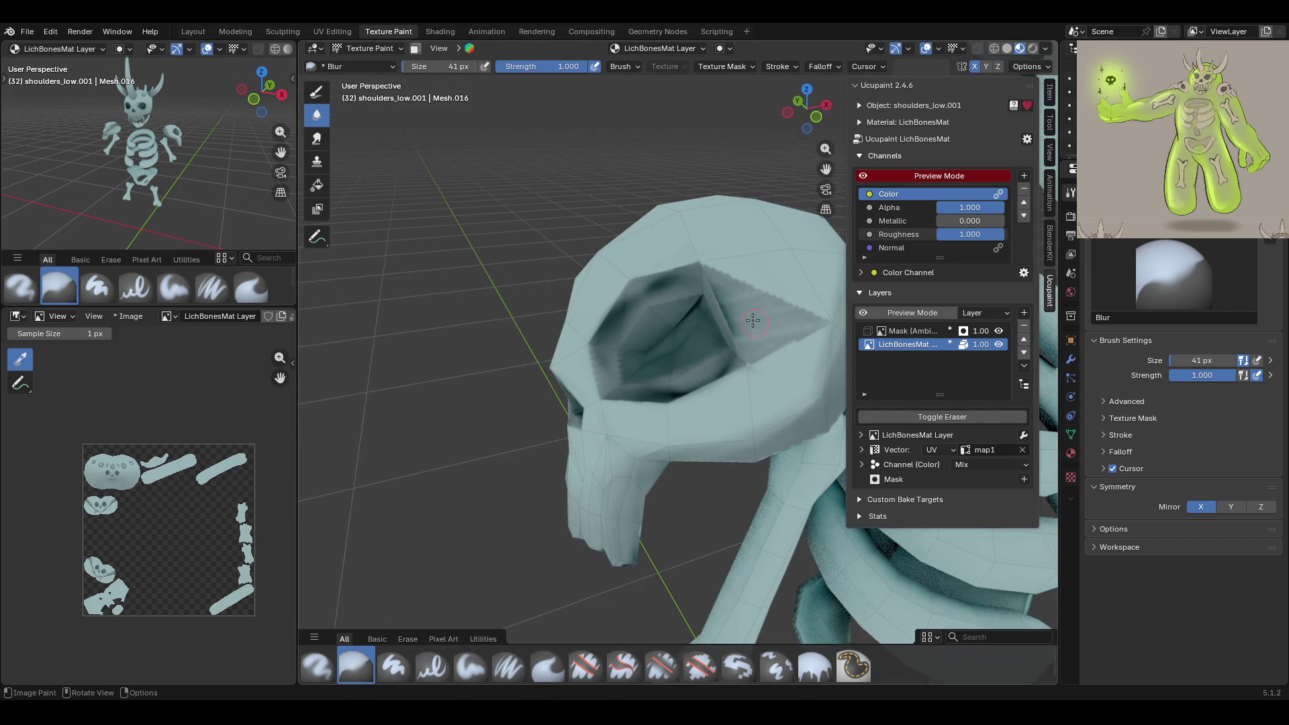
scroll(646, 531, "down", 5)
key("ctrl+z")
scroll(707, 447, "up", 5)
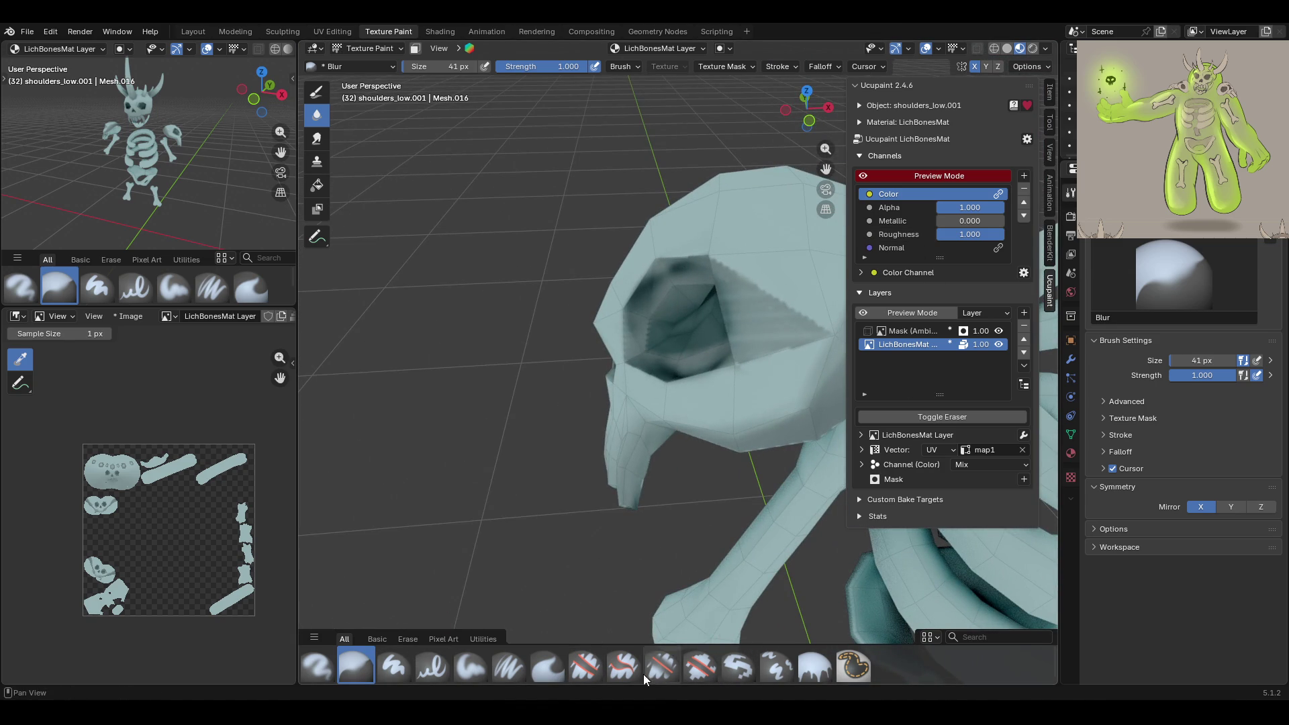
Brighten the eye socket's interior with light teal Paint Soft strokes, then toggle the AO mask layer
left_click(471, 668)
left_click(1141, 530)
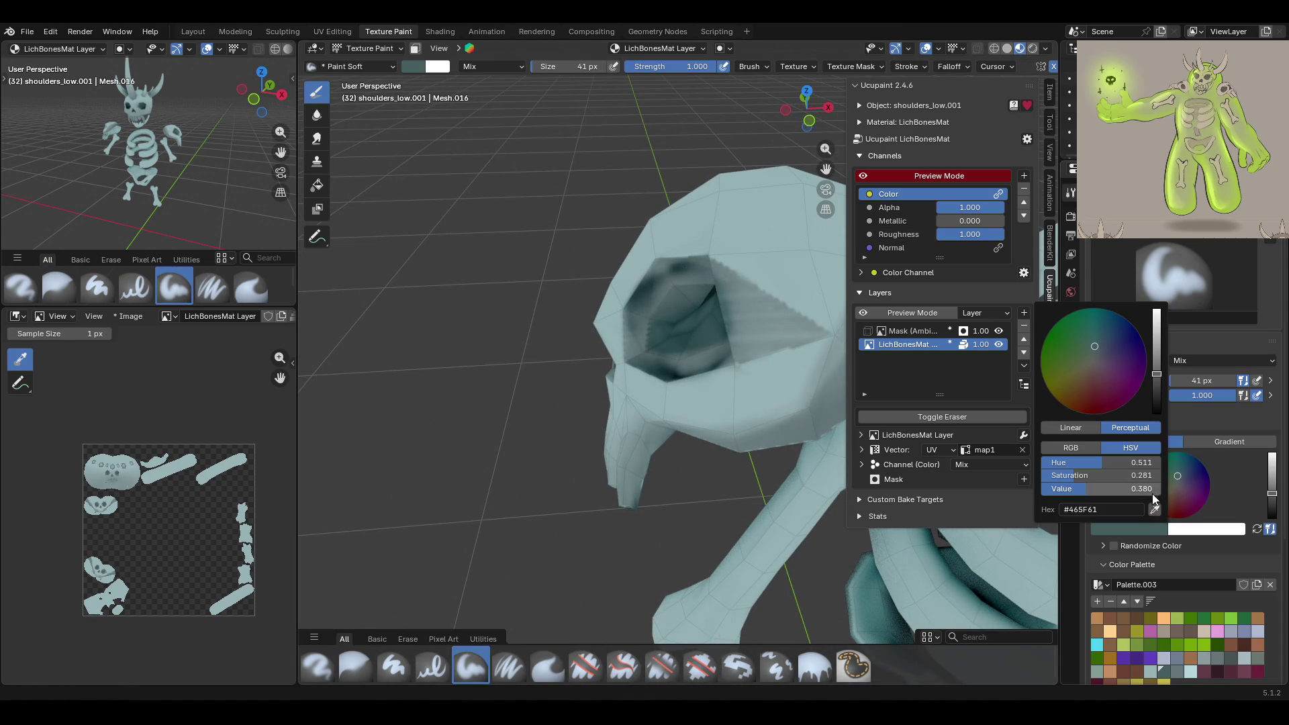
left_click(1148, 670)
mouse_move(789, 323)
left_mouse_down()
mouse_move(739, 312)
mouse_move(745, 327)
left_mouse_up()
left_click_drag(738, 382, 738, 382)
middle_click_drag(738, 381, 657, 334)
mouse_move(711, 333)
left_mouse_down()
mouse_move(807, 306)
mouse_move(777, 336)
mouse_move(816, 335)
left_mouse_up()
mouse_move(745, 355)
left_mouse_down()
mouse_move(726, 282)
mouse_move(741, 332)
left_mouse_up()
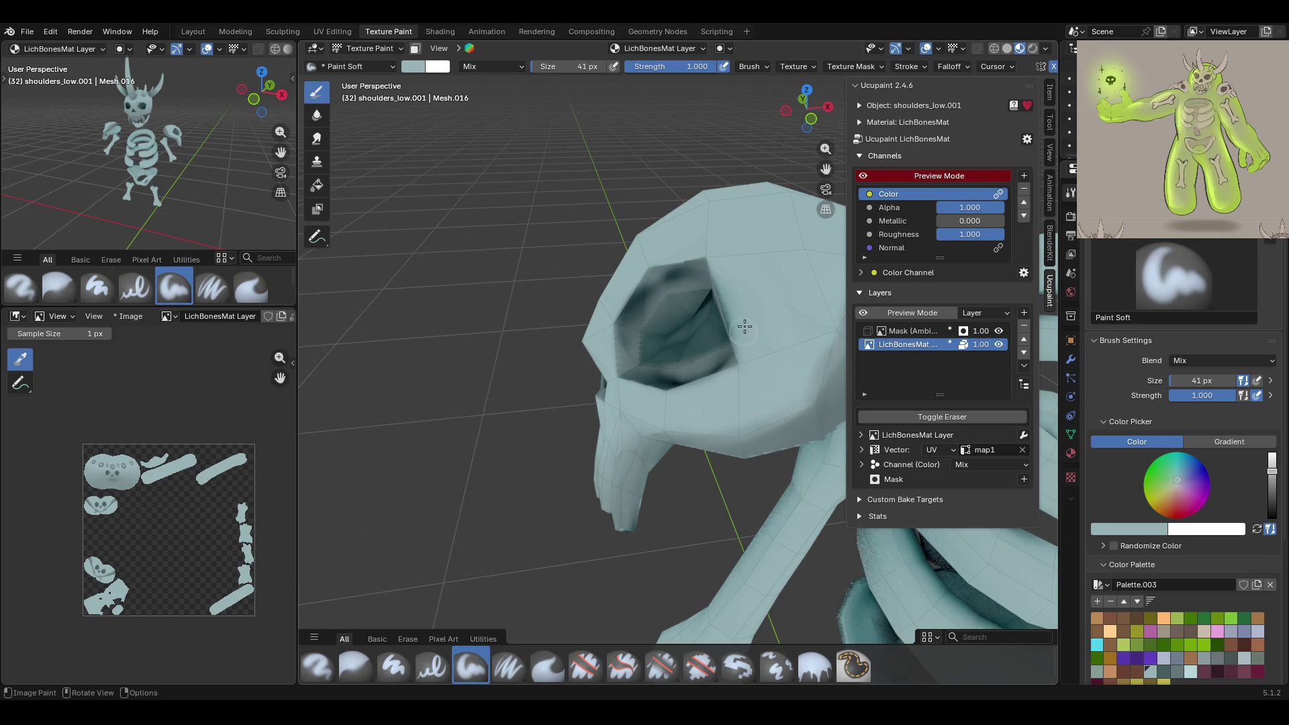
left_click_drag(739, 382, 713, 431)
mouse_move(486, 462)
middle_mouse_down()
mouse_move(555, 452)
mouse_move(532, 465)
mouse_move(537, 443)
mouse_move(1036, 259)
middle_mouse_up()
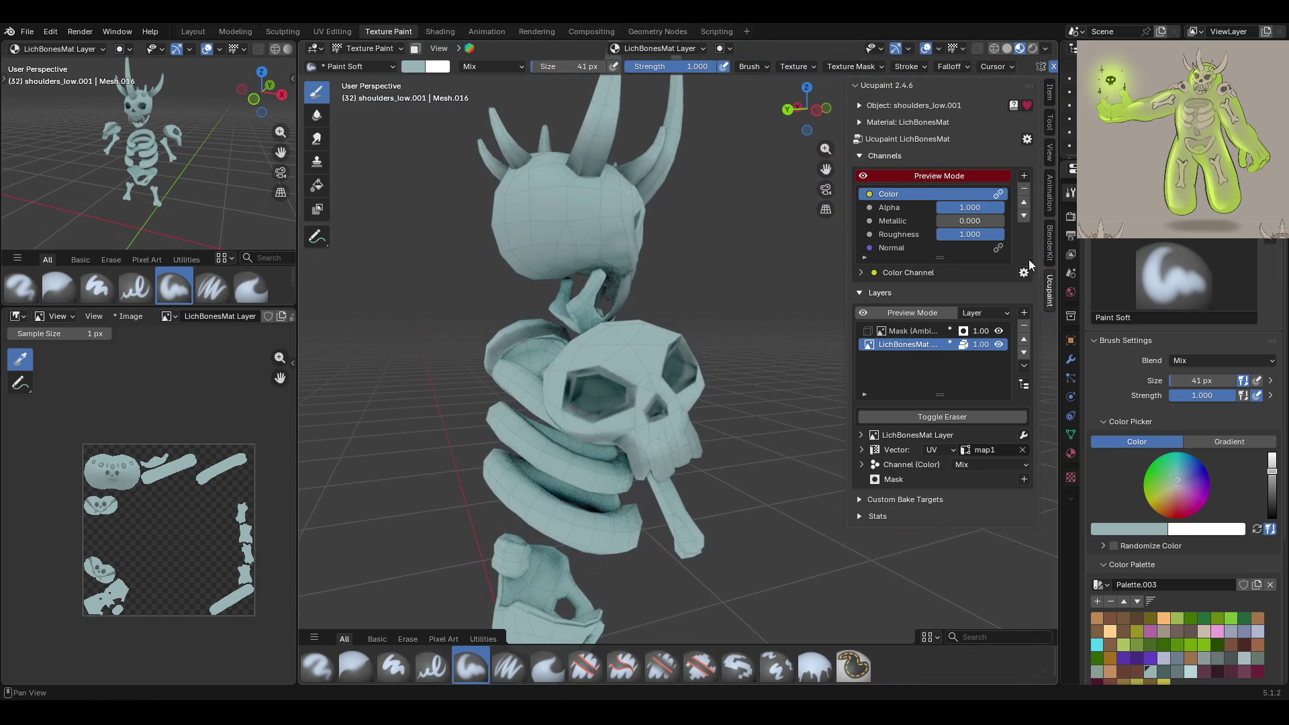
left_click(997, 335)
Make the Ambient Occlusion mask the active layer and set the brush colour to black
left_click(914, 332)
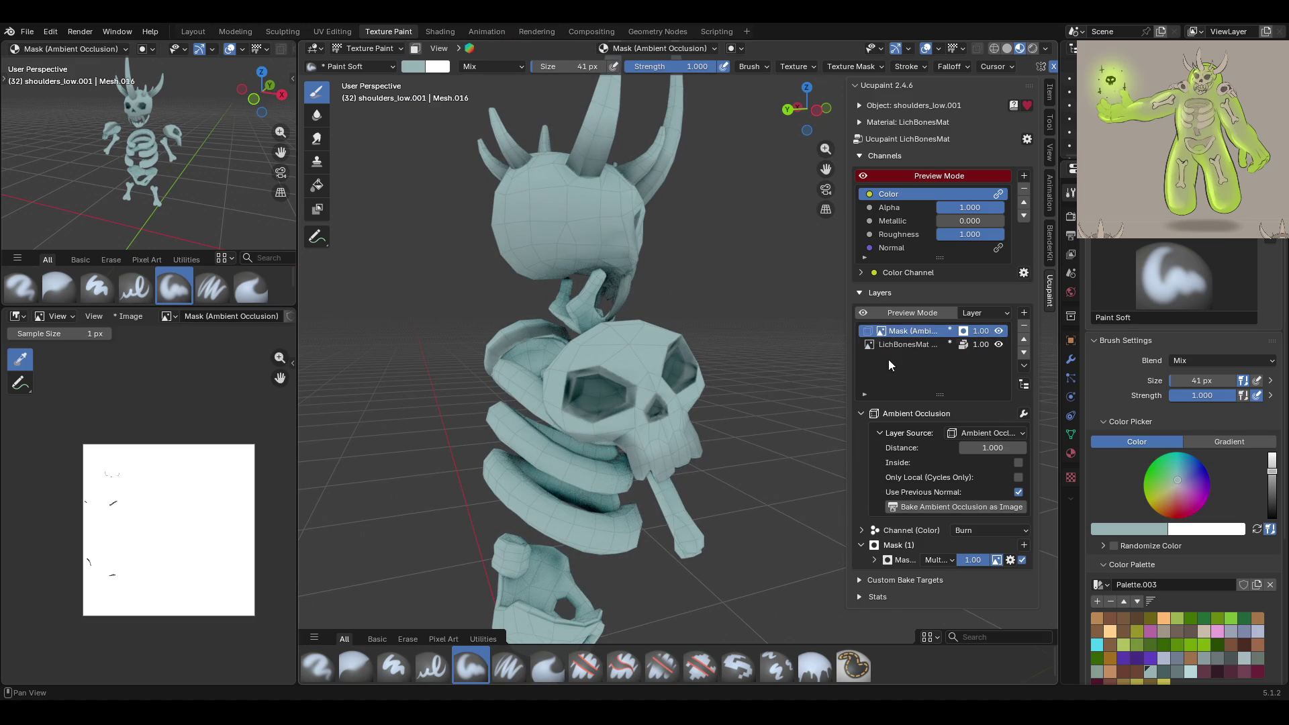
left_click_drag(1270, 477, 1270, 516)
middle_click_drag(564, 376, 561, 351)
scroll(562, 362, "up", 4)
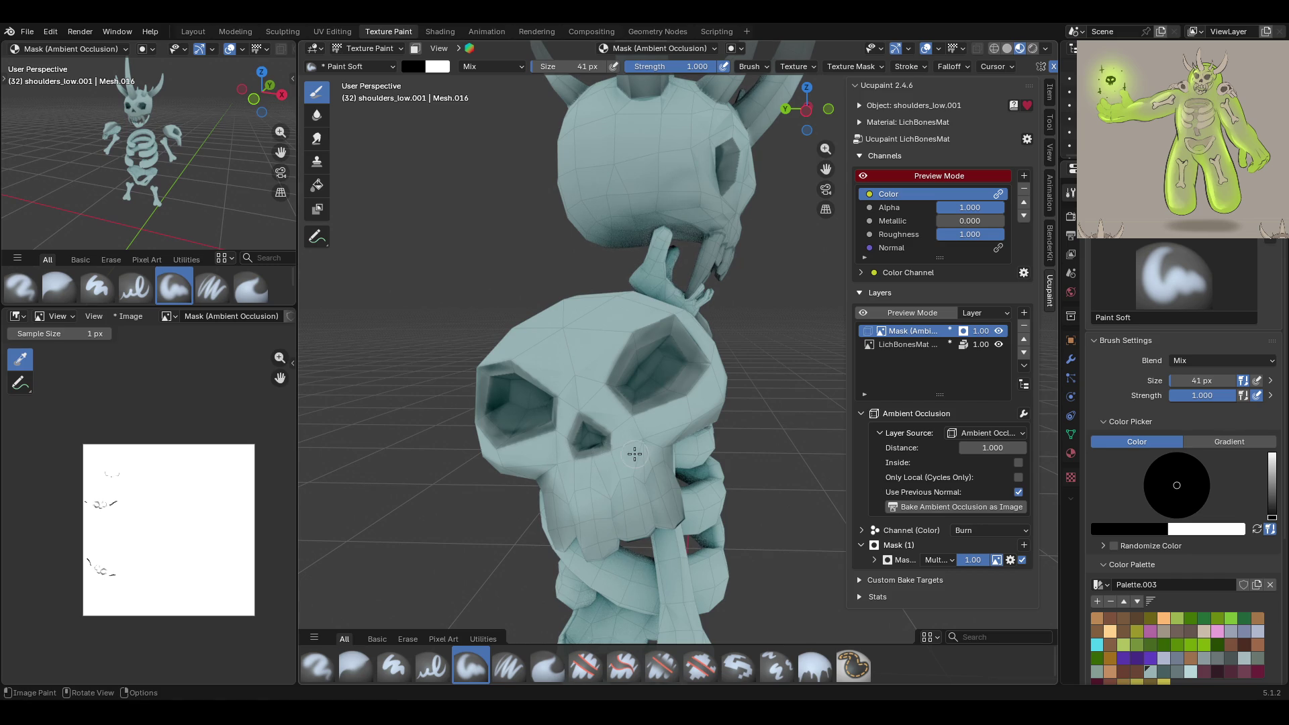
middle_click_drag(617, 444, 727, 415)
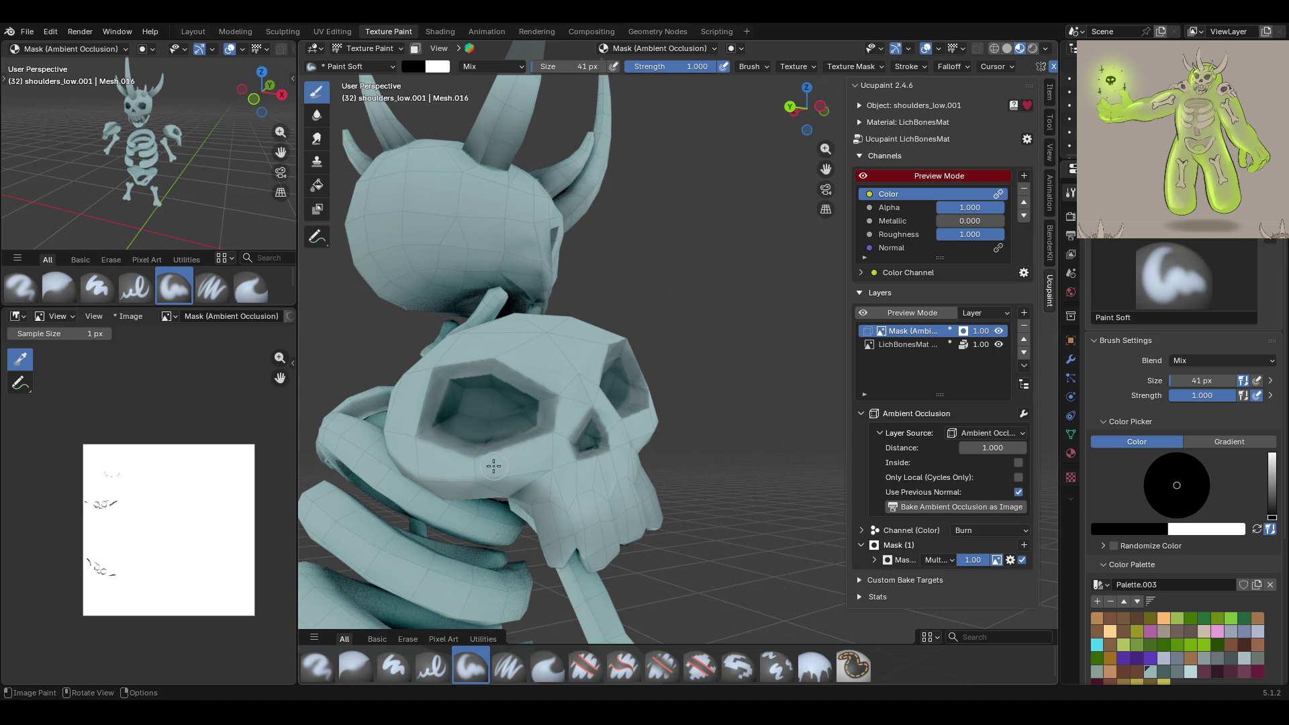
middle_click_drag(490, 454, 682, 367)
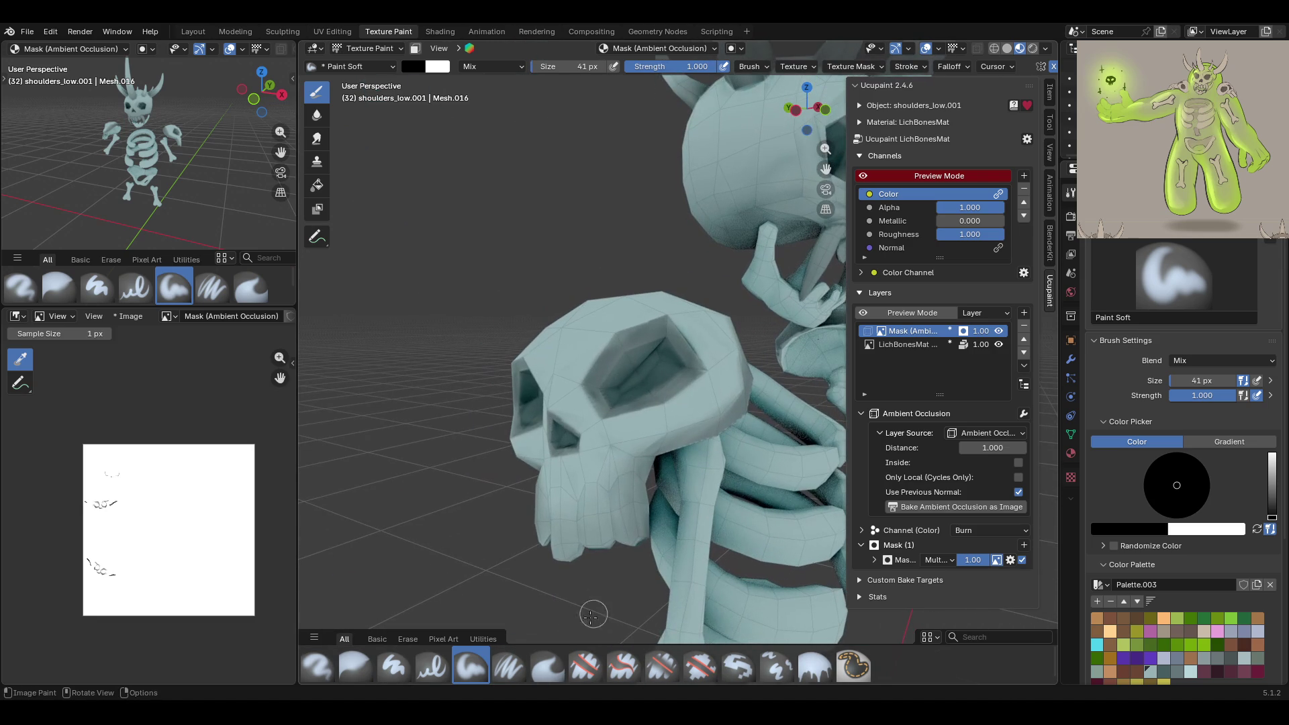
Hide the AO mask and paint grey-teal inside the eye socket on LichBonesMat Layer
left_click(998, 331)
mouse_move(752, 362)
middle_mouse_down()
mouse_move(640, 373)
mouse_move(590, 457)
middle_mouse_up()
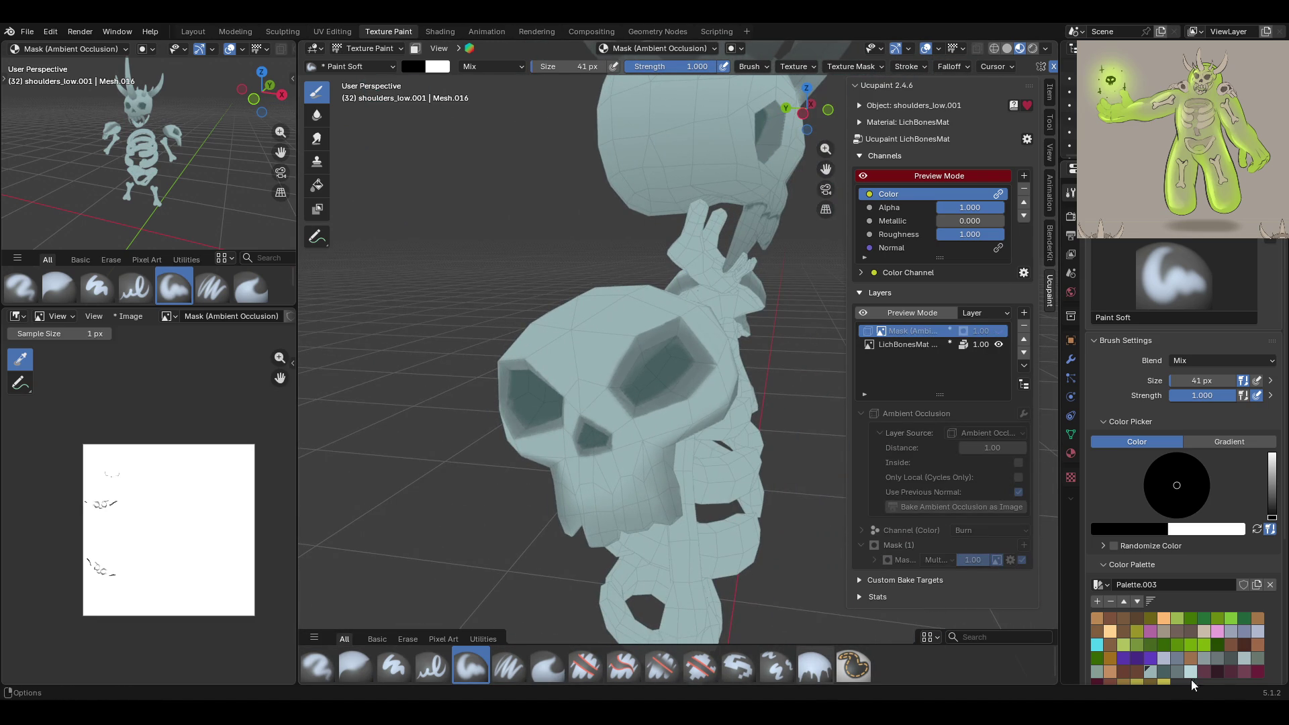
left_click(1165, 675)
mouse_move(697, 396)
left_mouse_down()
mouse_move(655, 366)
mouse_move(668, 355)
left_mouse_up()
middle_click_drag(642, 332, 608, 344)
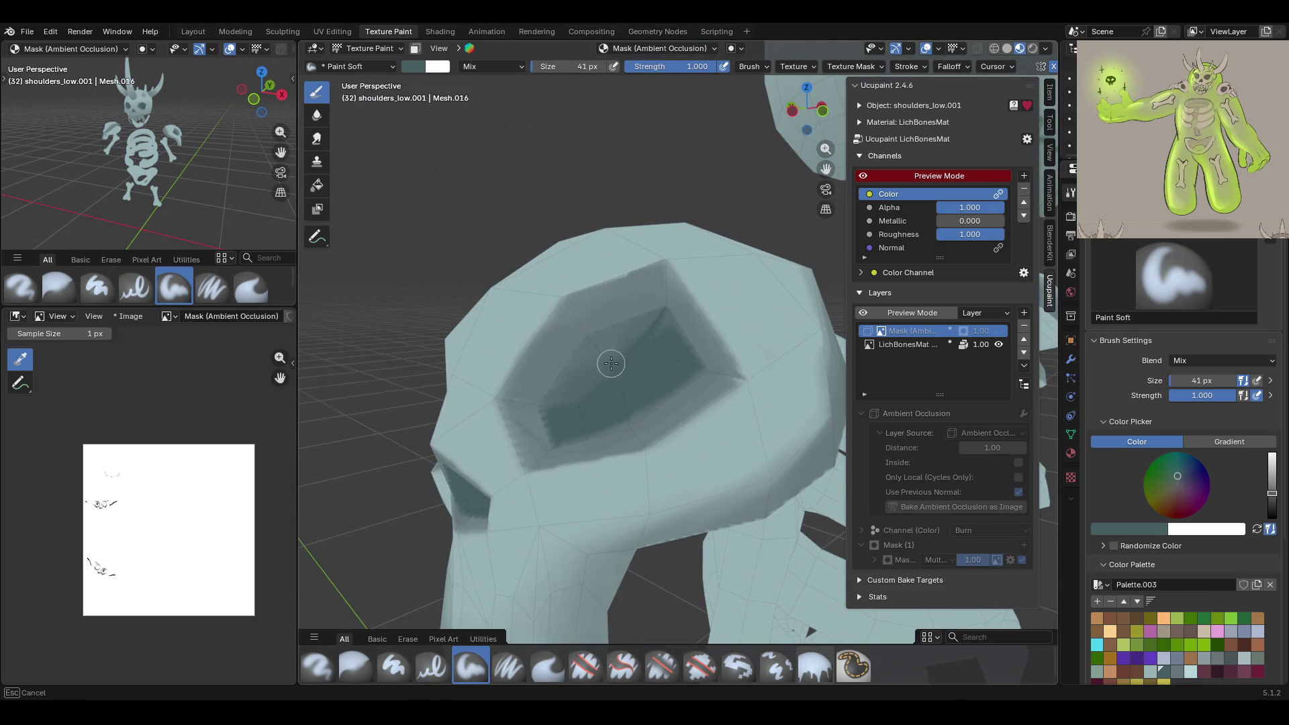
left_click(902, 347)
mouse_move(608, 342)
left_mouse_down()
mouse_move(609, 365)
mouse_move(594, 363)
left_mouse_up()
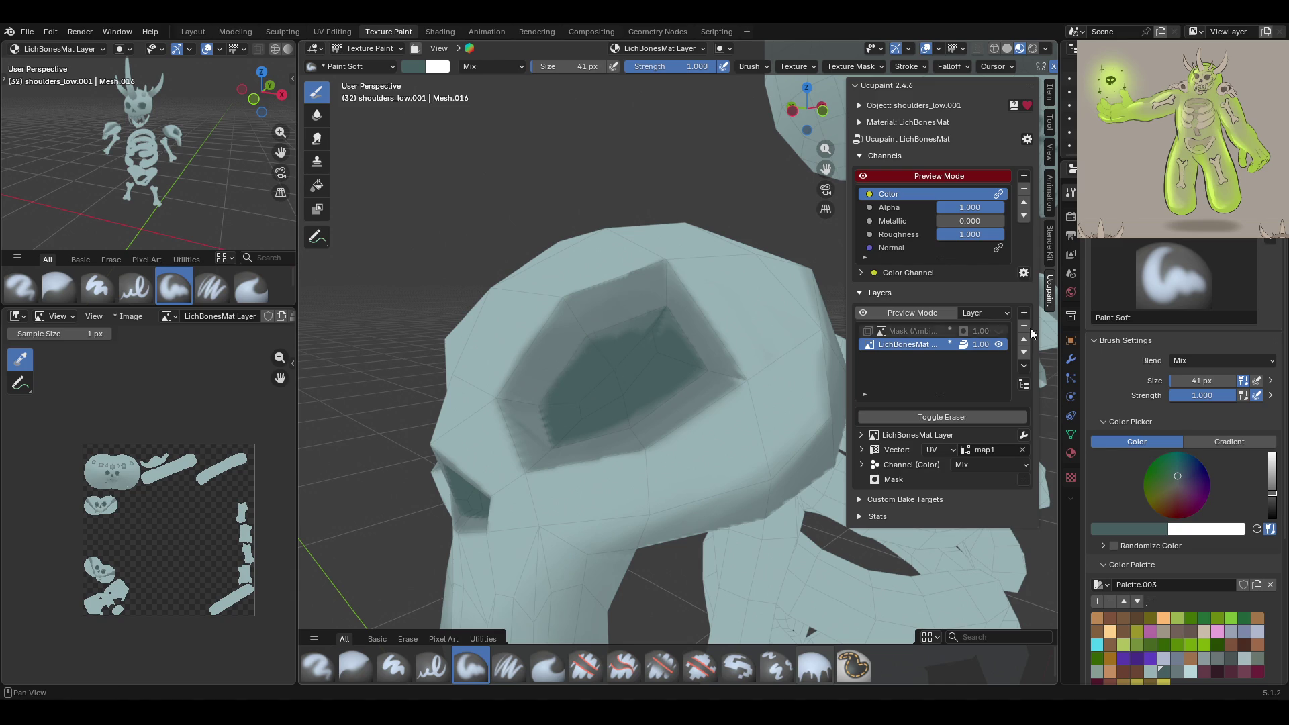
Undo the last eye-socket paint and make LichBonesMat Layer active with the AO mask hidden
left_click(814, 664)
key("ctrl+z")
key("ctrl+z")
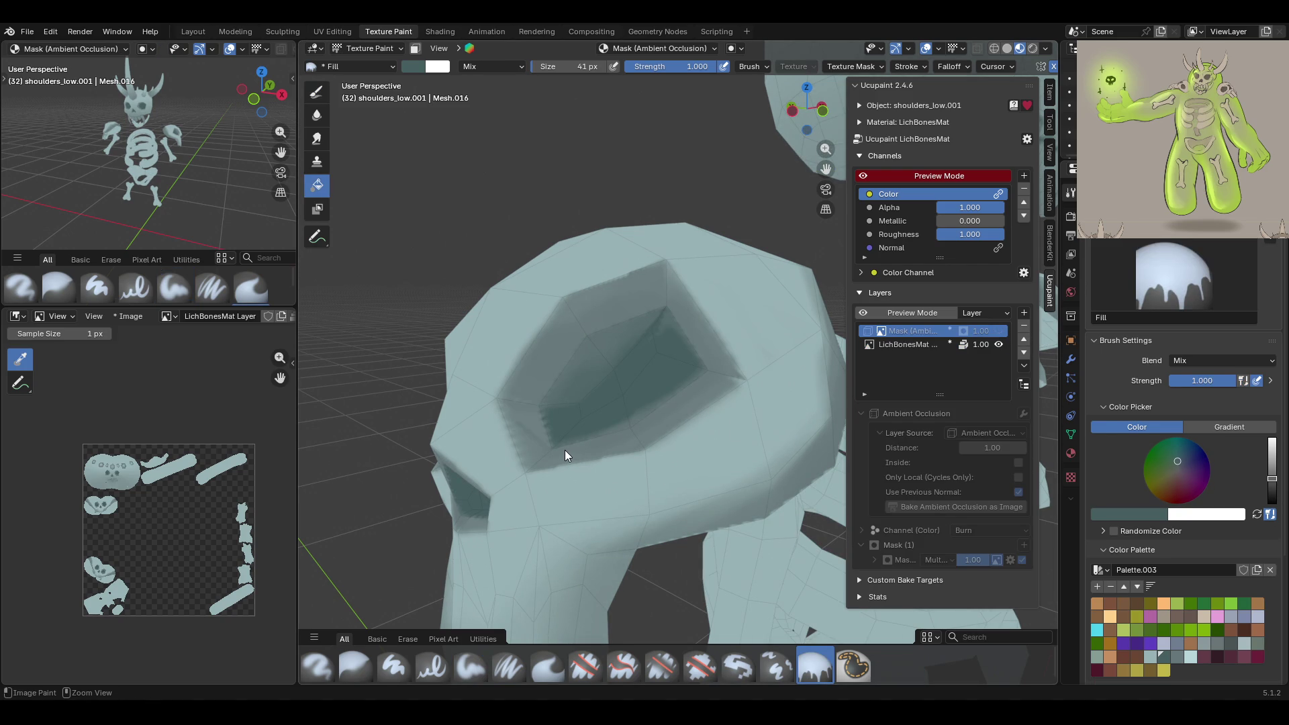
left_click(1008, 331)
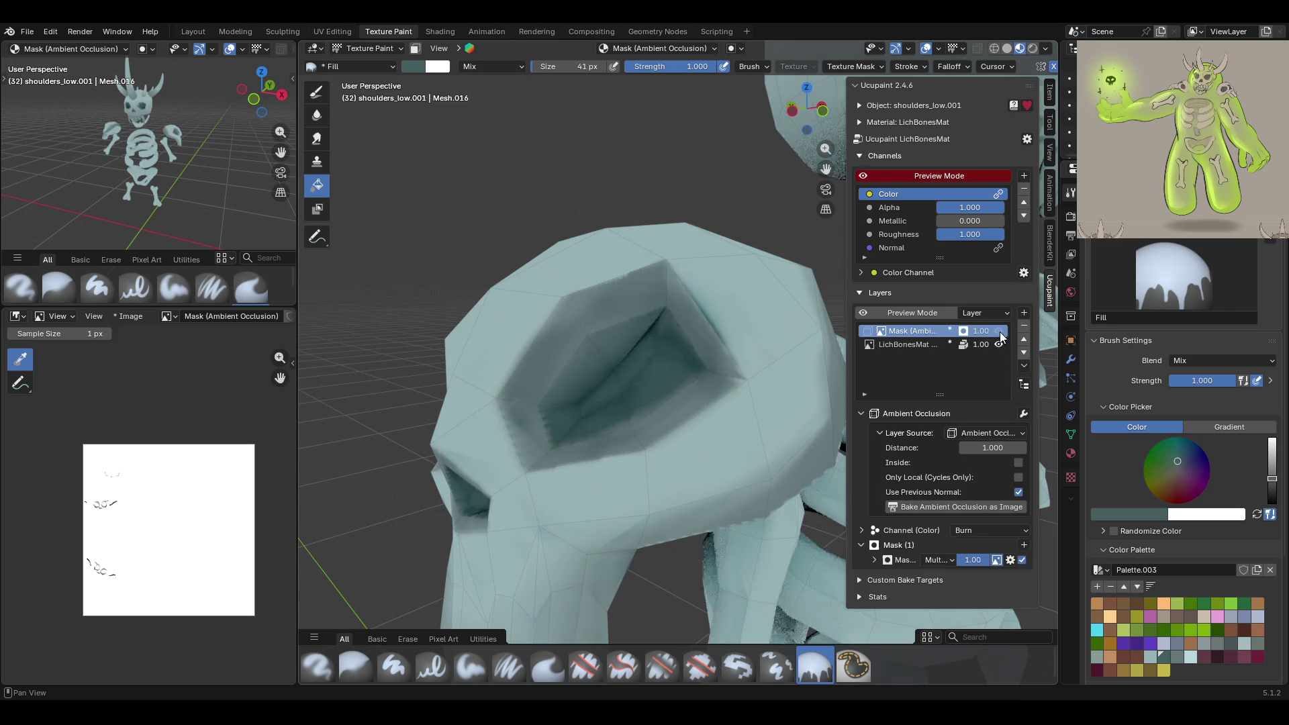
left_click(920, 344)
left_click(879, 332)
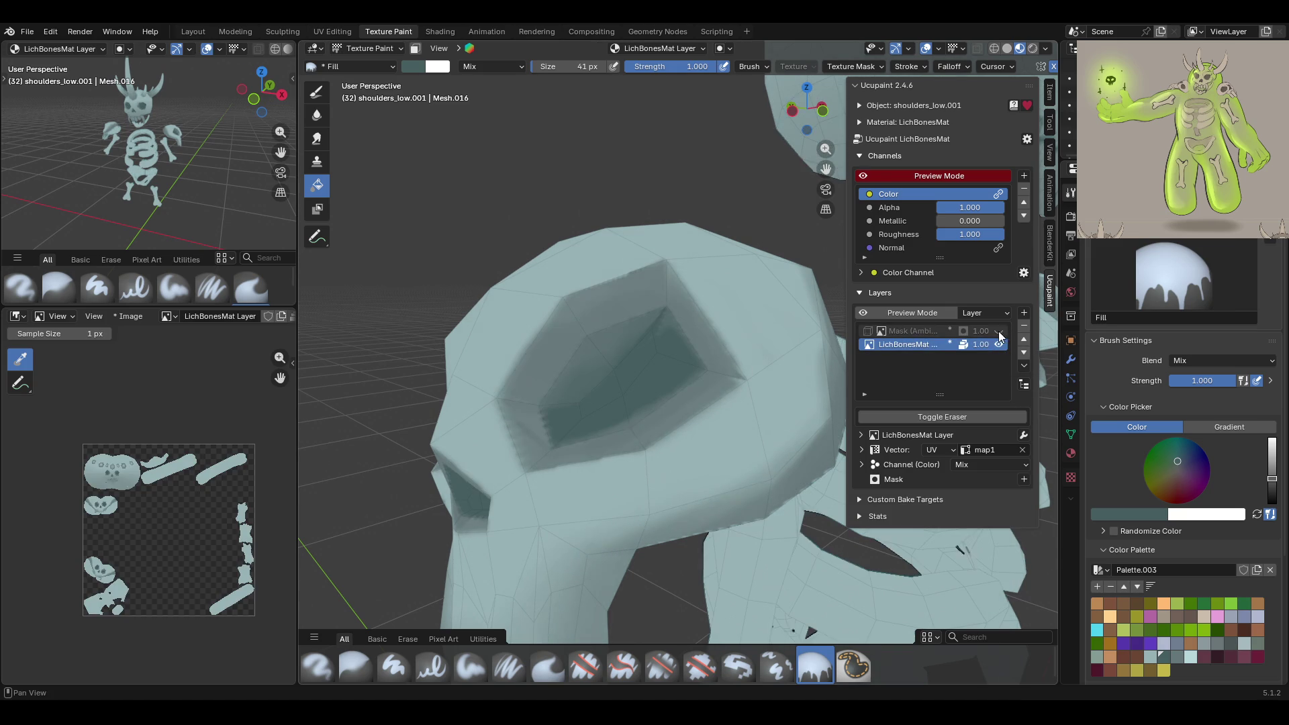
Repaint the eye-socket interior with Paint Soft, then view the skeleton from the front
left_click(471, 661)
left_click_drag(515, 314, 594, 397)
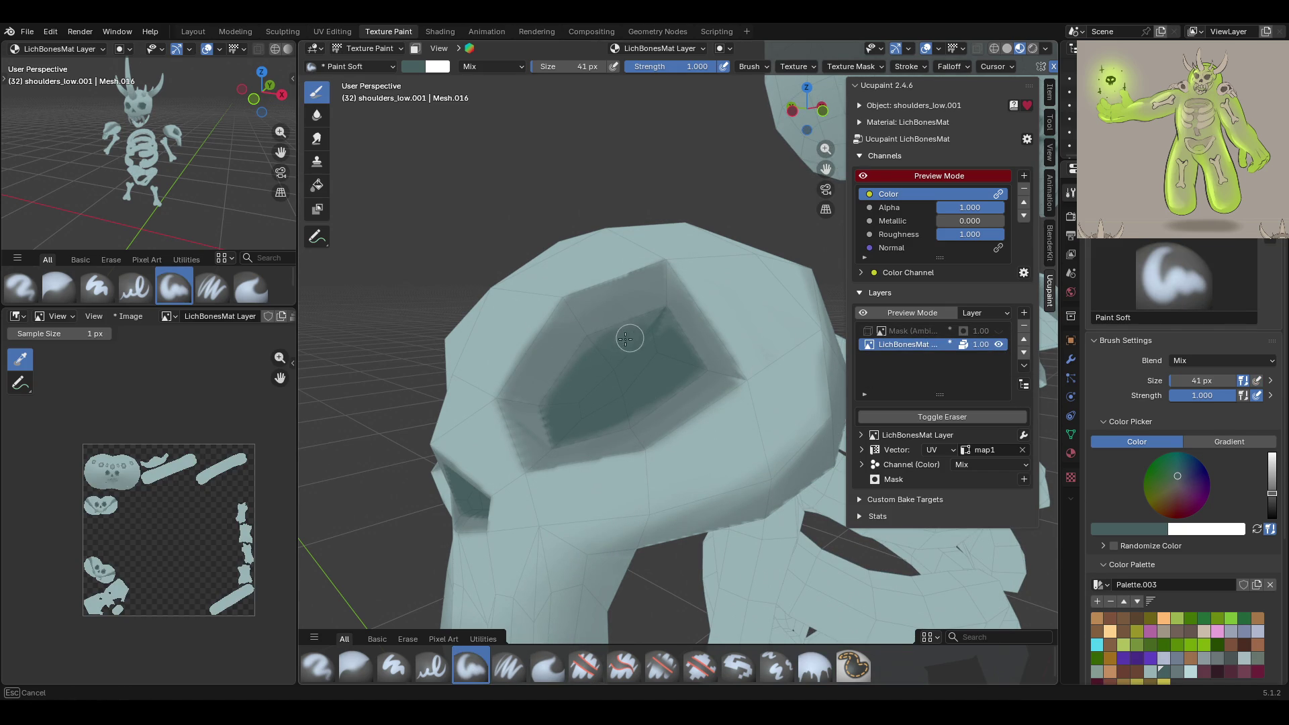
left_click_drag(670, 334, 589, 359)
left_click_drag(555, 409, 555, 425)
mouse_move(555, 426)
middle_mouse_down()
mouse_move(598, 340)
mouse_move(594, 360)
mouse_move(530, 395)
mouse_move(451, 417)
middle_mouse_up()
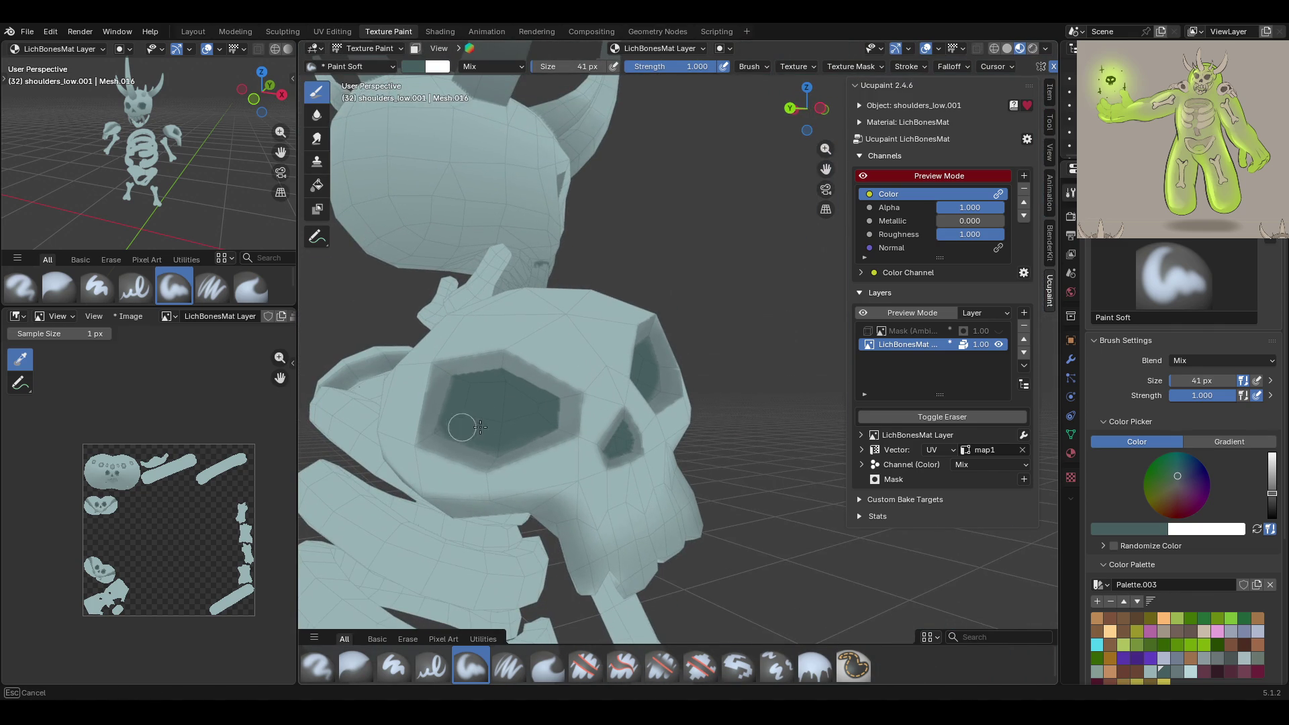
scroll(496, 406, "down", 5)
scroll(584, 365, "up", 4)
mouse_move(771, 340)
middle_mouse_down()
mouse_move(584, 365)
mouse_move(825, 169)
mouse_move(671, 215)
mouse_move(535, 279)
mouse_move(496, 240)
mouse_move(497, 222)
middle_mouse_up()
left_click(368, 48)
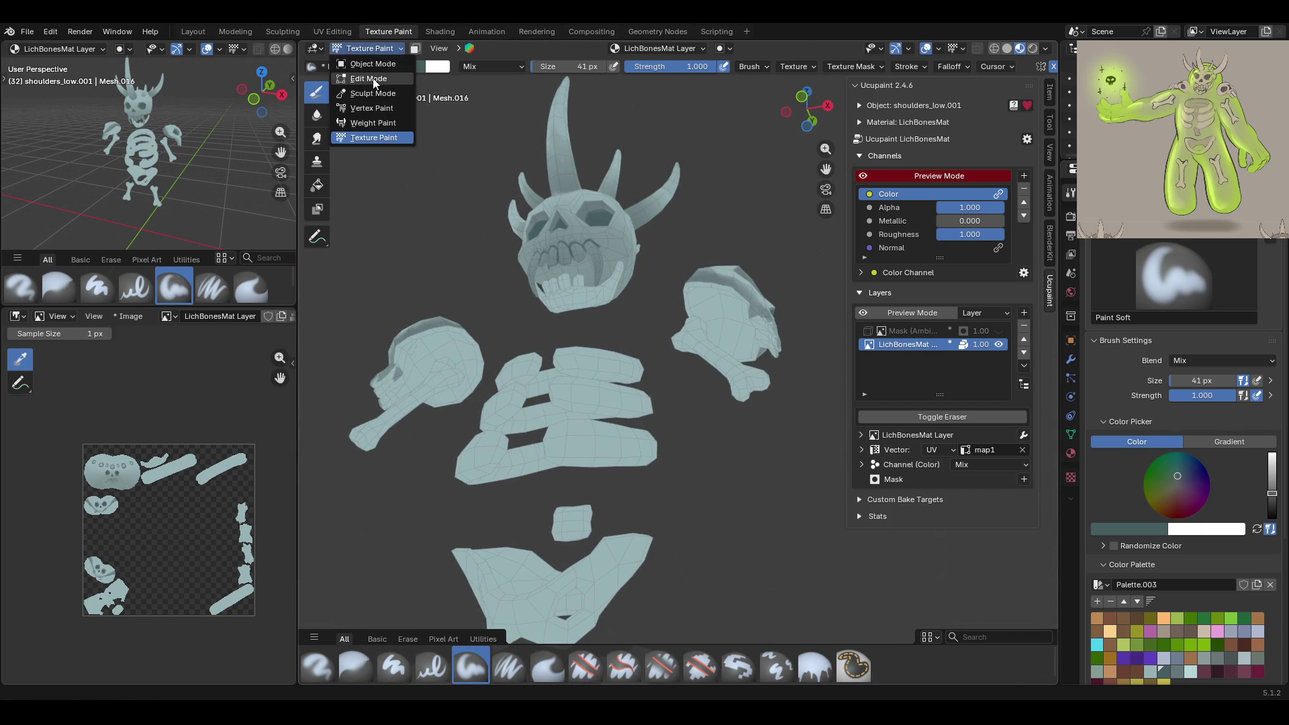
Enter Edit Mode on the skeleton and show the ambient-occlusion mask layer again
left_click(372, 78)
mouse_move(442, 121)
middle_mouse_down()
mouse_move(553, 259)
mouse_move(736, 273)
mouse_move(711, 255)
mouse_move(728, 162)
middle_mouse_up()
left_click(996, 330)
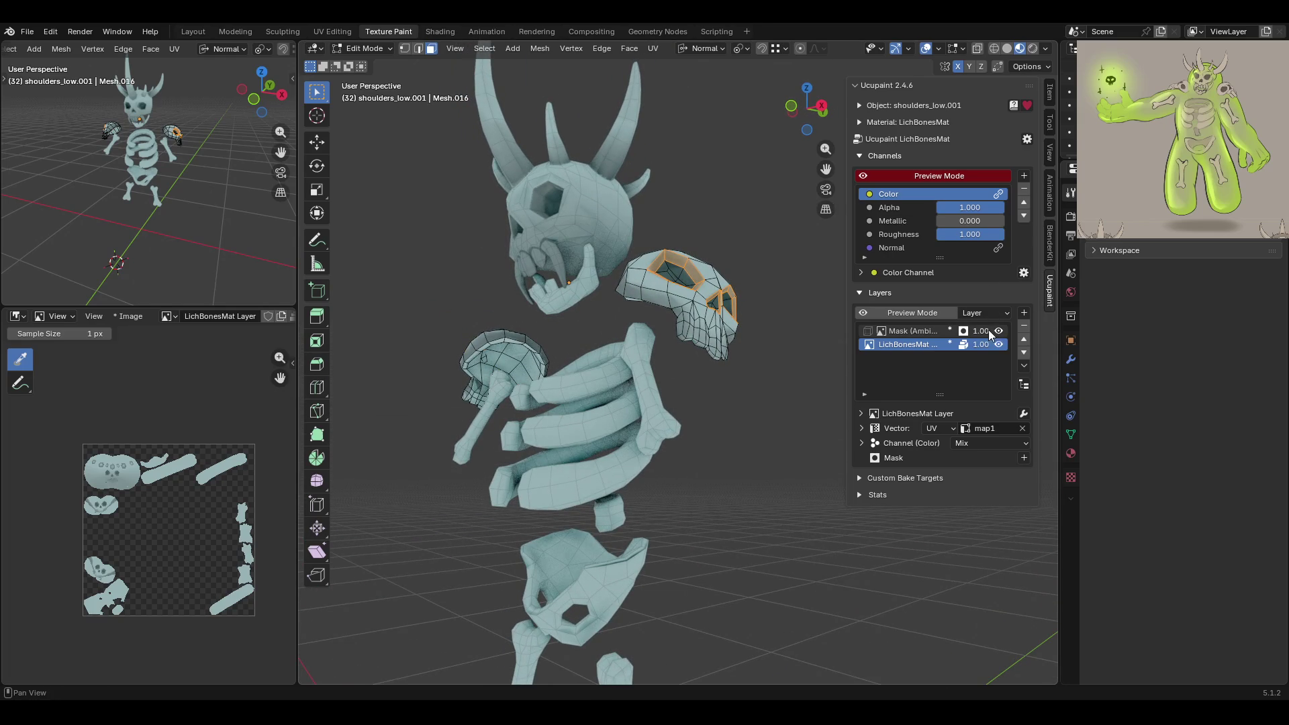
scroll(604, 302, "up", 3)
scroll(469, 235, "up", 3)
scroll(393, 186, "down", 3)
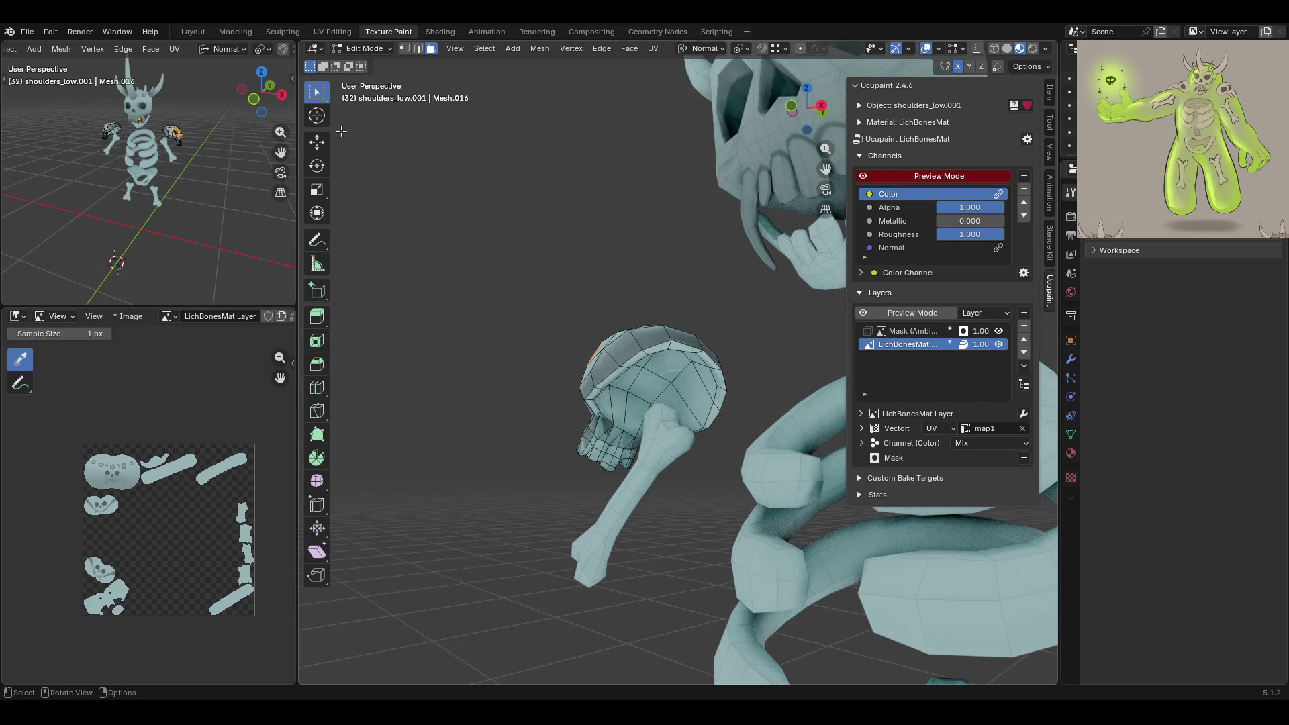
middle_click_drag(686, 363, 678, 354)
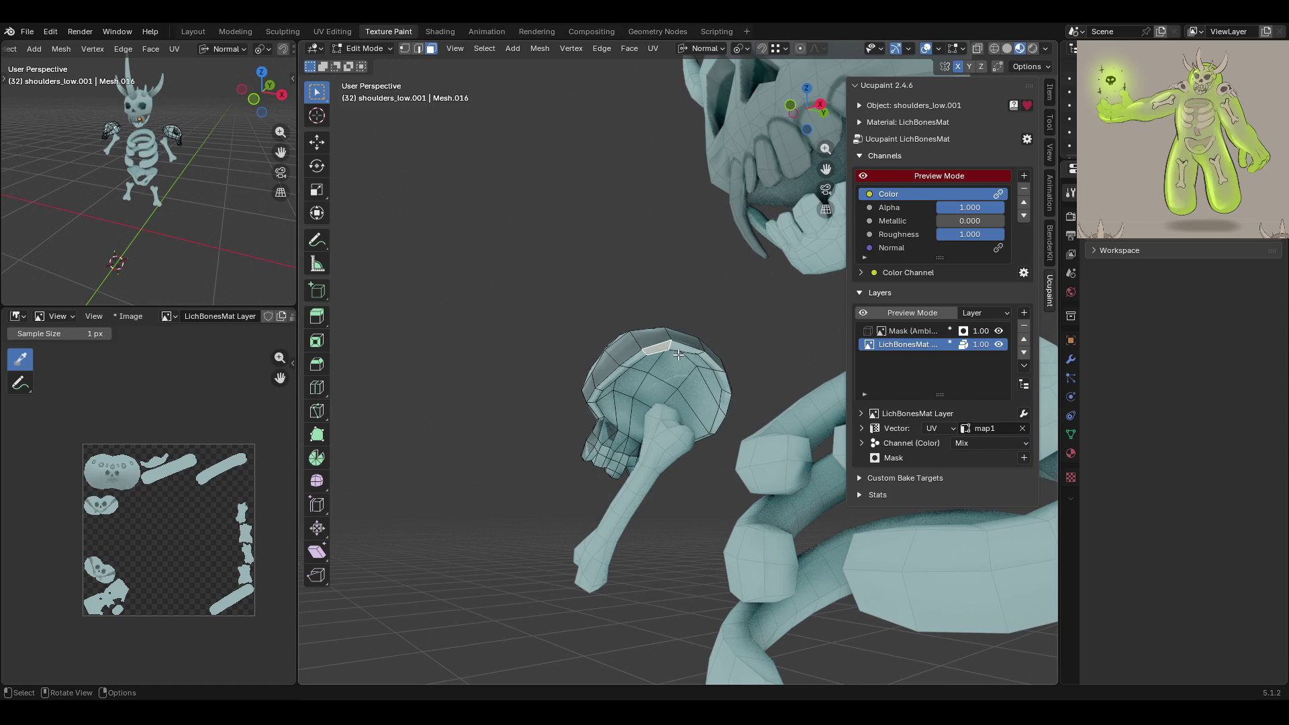
Select the whole skull piece, fix its normals, then narrow the selection to a single skull face
key("alt+l")
key("ctrl+l")
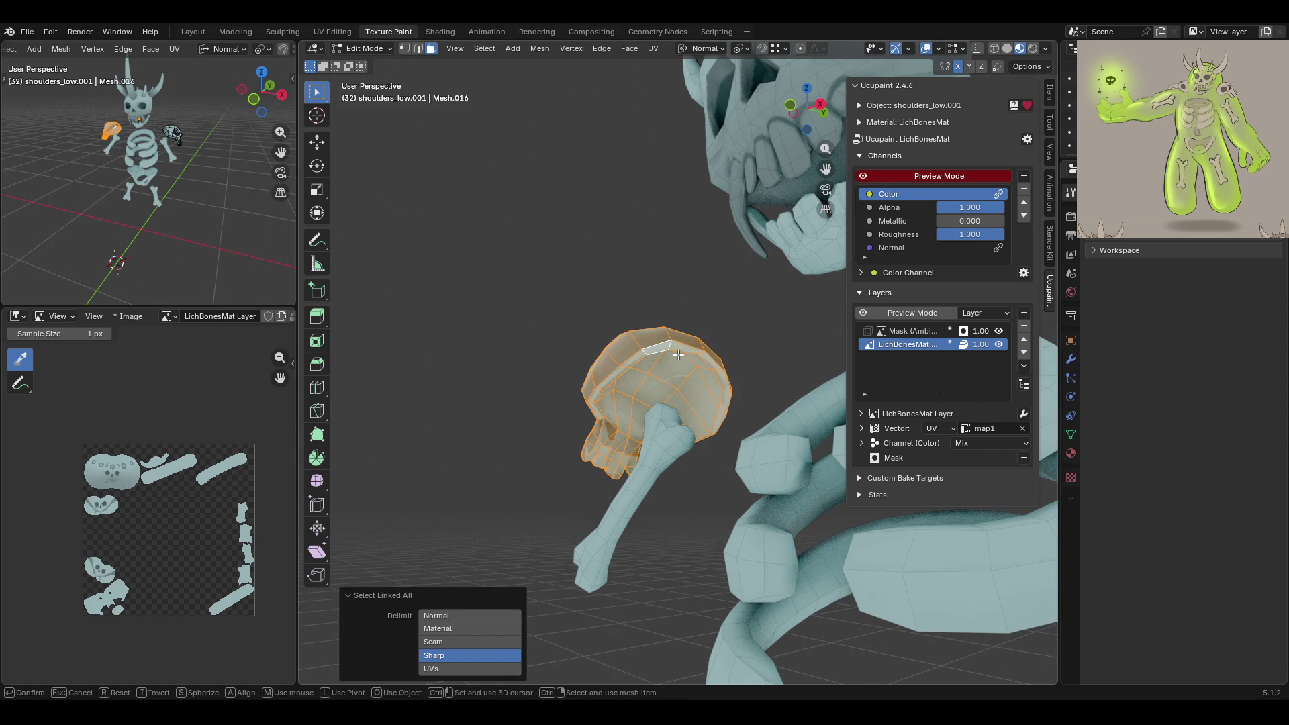
left_click(663, 345)
key("alt+a")
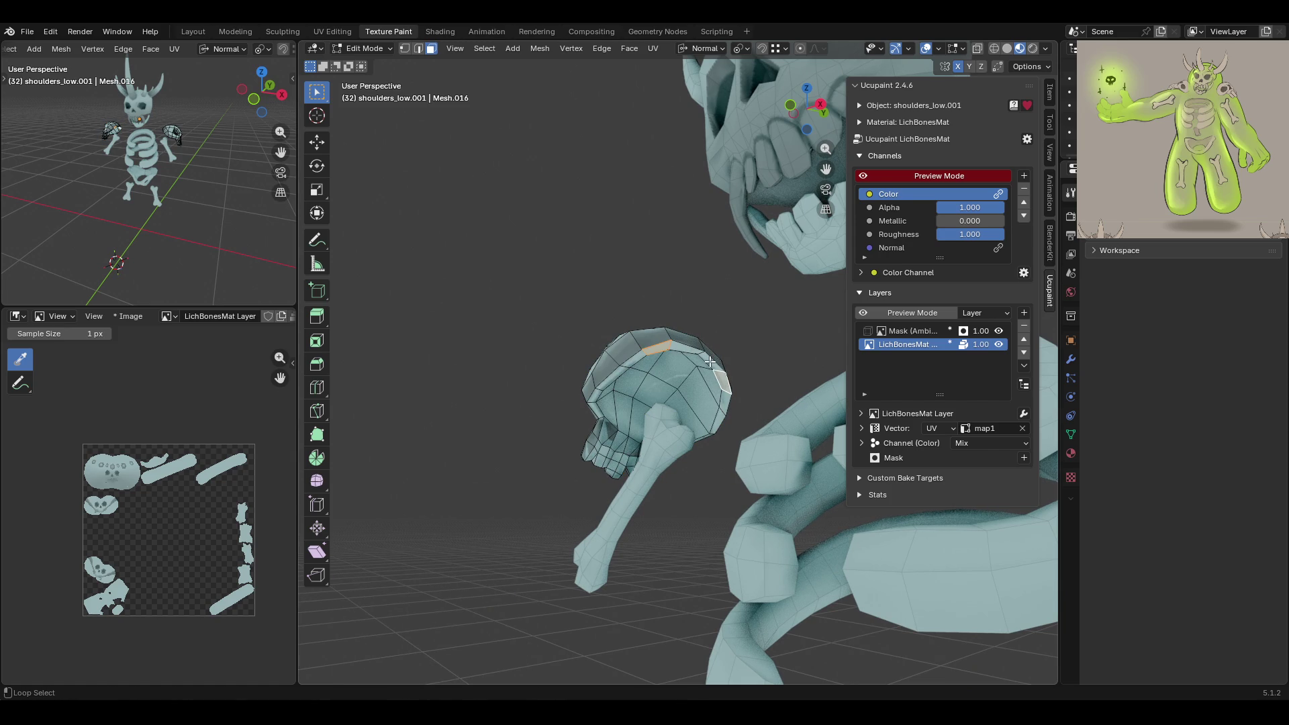
left_click(711, 369, "alt")
left_click(724, 402, "alt")
left_click(676, 346)
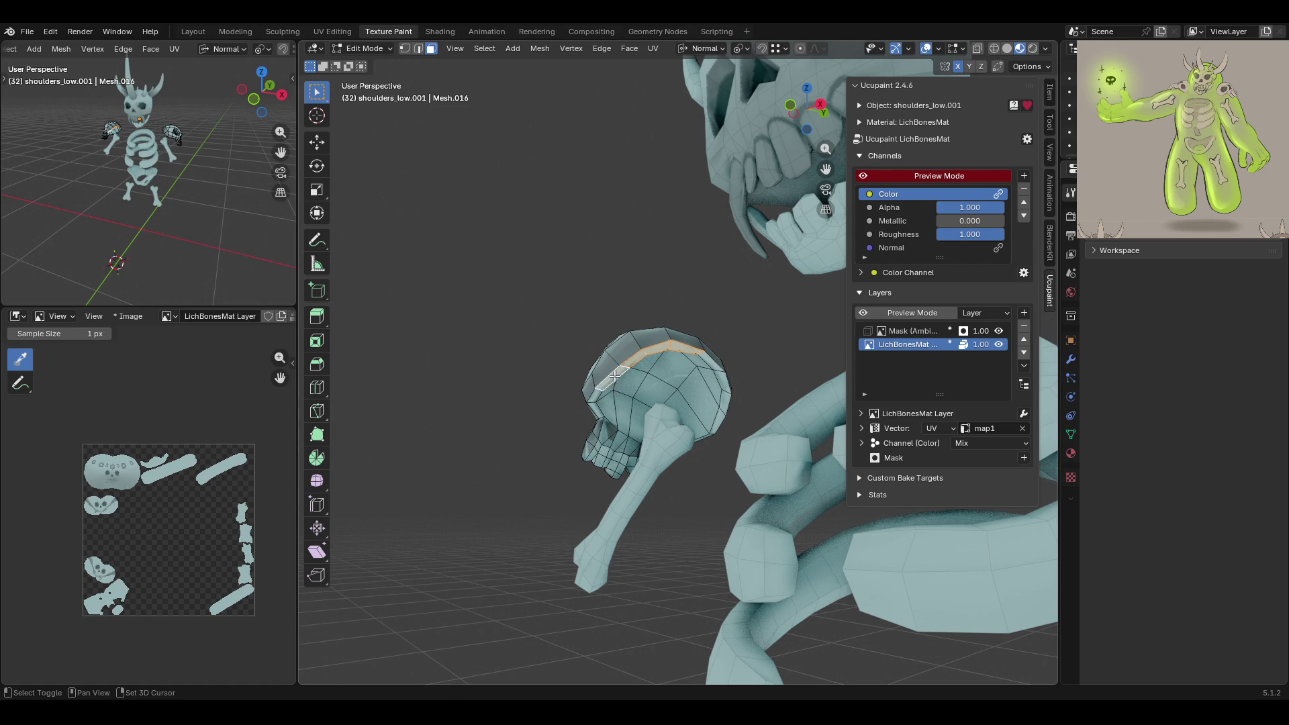
Add the skull cap's side strip and top rim faces to the selection
mouse_move(602, 420)
middle_mouse_down()
mouse_move(675, 401)
mouse_move(573, 436)
mouse_move(609, 485)
middle_mouse_up()
mouse_move(758, 508)
middle_mouse_down()
mouse_move(722, 530)
mouse_move(615, 449)
middle_mouse_up()
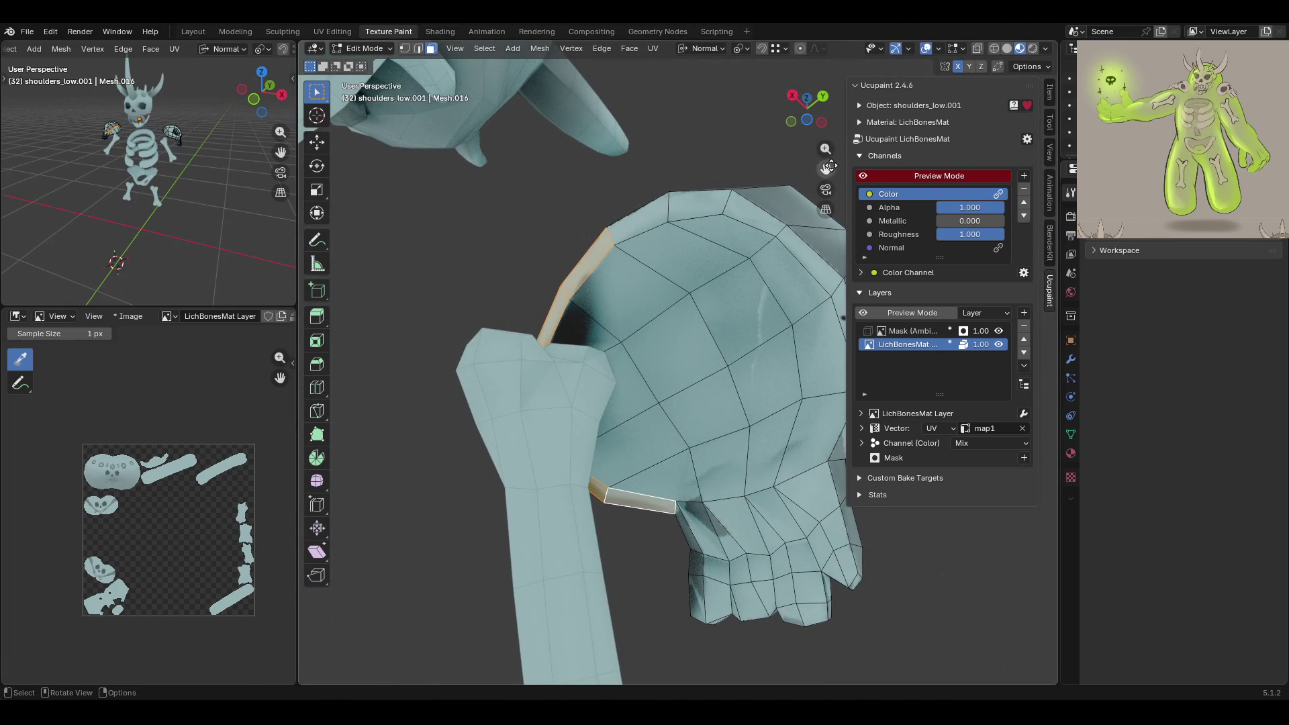
middle_click_drag(832, 423, 745, 443, "shift")
left_click(727, 451, "shift")
left_click(691, 316, "shift")
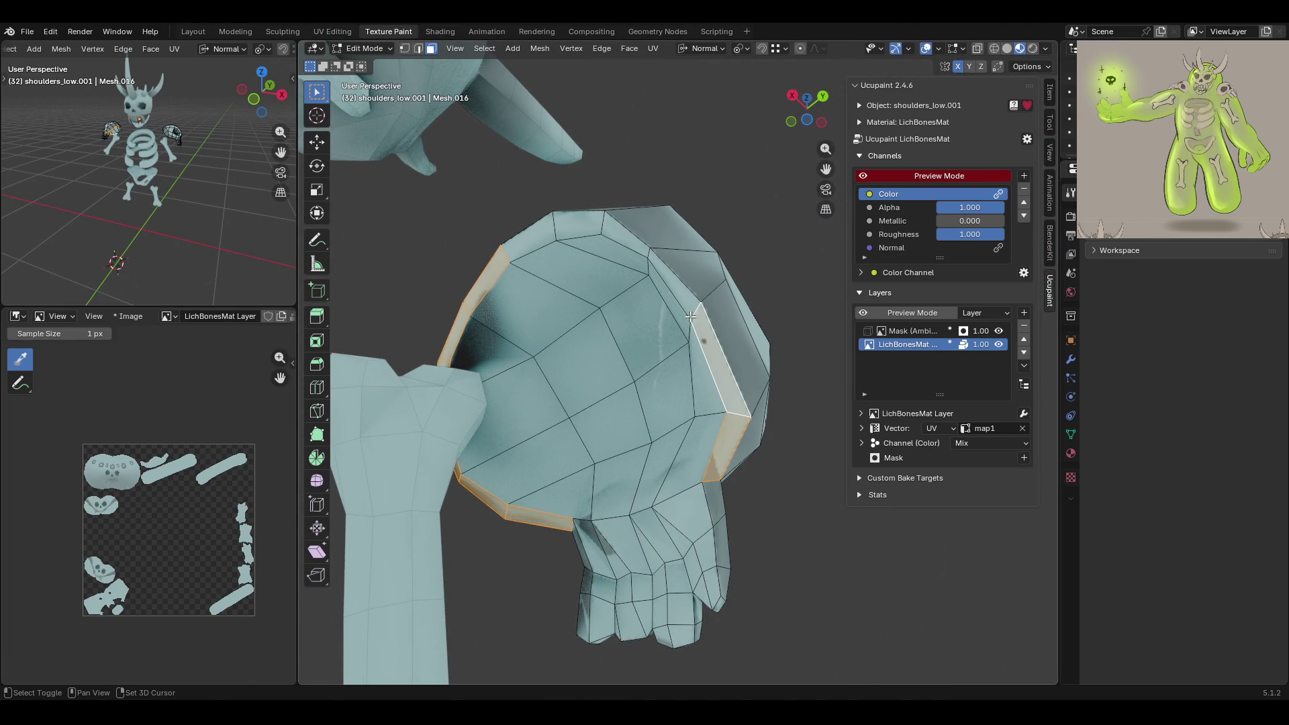
left_click(667, 275, "shift")
left_click(611, 235, "shift")
left_click(540, 239, "shift")
left_click(578, 225, "shift")
Extend the rim selection with faces along the skull's top edge
middle_click_drag(574, 315, 348, 382)
scroll(594, 505, "up", 3)
scroll(656, 511, "down", 3)
middle_click_drag(726, 510, 790, 344)
mouse_move(825, 170)
middle_mouse_down()
mouse_move(738, 302)
mouse_move(537, 530)
mouse_move(642, 263)
middle_mouse_up()
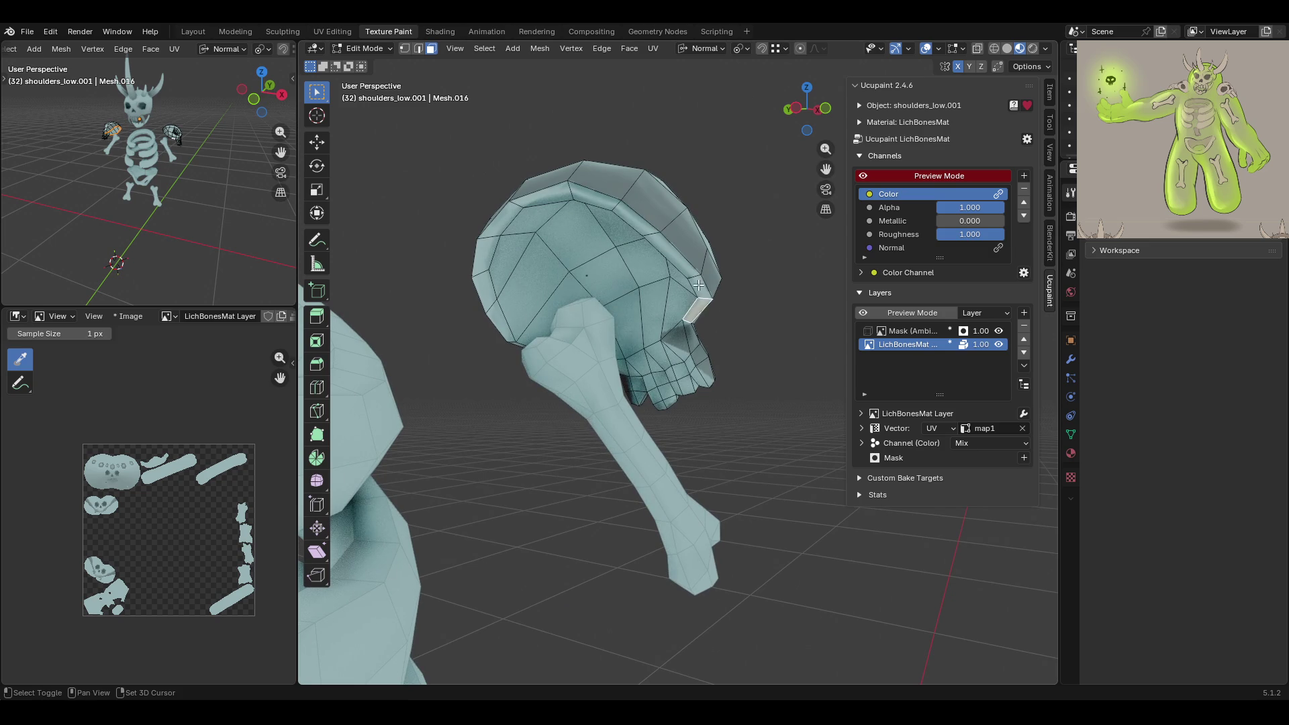
left_click(655, 251, "shift")
left_click(625, 216, "shift")
left_click(596, 202, "shift")
left_click(544, 194, "shift")
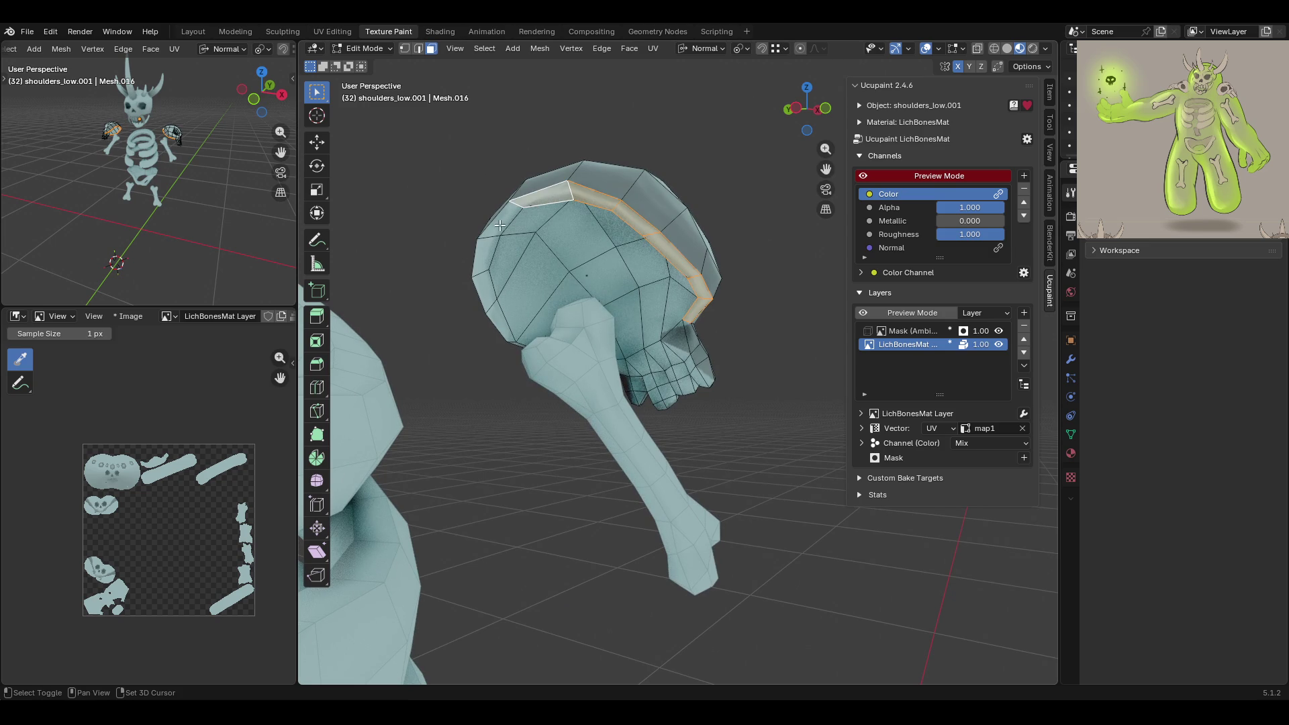
Add the faces down the skull's left edge and one more side face
scroll(511, 279, "up", 2)
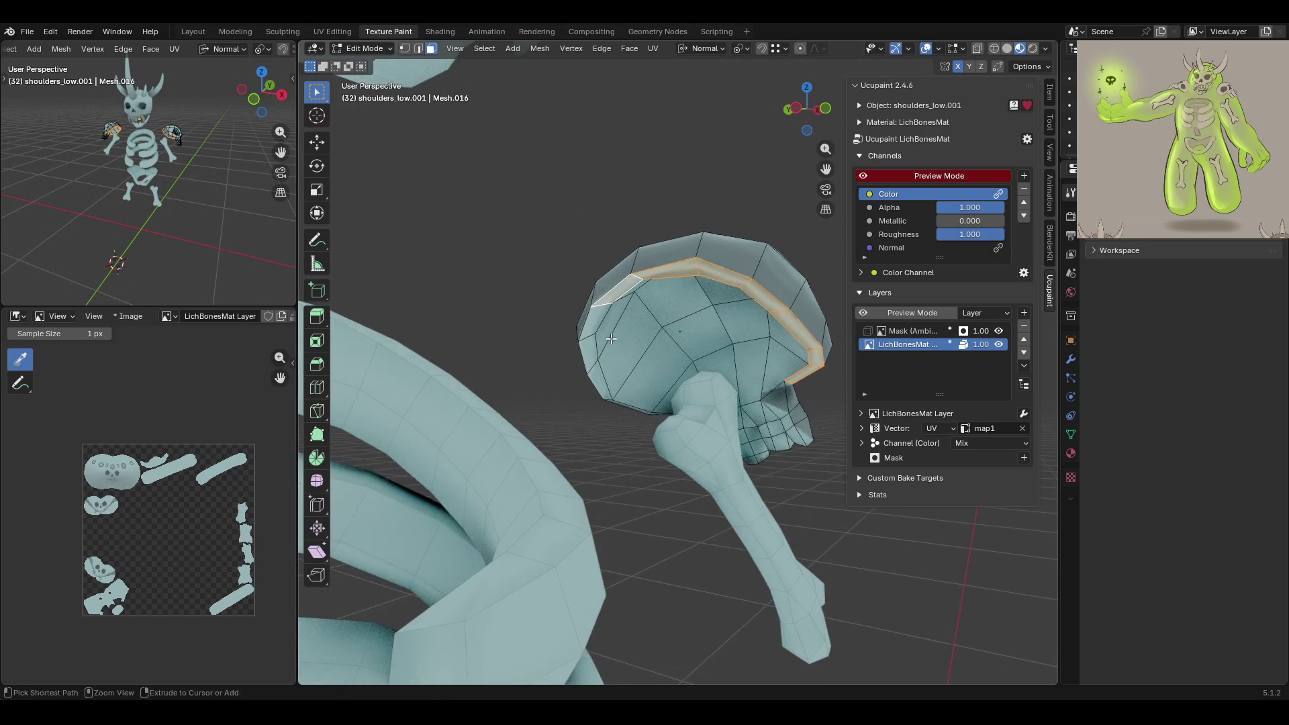
scroll(595, 330, "up", 3)
left_click(561, 305, "shift")
left_click(559, 352, "shift")
left_click(566, 395, "shift")
mouse_move(565, 396)
middle_mouse_down()
mouse_move(551, 505)
mouse_move(665, 521)
mouse_move(512, 245)
mouse_move(555, 193)
mouse_move(570, 249)
middle_mouse_up()
left_click(555, 193, "shift")
Switch to Texture Paint with painting masked to the selected rim faces
left_click(362, 49)
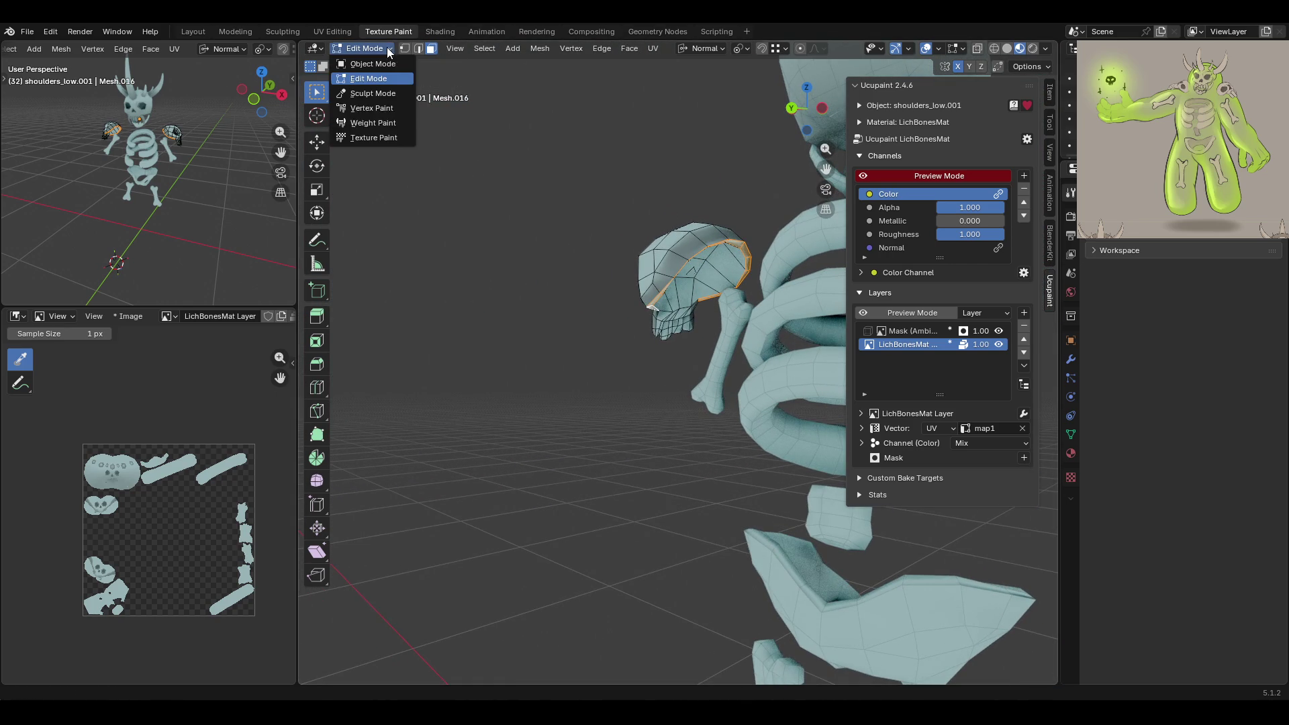
left_click(369, 137)
key("Tab")
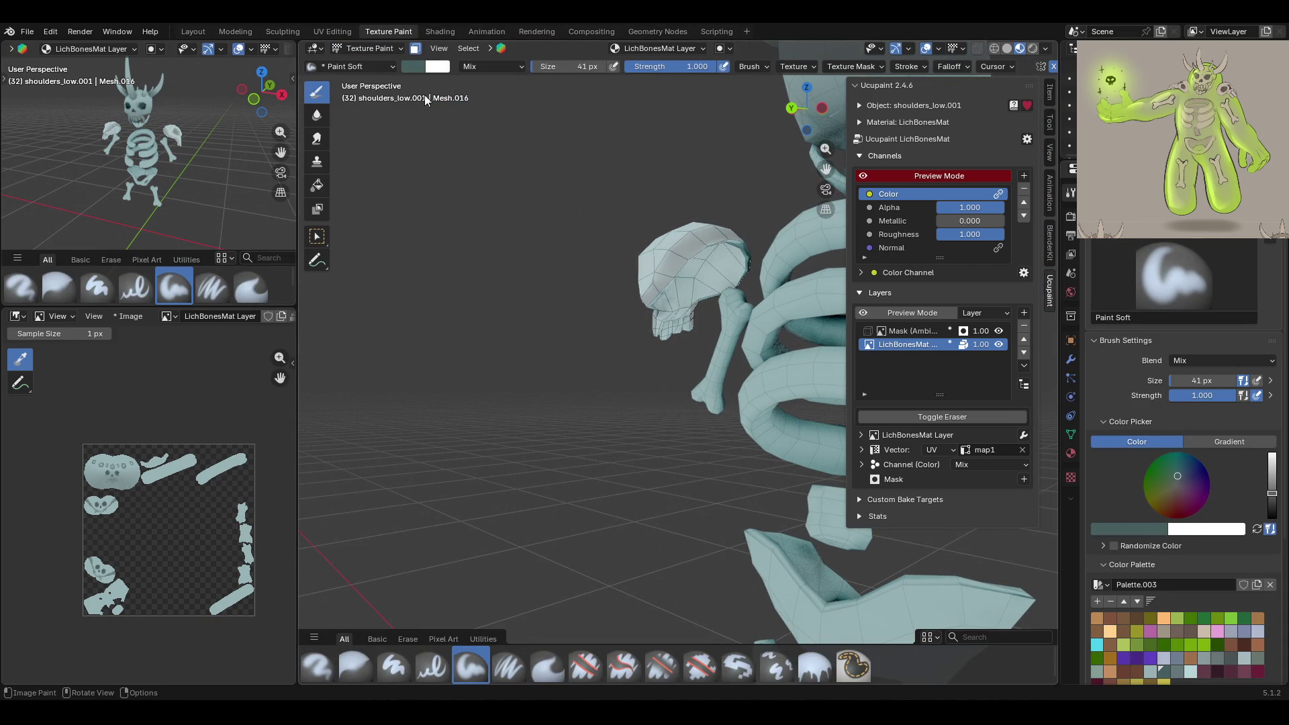
Fill the masked rim faces darker teal with the Fill brush, then turn off the face mask
left_click(811, 663)
scroll(827, 553, "down", 2)
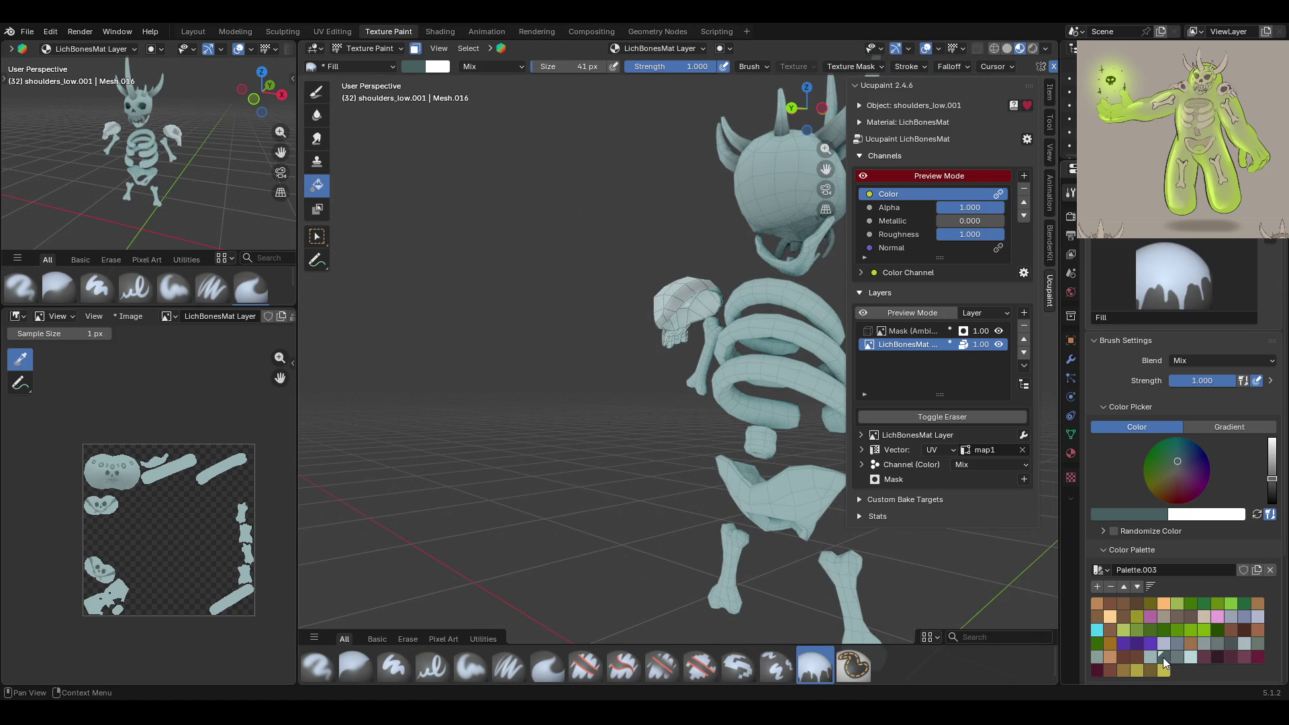
mouse_move(718, 378)
middle_mouse_down()
mouse_move(421, 379)
mouse_move(804, 174)
mouse_move(467, 74)
middle_mouse_up()
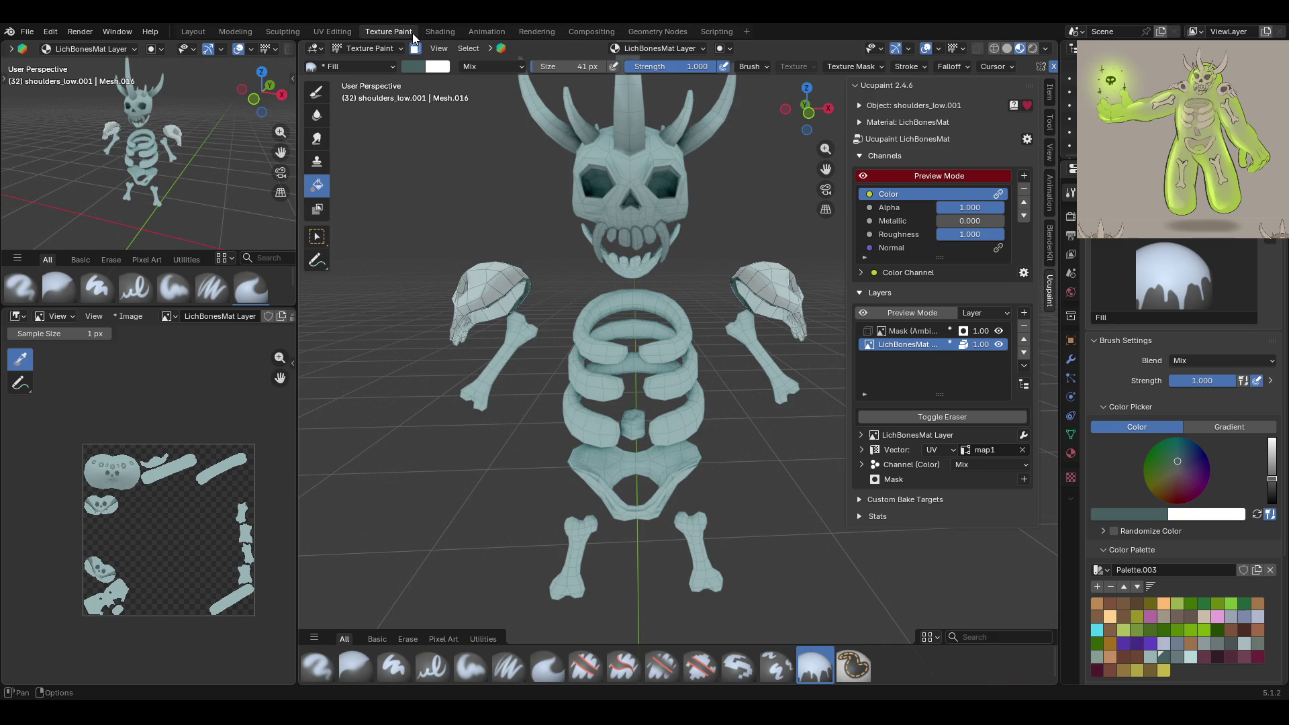
left_click(415, 48)
Return to Edit Mode and select a face on the skull shoulder piece
mouse_move(624, 268)
middle_mouse_down()
mouse_move(525, 251)
mouse_move(732, 222)
mouse_move(739, 243)
mouse_move(706, 247)
middle_mouse_up()
scroll(759, 296, "up", 8)
scroll(778, 296, "down", 6)
mouse_move(771, 240)
middle_mouse_down()
mouse_move(751, 291)
mouse_move(590, 308)
mouse_move(622, 309)
mouse_move(448, 227)
mouse_move(686, 134)
middle_mouse_up()
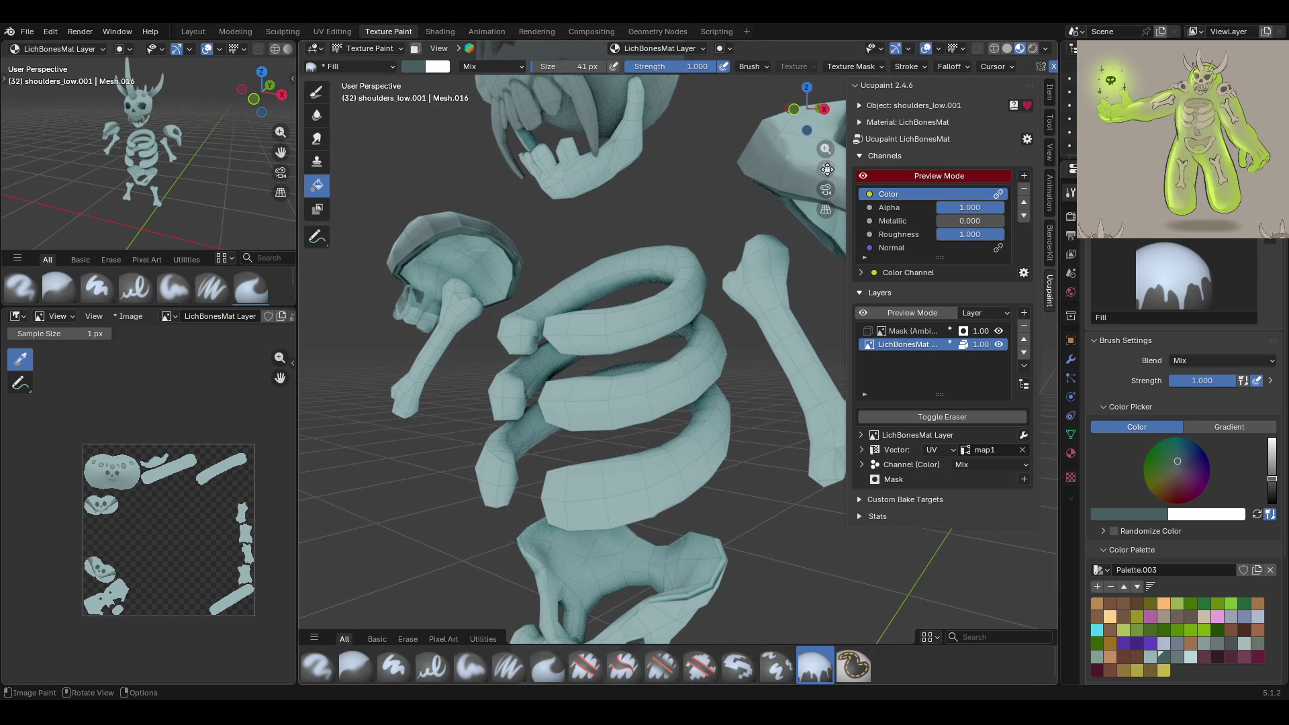
middle_click_drag(826, 169, 826, 170)
scroll(754, 357, "up", 5)
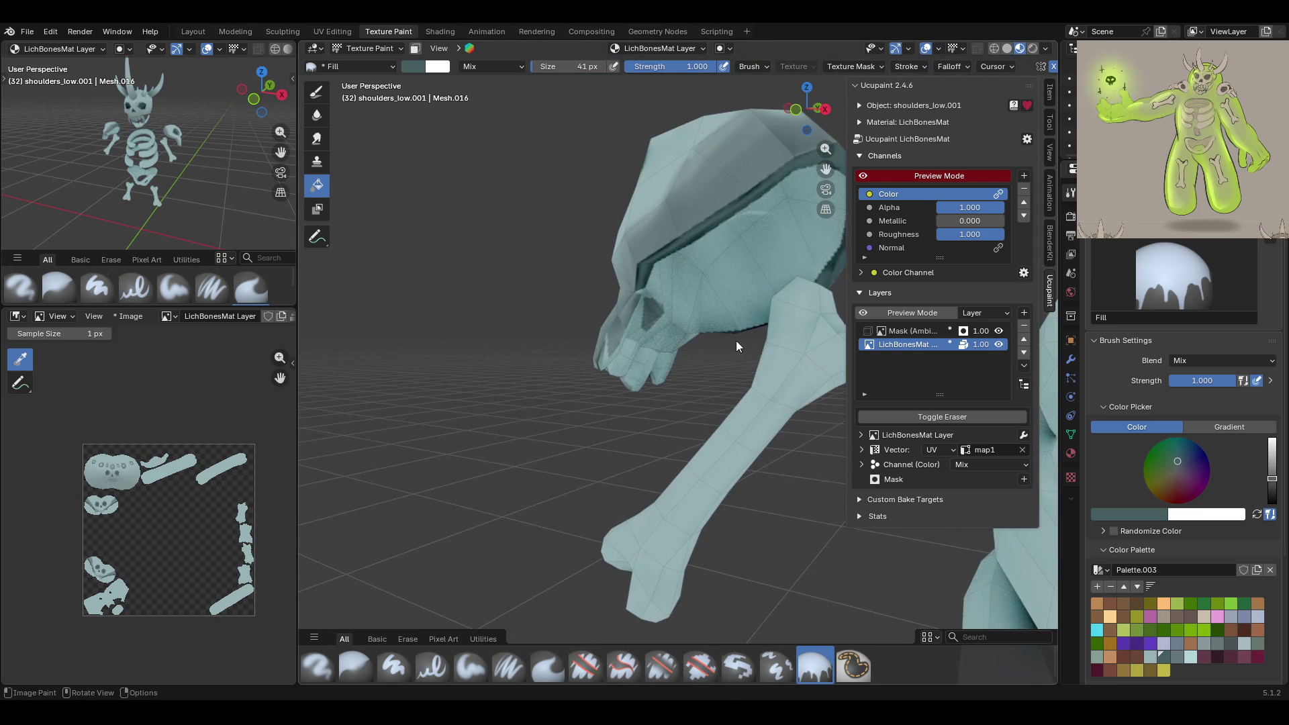
left_click(365, 48)
left_click(362, 78)
left_click(796, 263)
middle_click_drag(796, 263, 800, 197)
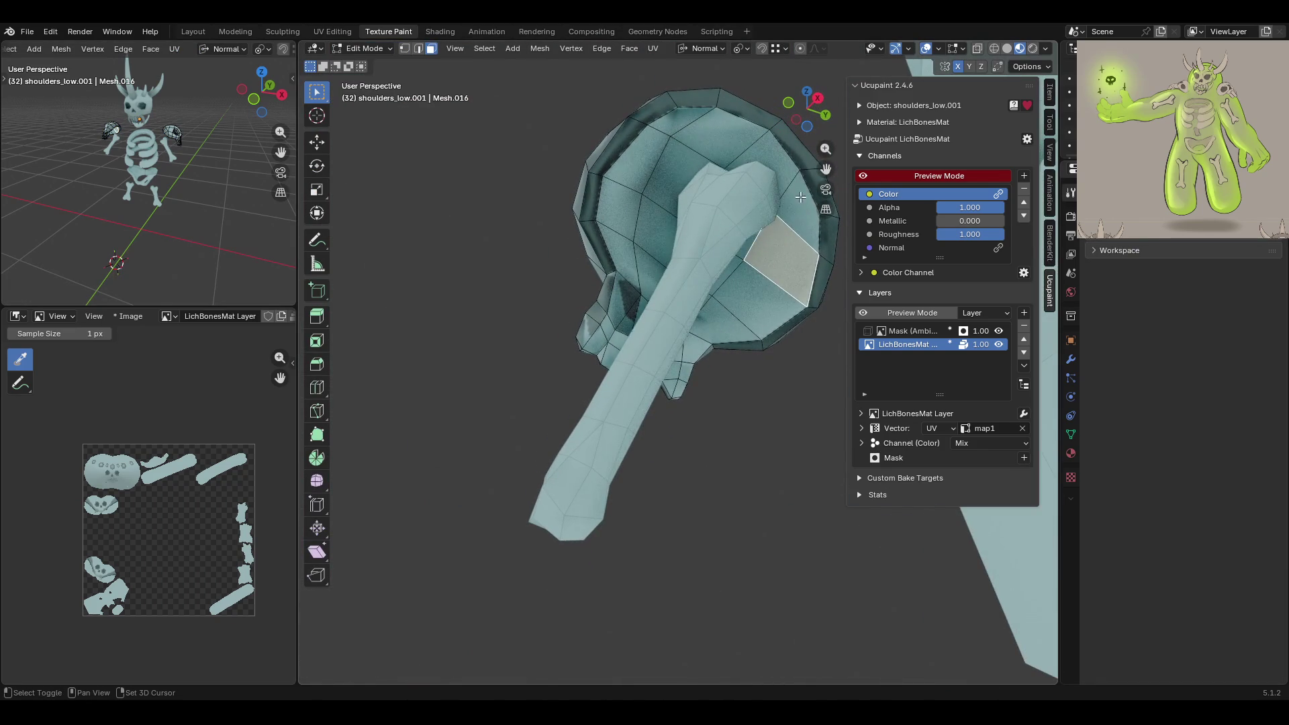
Select the skull faces inside the rim, including the face beside the arm bone
left_click(772, 159, "shift")
left_click(678, 124, "shift")
left_click(636, 161, "shift")
left_click(632, 214, "shift")
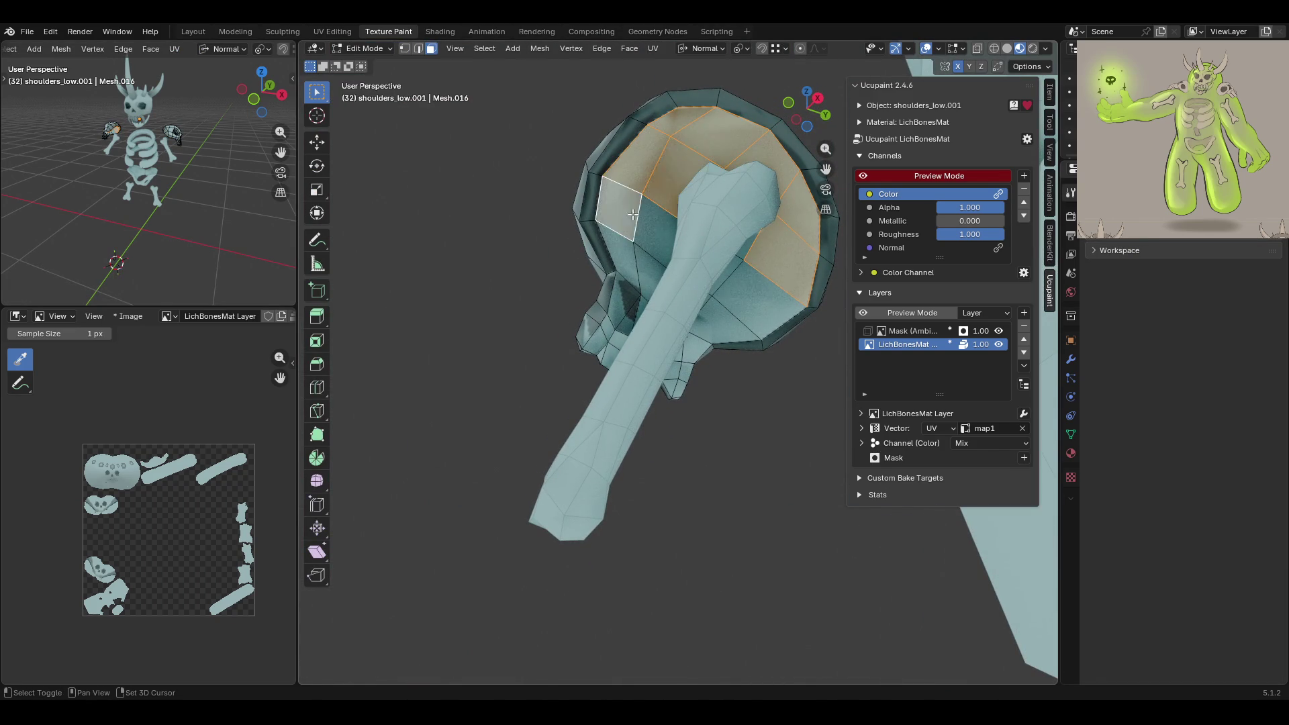
left_click(747, 246, "shift")
left_click(742, 303, "shift")
left_click(647, 268, "shift")
left_click(620, 295, "shift")
left_click(602, 339, "shift")
Add the lower skull faces to the selection
middle_click_drag(602, 339, 633, 339)
left_click(707, 314, "shift")
left_click(701, 331, "shift")
left_click(737, 349, "shift")
left_click(757, 341, "shift")
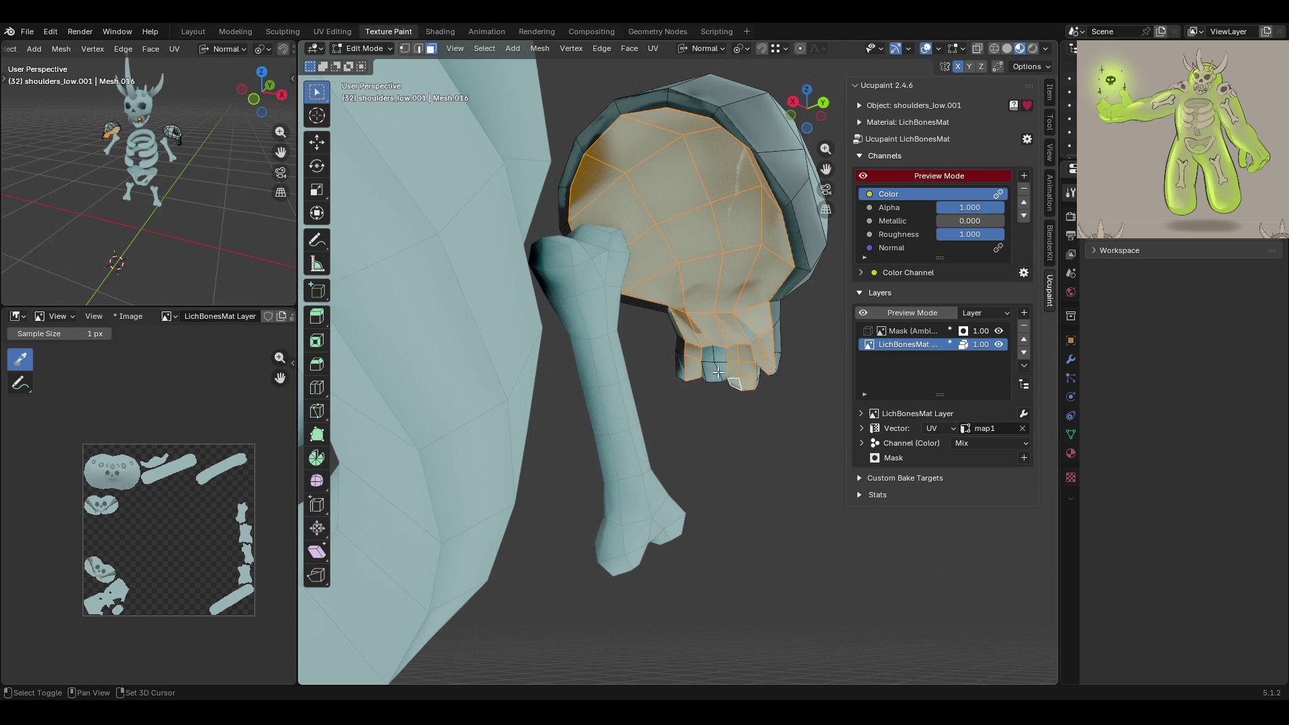
Add the skull cap's underside faces and the faces on its right side
middle_click_drag(846, 361, 750, 345)
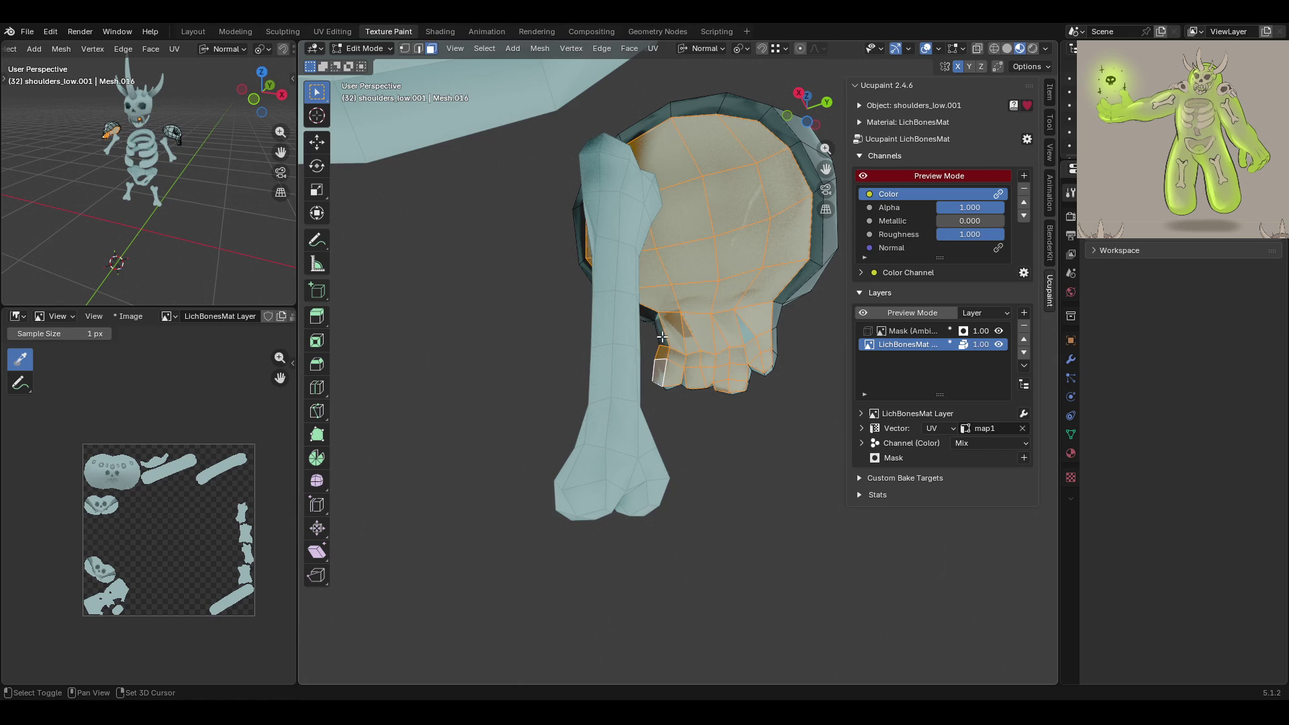
mouse_move(722, 333)
middle_mouse_down()
mouse_move(665, 333)
mouse_move(724, 386)
mouse_move(885, 440)
mouse_move(642, 311)
middle_mouse_up()
scroll(637, 342, "down", 5)
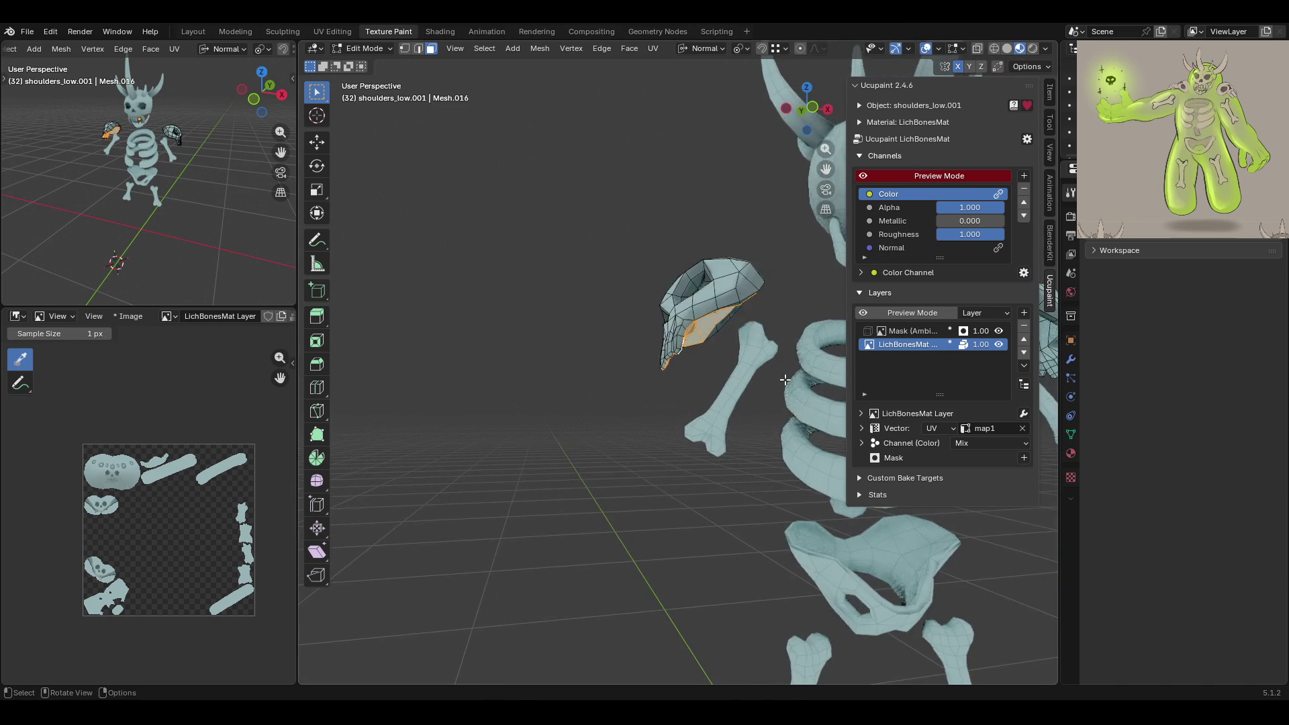
mouse_move(771, 336)
middle_mouse_down("shift")
mouse_move(631, 315)
mouse_move(667, 308)
mouse_move(572, 311)
mouse_move(626, 287)
middle_mouse_up("shift")
left_click(588, 279, "shift")
left_click(557, 315, "shift")
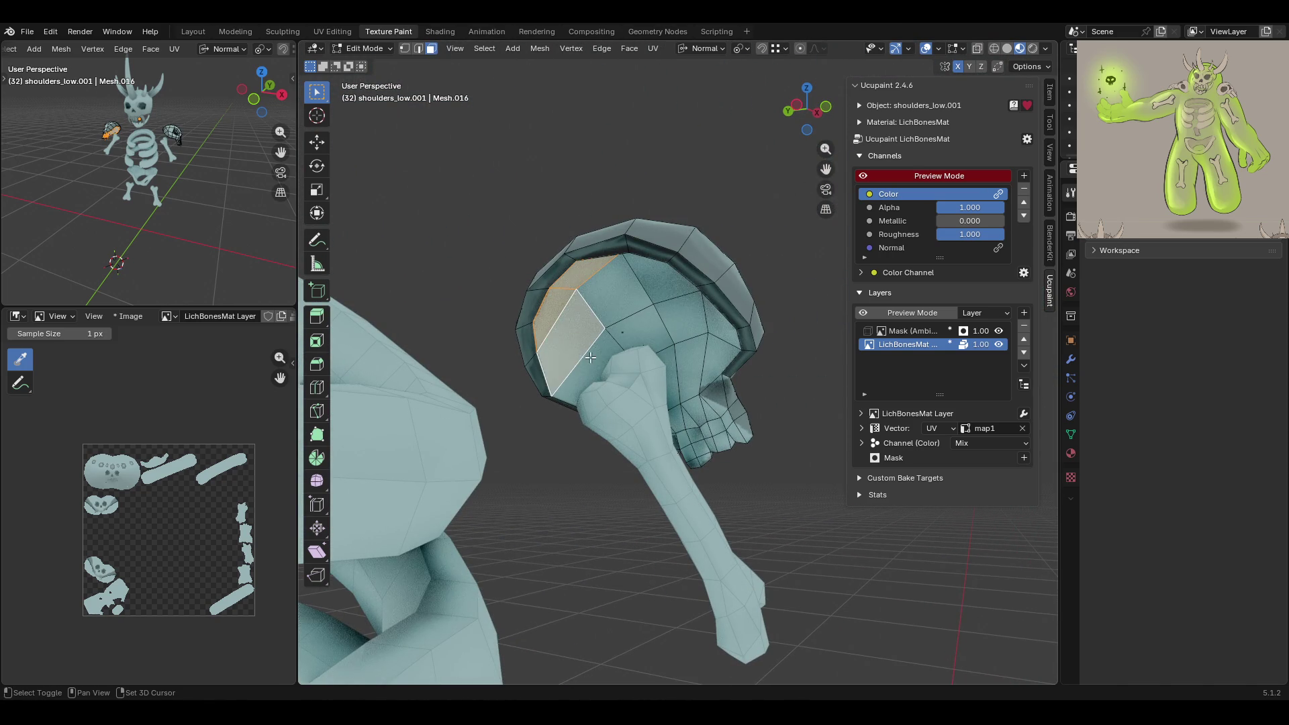
left_click(567, 369, "shift")
left_click(661, 278, "shift")
left_click(669, 328, "shift")
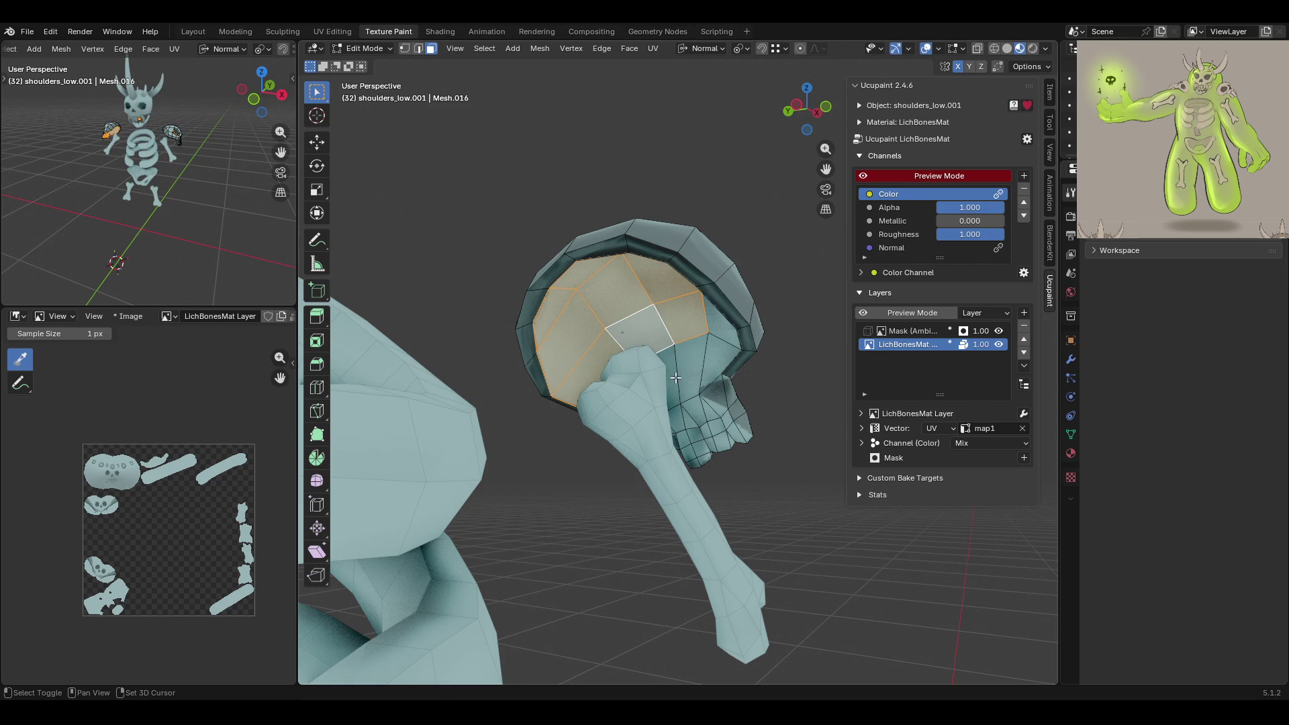
left_click(691, 344, "shift")
left_click(721, 336, "shift")
Add the lower skull faces above the teeth from a new angle
scroll(727, 285, "up", 5, "shift")
mouse_move(809, 206)
middle_mouse_down()
mouse_move(738, 241)
mouse_move(678, 296)
mouse_move(640, 369)
middle_mouse_up()
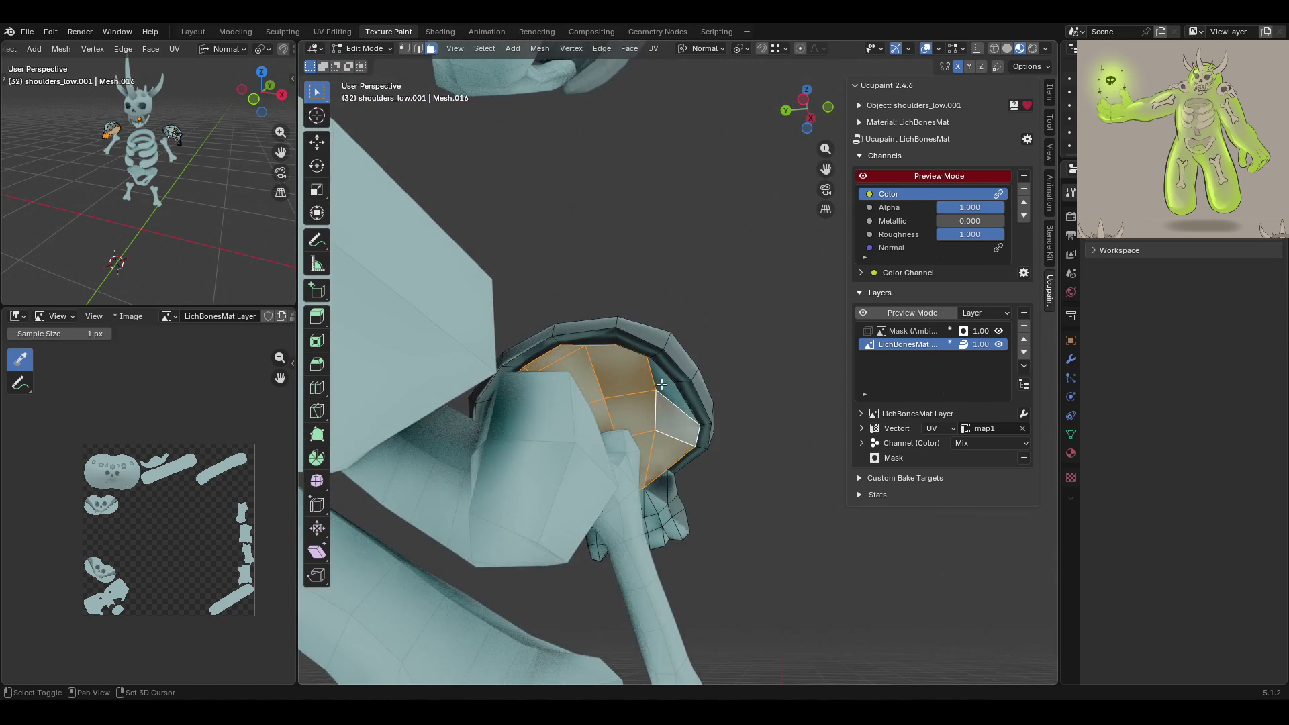
scroll(661, 384, "up", 6)
scroll(618, 423, "down", 3)
scroll(614, 317, "up", 2)
middle_click_drag(613, 317, 631, 321)
left_click_drag(824, 170, 755, 206)
mouse_move(638, 458)
middle_mouse_down()
mouse_move(704, 497)
mouse_move(728, 489)
mouse_move(706, 507)
mouse_move(714, 466)
mouse_move(638, 551)
middle_mouse_up()
mouse_move(460, 361)
middle_mouse_down("shift")
mouse_move(560, 365)
mouse_move(422, 378)
middle_mouse_up("shift")
left_click(380, 391, "shift")
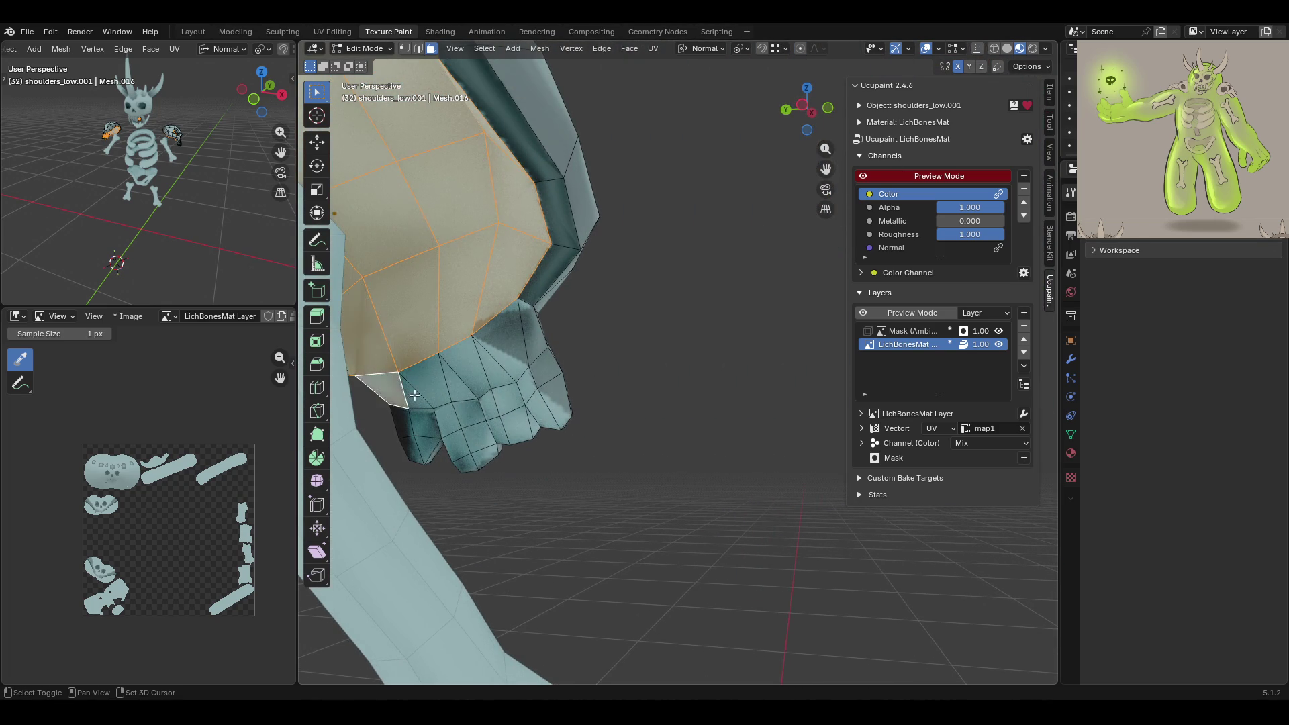
left_click(423, 379, "shift")
left_click(463, 376, "shift")
left_click(494, 356, "shift")
Add all the tooth faces and a dark side face to the selection
left_click(503, 329, "shift")
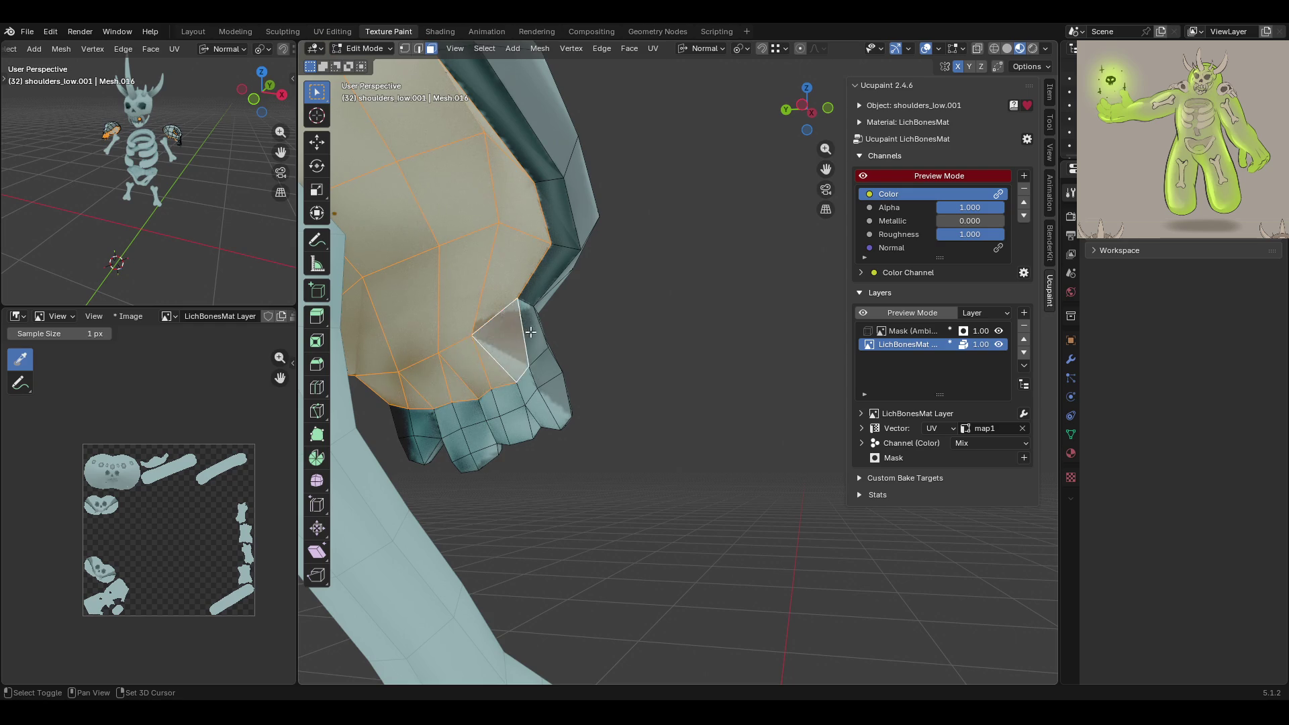
left_click(540, 355, "shift")
left_click(554, 399, "shift")
left_click(508, 406, "shift")
left_click(530, 425, "shift")
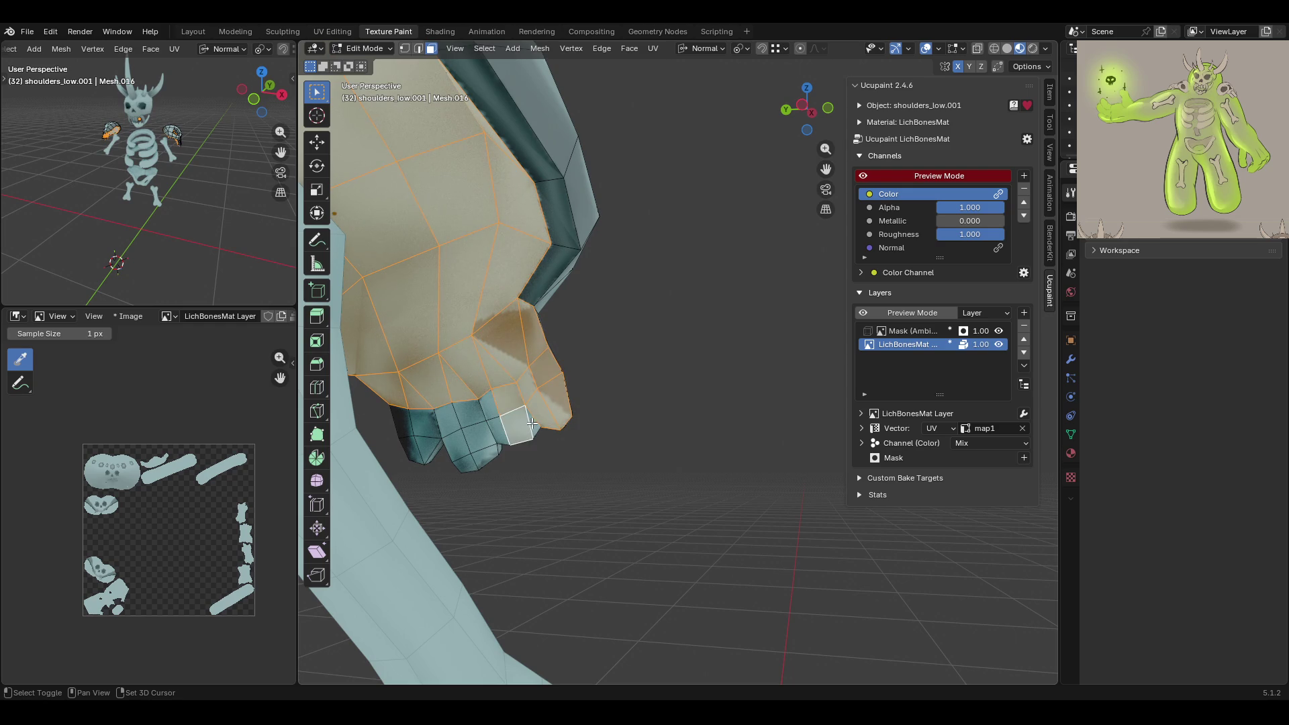
left_click(468, 416, "shift")
left_click(478, 436, "shift")
left_click(483, 458, "shift")
left_click(459, 447, "shift")
left_click(448, 417, "shift")
left_click(430, 429, "shift")
left_click(422, 448, "shift")
left_click(405, 421, "shift")
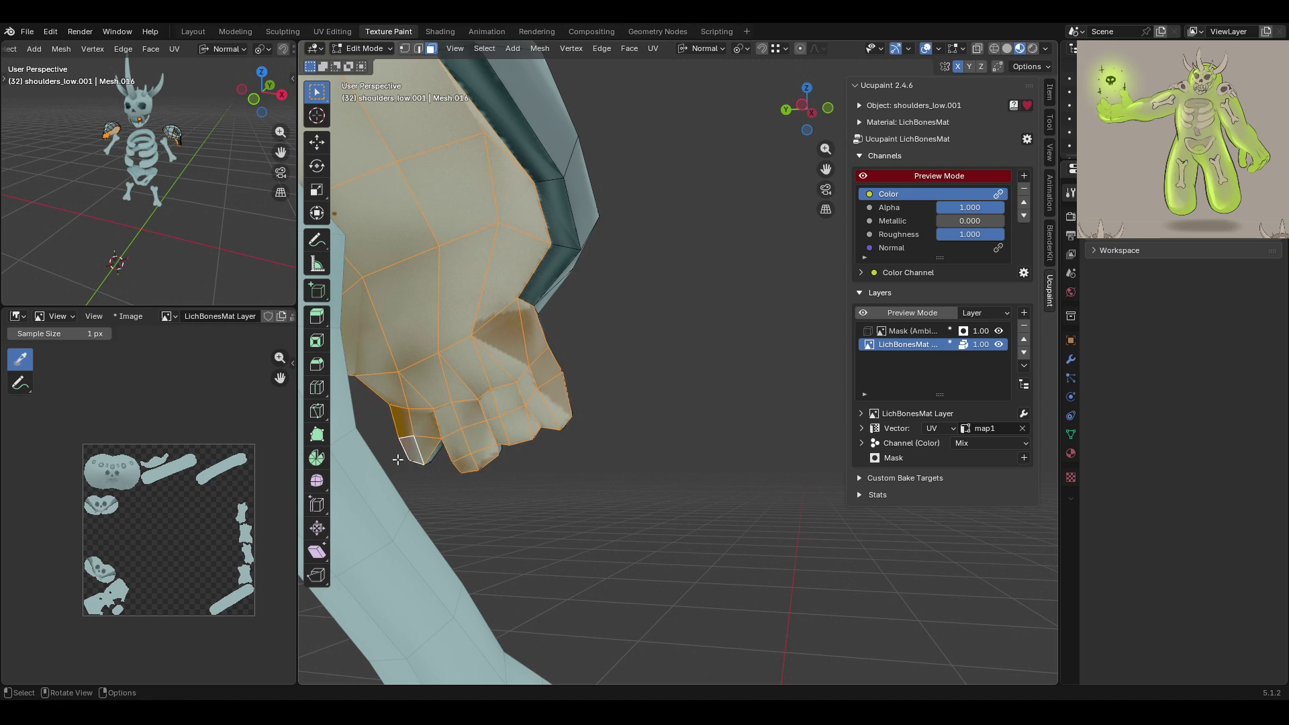
Check the pad's underside and jaw, then switch back to Texture Paint
middle_click_drag(405, 430, 575, 343)
left_click_drag(830, 170, 712, 204)
left_click_drag(825, 170, 772, 188)
mouse_move(671, 376)
middle_mouse_down()
mouse_move(661, 561)
mouse_move(653, 467)
mouse_move(763, 470)
mouse_move(792, 302)
mouse_move(832, 201)
mouse_move(826, 168)
middle_mouse_up()
scroll(812, 191, "up", 4)
middle_click_drag(710, 555, 797, 486)
mouse_move(829, 196)
middle_mouse_down()
mouse_move(816, 140)
mouse_move(607, 389)
middle_mouse_up()
mouse_move(693, 389)
middle_mouse_down()
mouse_move(662, 383)
mouse_move(658, 486)
mouse_move(670, 500)
mouse_move(816, 476)
mouse_move(702, 483)
mouse_move(716, 472)
mouse_move(808, 457)
mouse_move(676, 526)
mouse_move(628, 449)
middle_mouse_up()
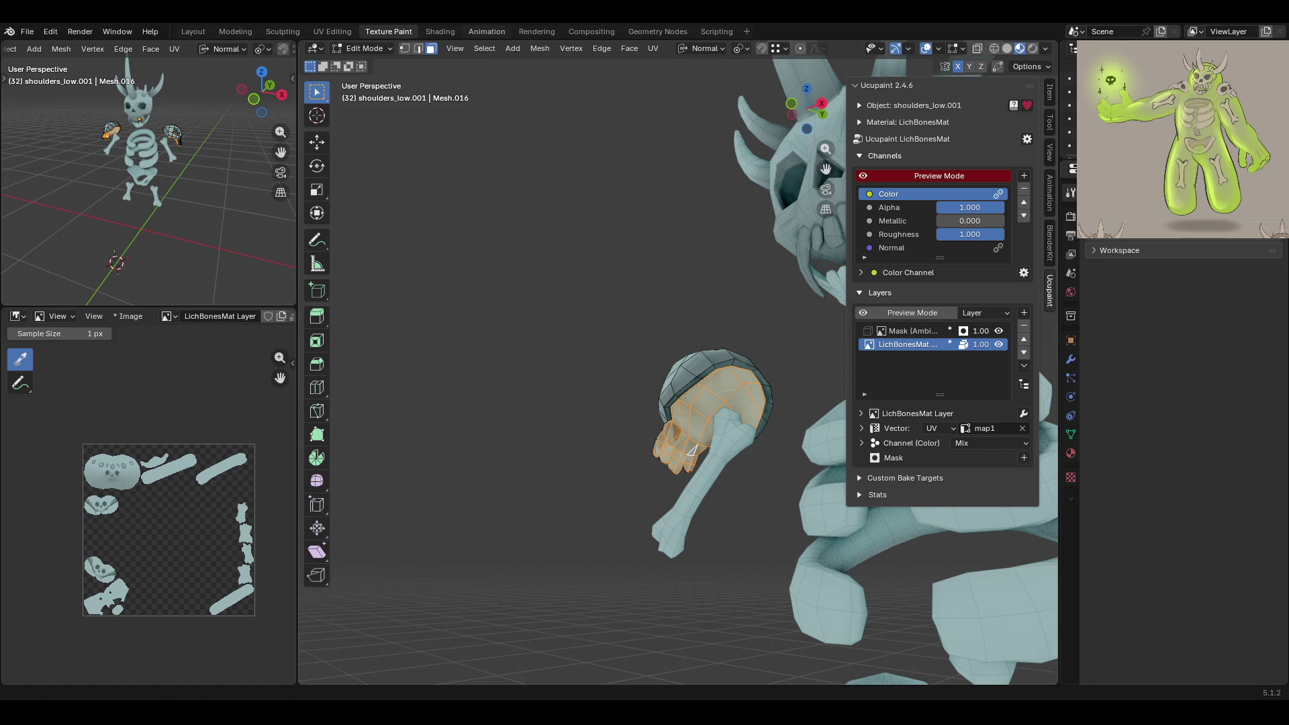
left_click(353, 51)
left_click(377, 140)
middle_click_drag(675, 158, 519, 159)
Turn off the face mask, switch to the Mask (Ambient Occlusion) layer and set the paint colour
key("m")
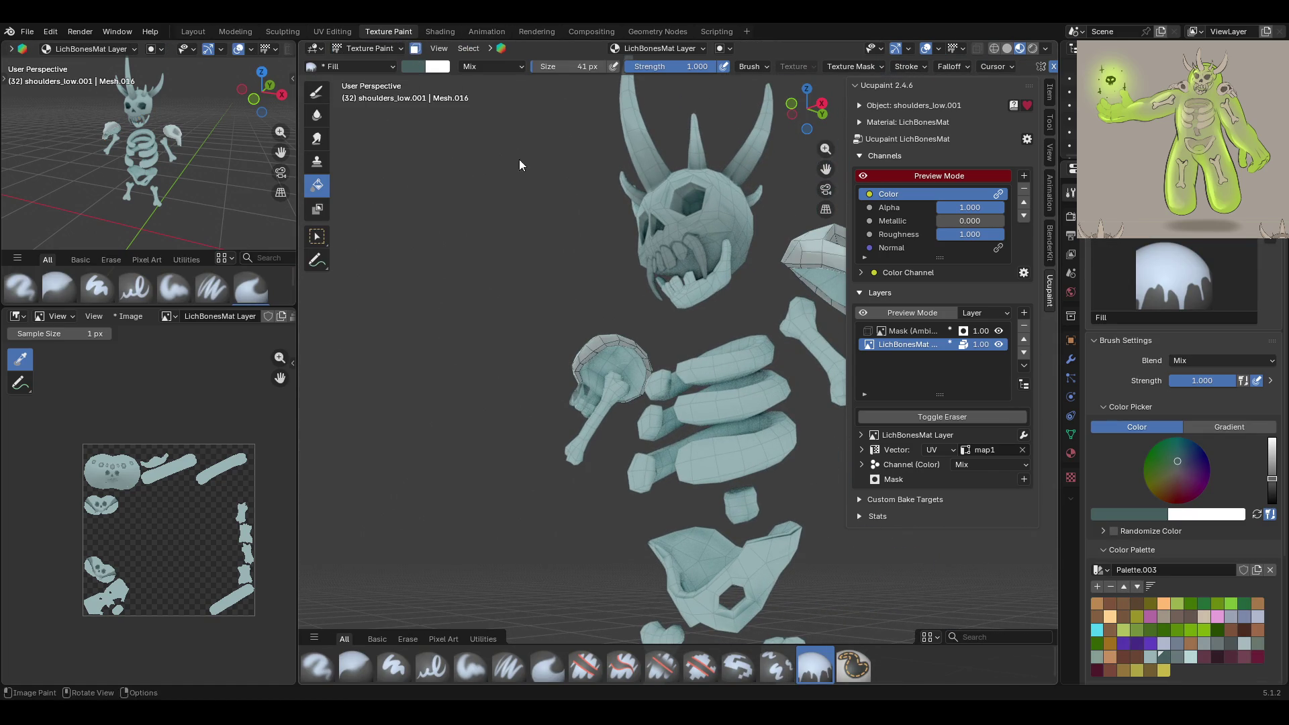
left_click(1176, 653)
mouse_move(599, 372)
middle_mouse_down()
mouse_move(630, 404)
mouse_move(843, 452)
mouse_move(755, 421)
middle_mouse_up()
left_click(414, 51)
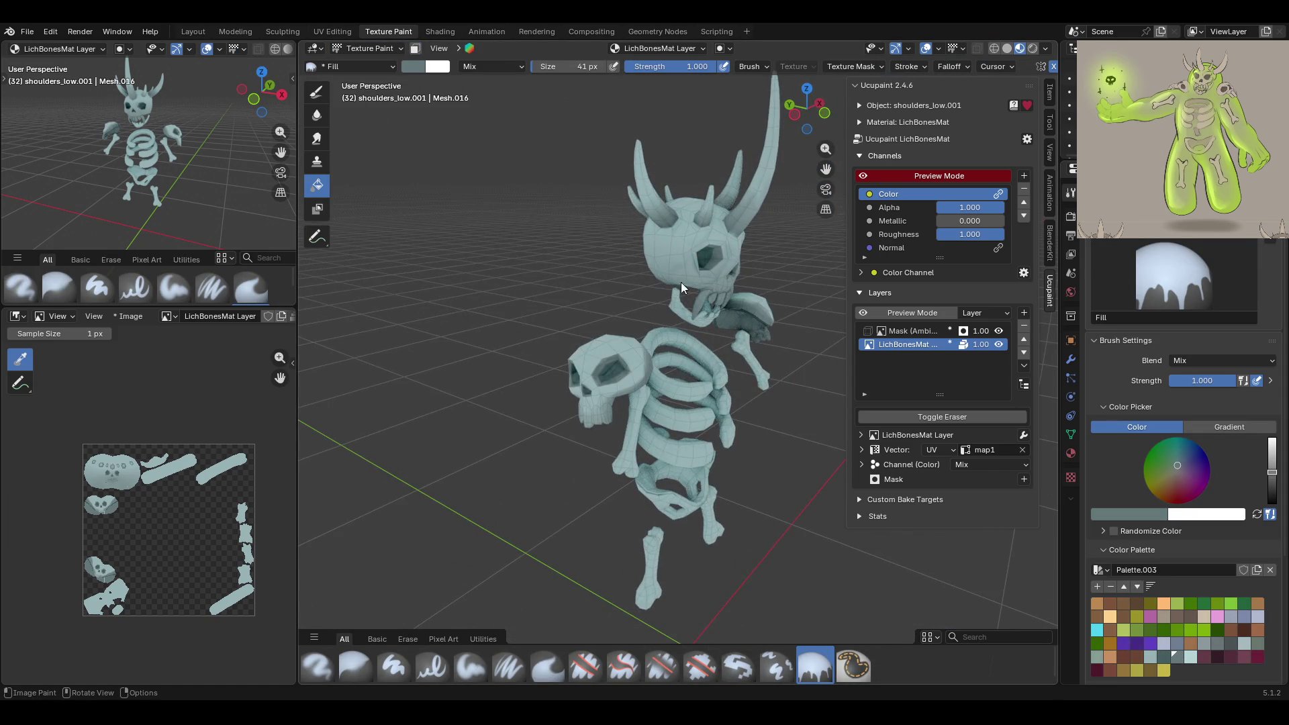
middle_click_drag(681, 282, 668, 277)
left_click(905, 331)
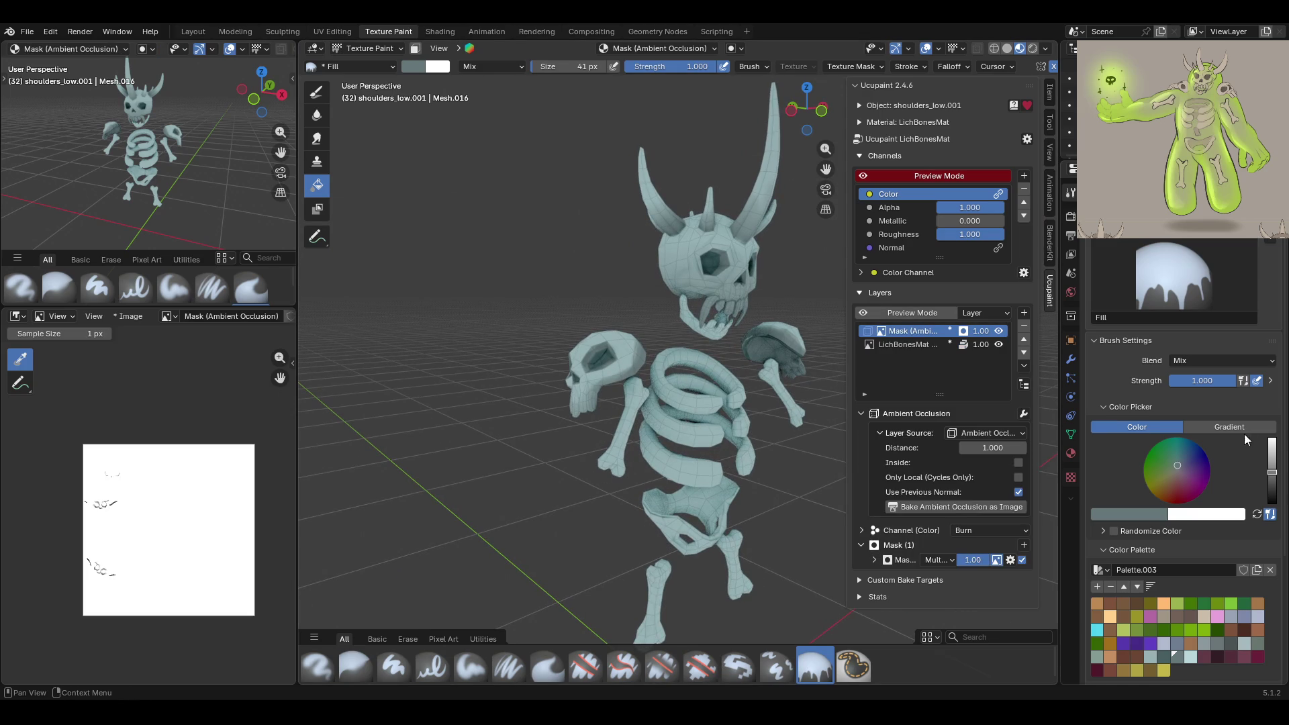
left_click_drag(1273, 472, 1273, 502)
middle_click_drag(745, 296, 763, 284)
scroll(678, 381, "up", 10)
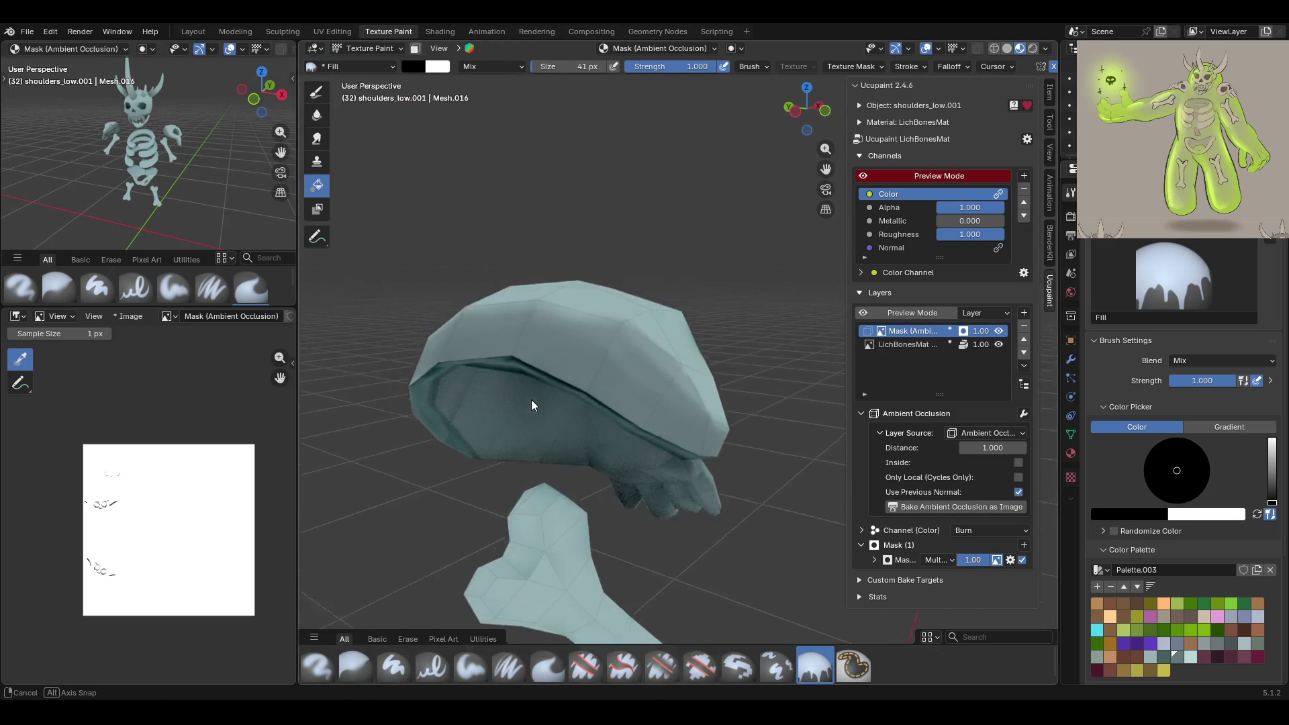
mouse_move(551, 429)
middle_mouse_down("shift")
mouse_move(604, 362)
mouse_move(592, 358)
mouse_move(502, 463)
middle_mouse_up("shift")
Paint Soft-brush strokes along the shoulder pad's upper rim to lighten the dark AO band
left_click(470, 667)
left_click_drag(826, 169, 859, 81)
mouse_move(561, 246)
left_mouse_down()
mouse_move(664, 315)
mouse_move(690, 390)
mouse_move(669, 416)
left_mouse_up()
left_click_drag(498, 264, 595, 276)
key("shift+space")
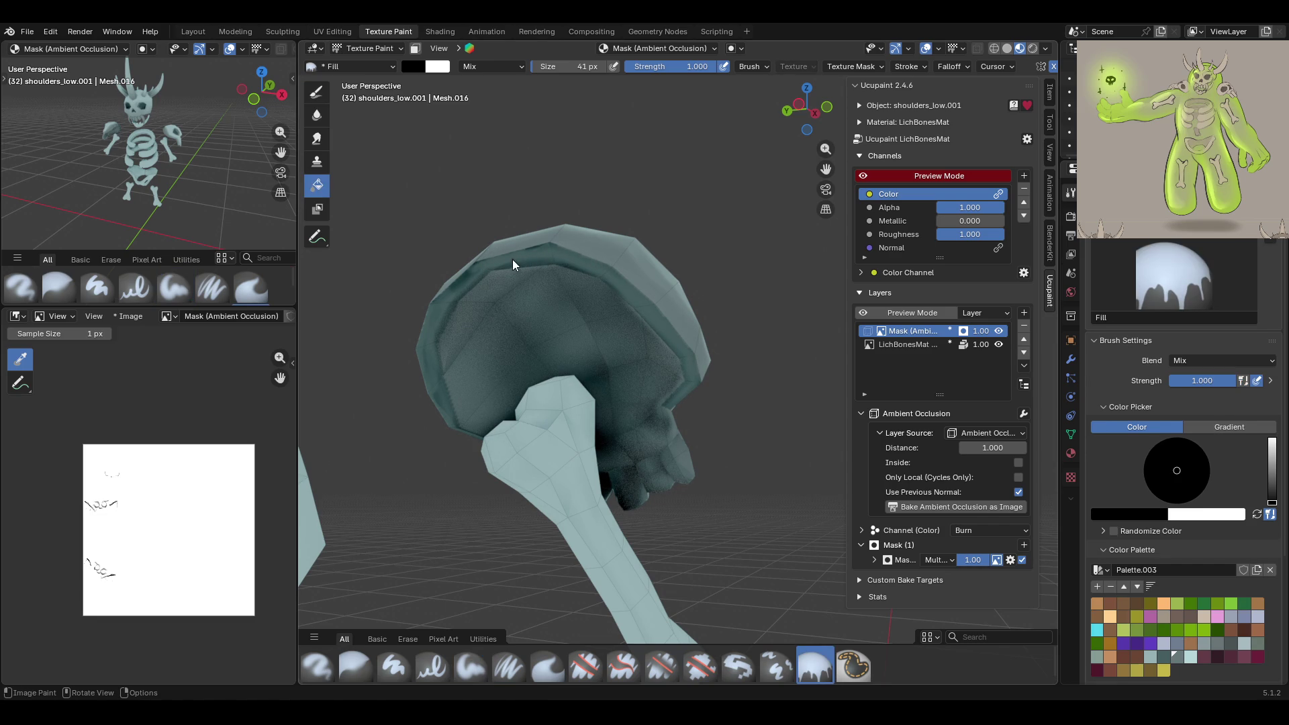
left_click(482, 673)
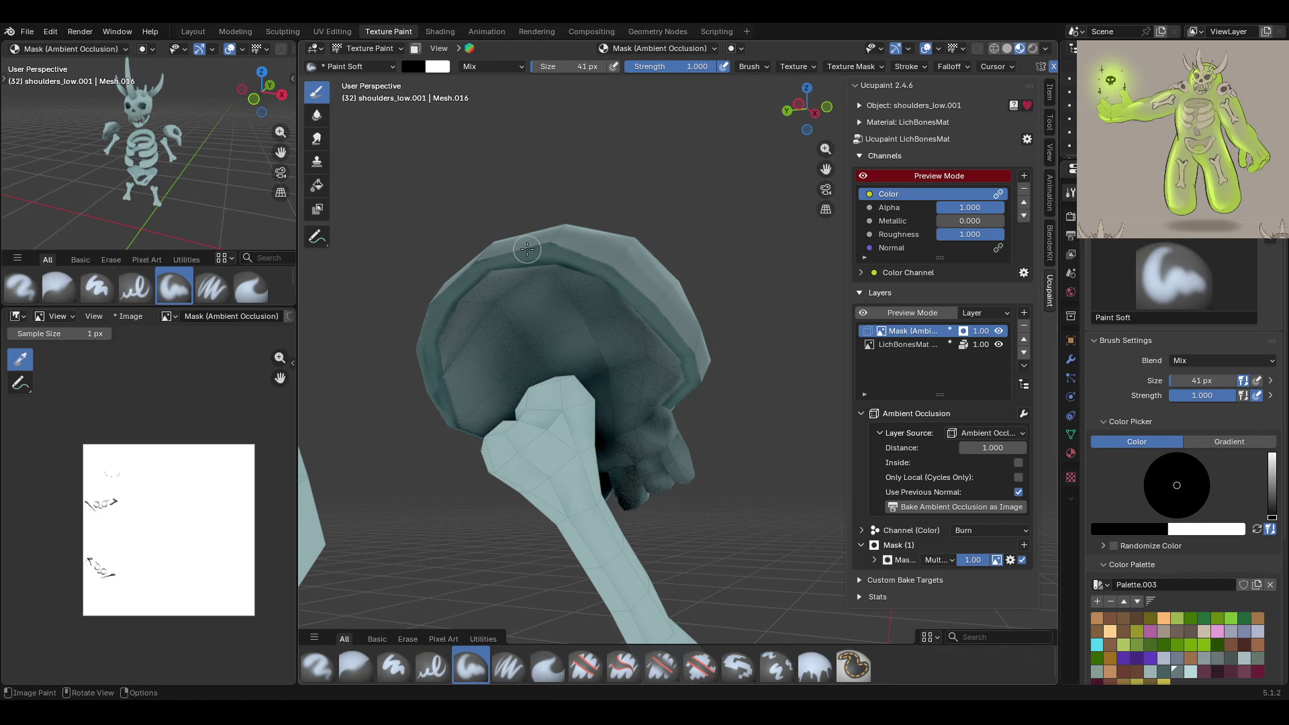
Lighten the occlusion mask under the shoulder pad, then soften it with the 41 px Blur brush
mouse_move(488, 260)
middle_mouse_down()
mouse_move(463, 269)
mouse_move(373, 250)
mouse_move(347, 182)
middle_mouse_up()
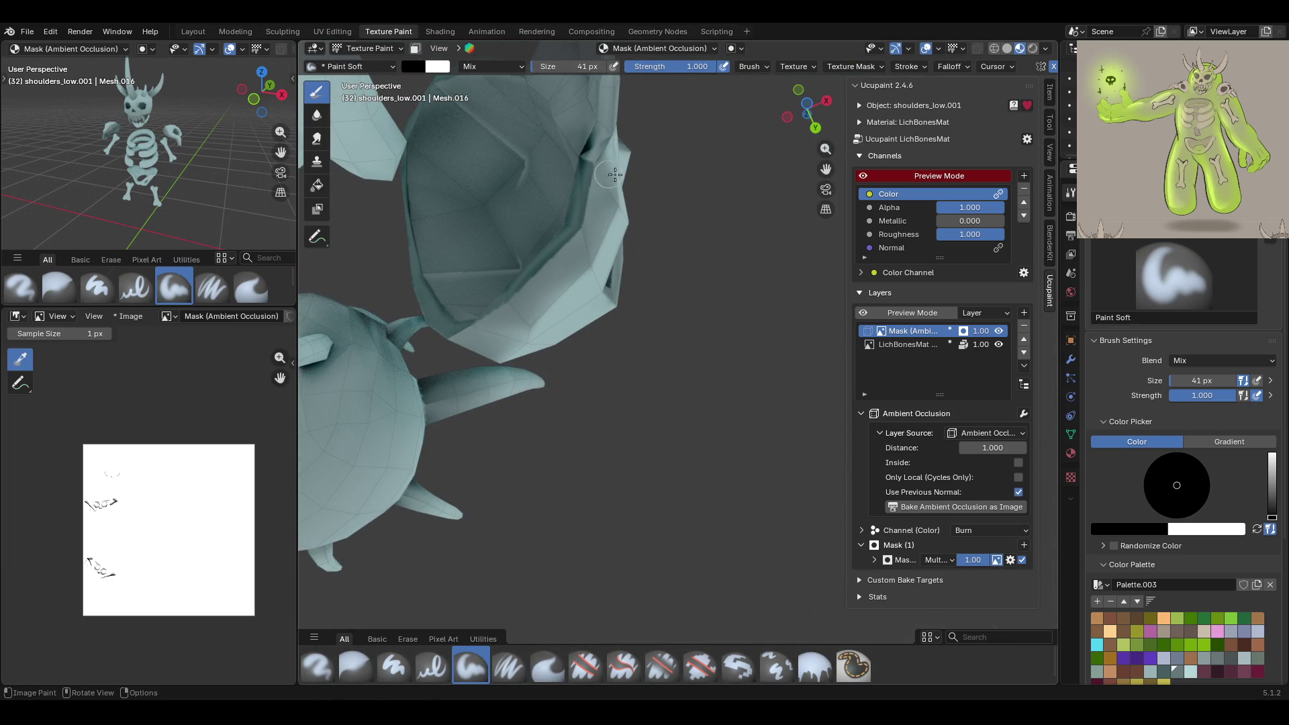
left_click_drag(573, 172, 594, 157)
middle_click_drag(592, 180, 648, 266)
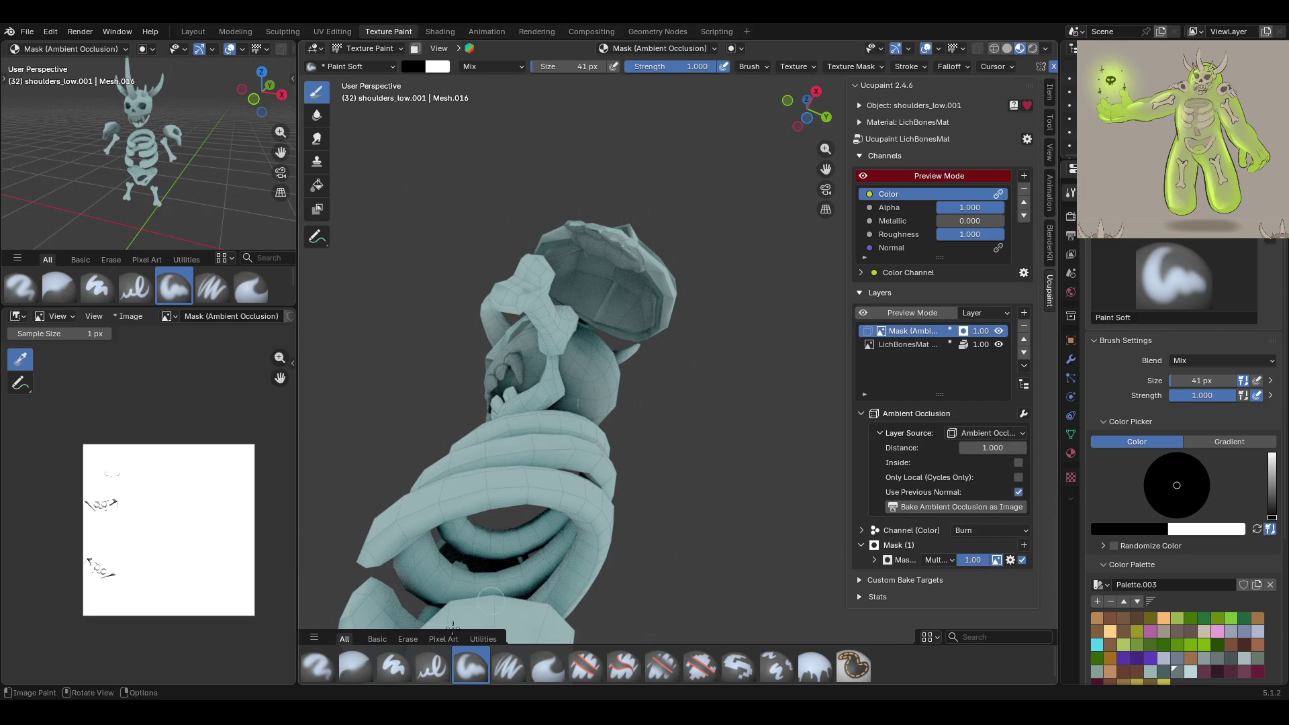
mouse_move(630, 460)
middle_mouse_down()
mouse_move(449, 532)
mouse_move(481, 497)
mouse_move(783, 512)
mouse_move(716, 481)
middle_mouse_up()
left_click_drag(826, 170, 830, 171)
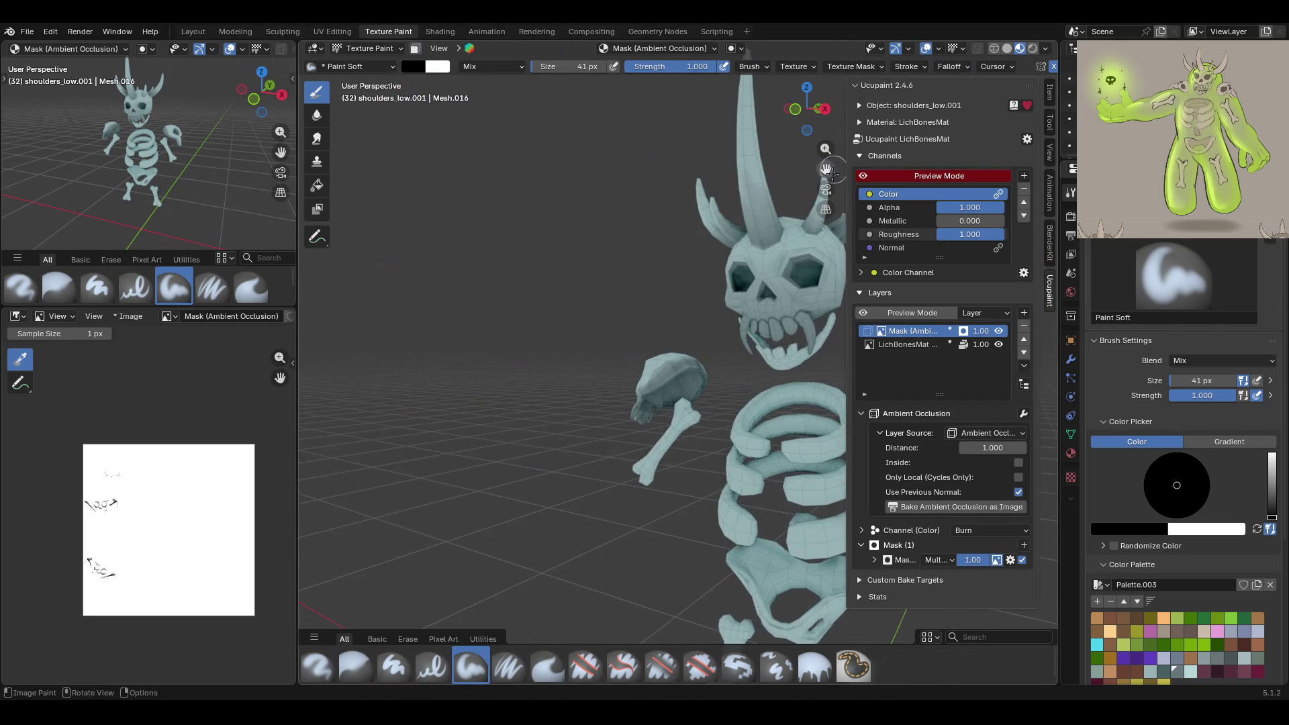
scroll(760, 461, "up", 8)
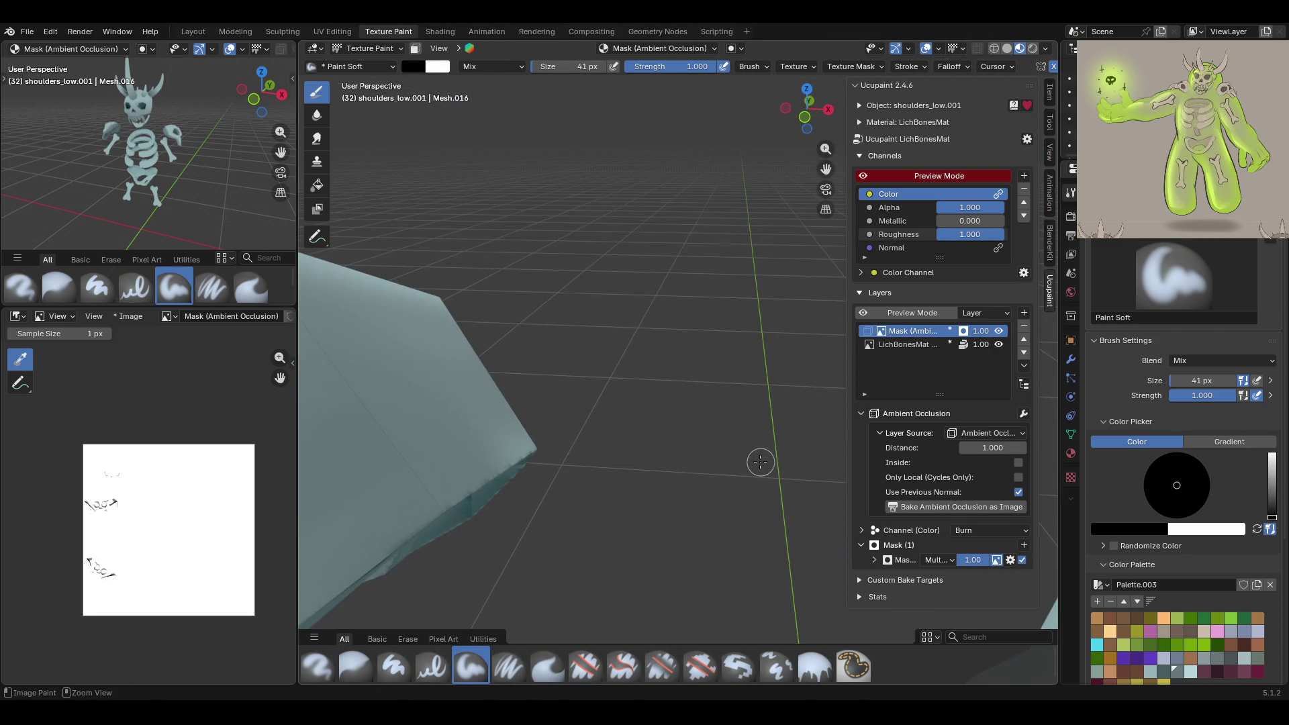
mouse_move(667, 316)
middle_mouse_down("ctrl")
mouse_move(668, 386)
mouse_move(668, 369)
mouse_move(580, 462)
mouse_move(625, 459)
middle_mouse_up("ctrl")
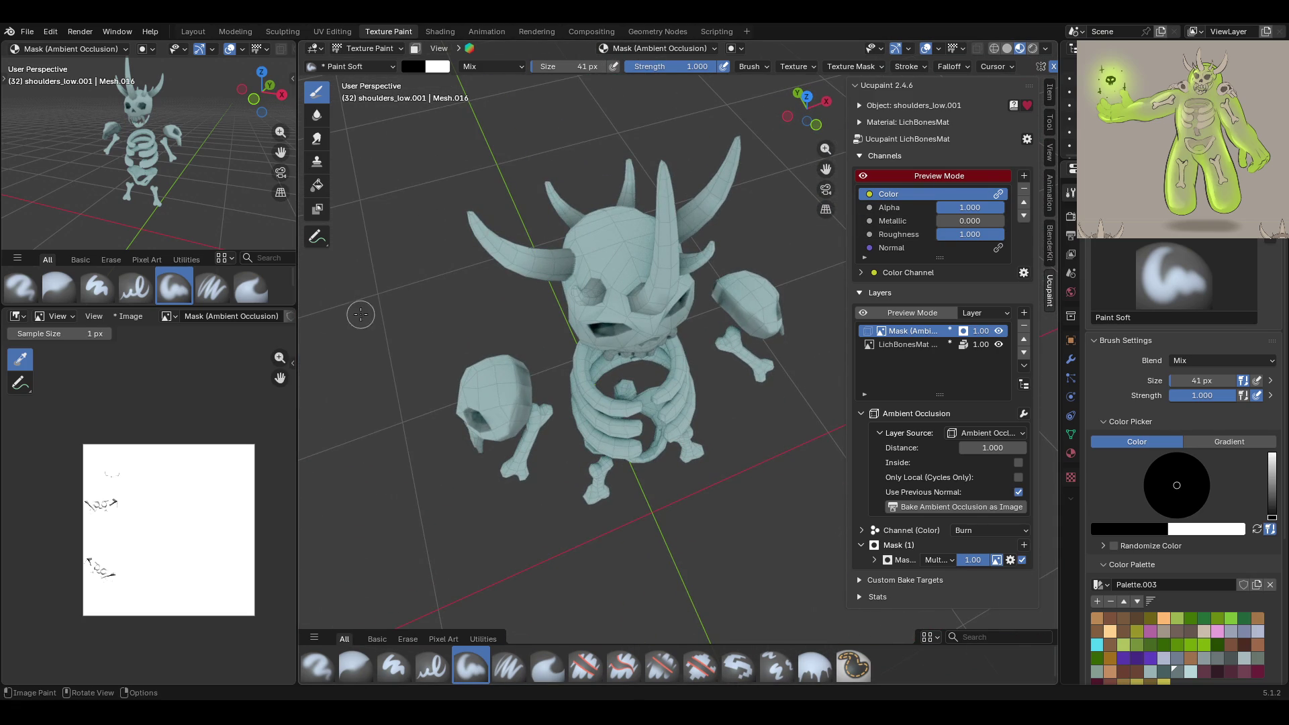
left_click(355, 666)
left_click_drag(544, 476, 513, 391)
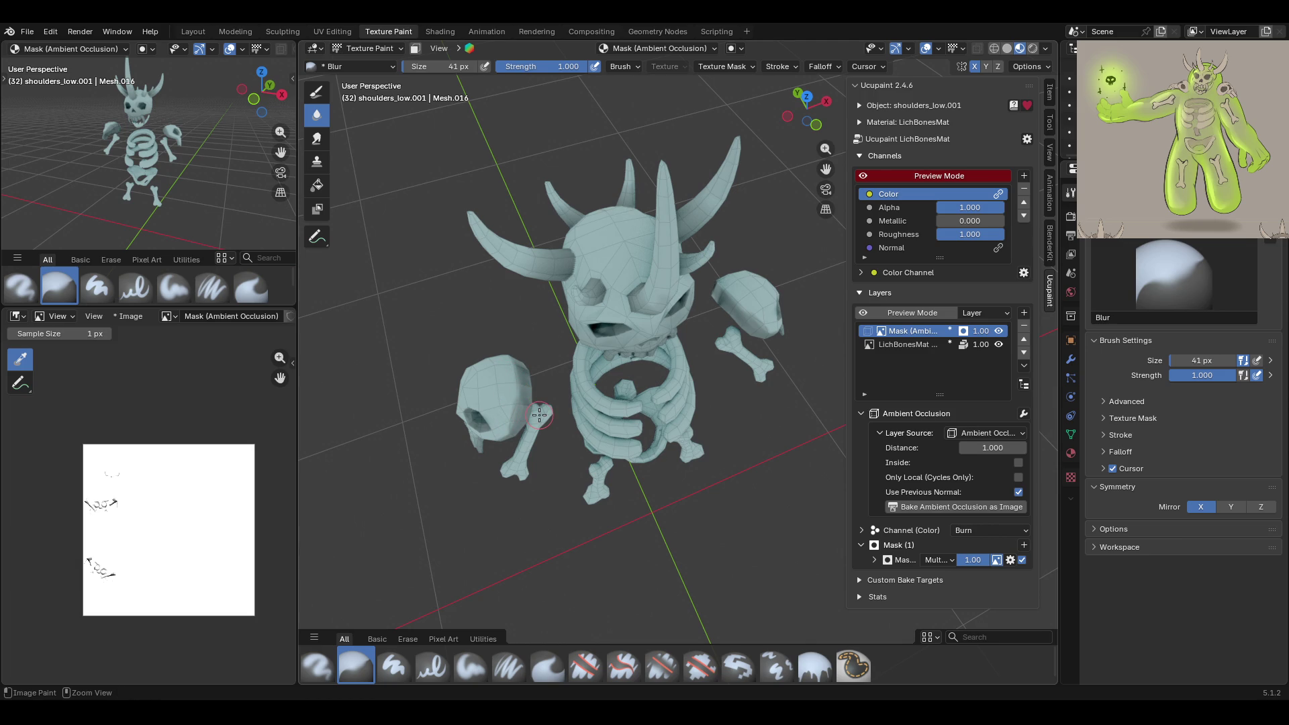
Save lich_rig.blend and orbit to a near-front view of the skeleton
key("ctrl+s")
middle_click_drag(593, 400, 681, 335)
middle_click_drag(733, 368, 678, 329)
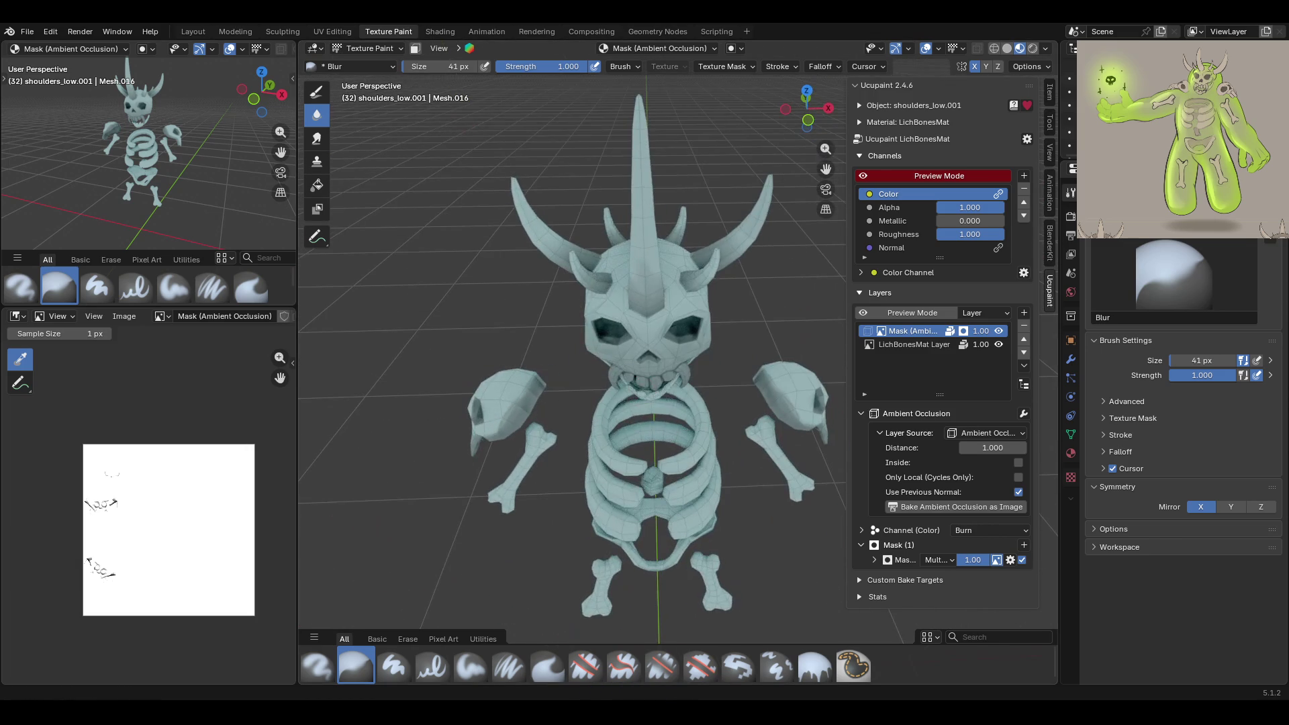
Turn face-selection masking on, inspect the skull, then turn masking back off
left_click(415, 48)
scroll(469, 201, "up", 3)
middle_click_drag(470, 202, 461, 182)
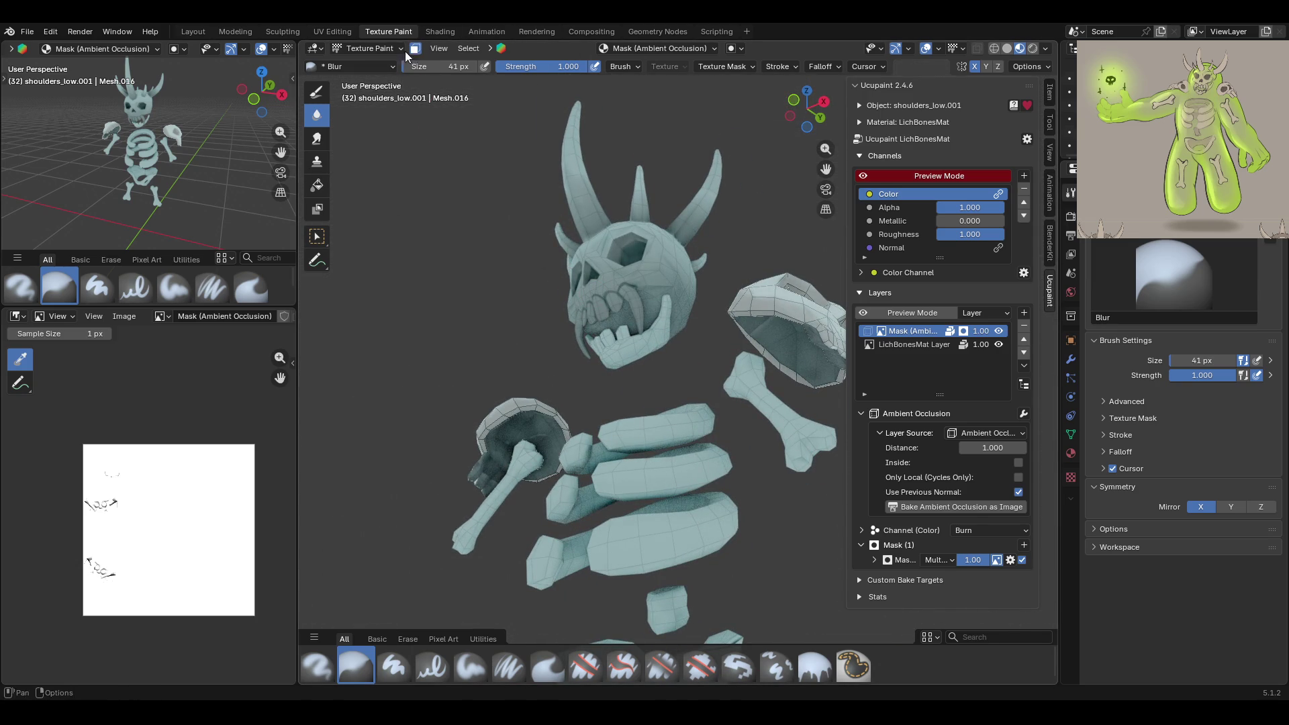
middle_click_drag(619, 394, 747, 468)
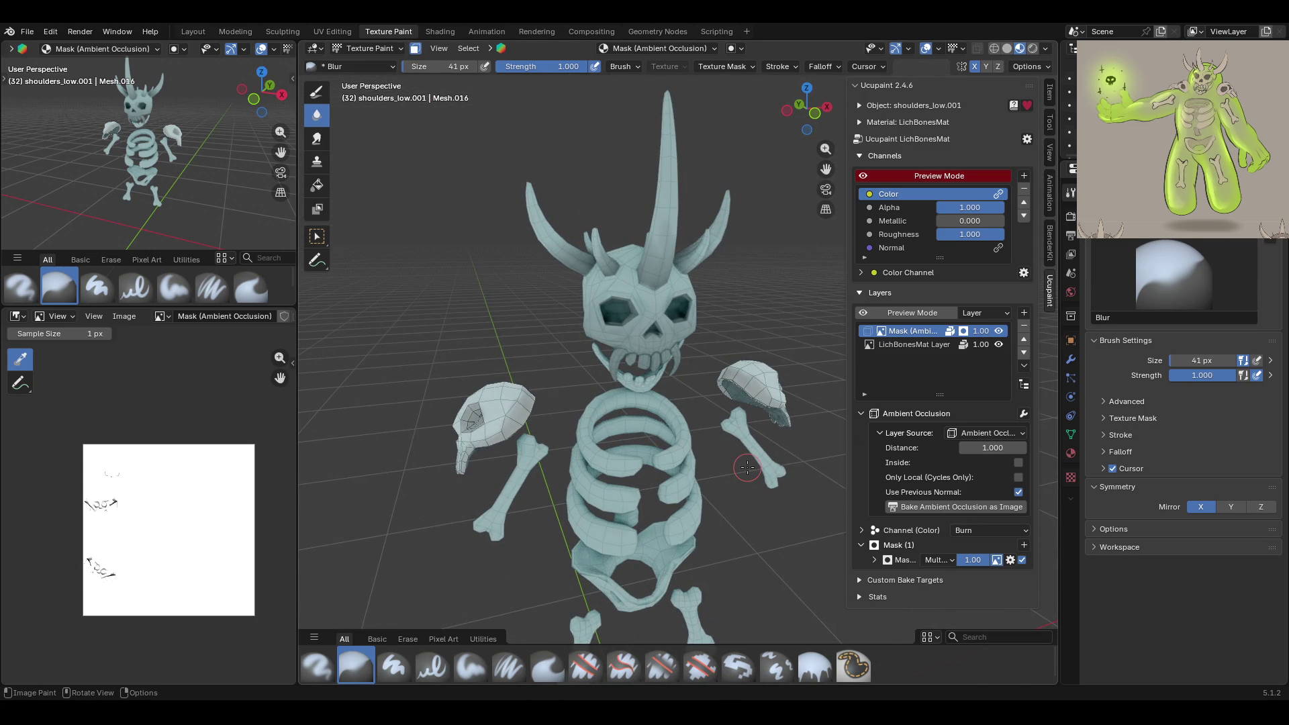
left_click(416, 48)
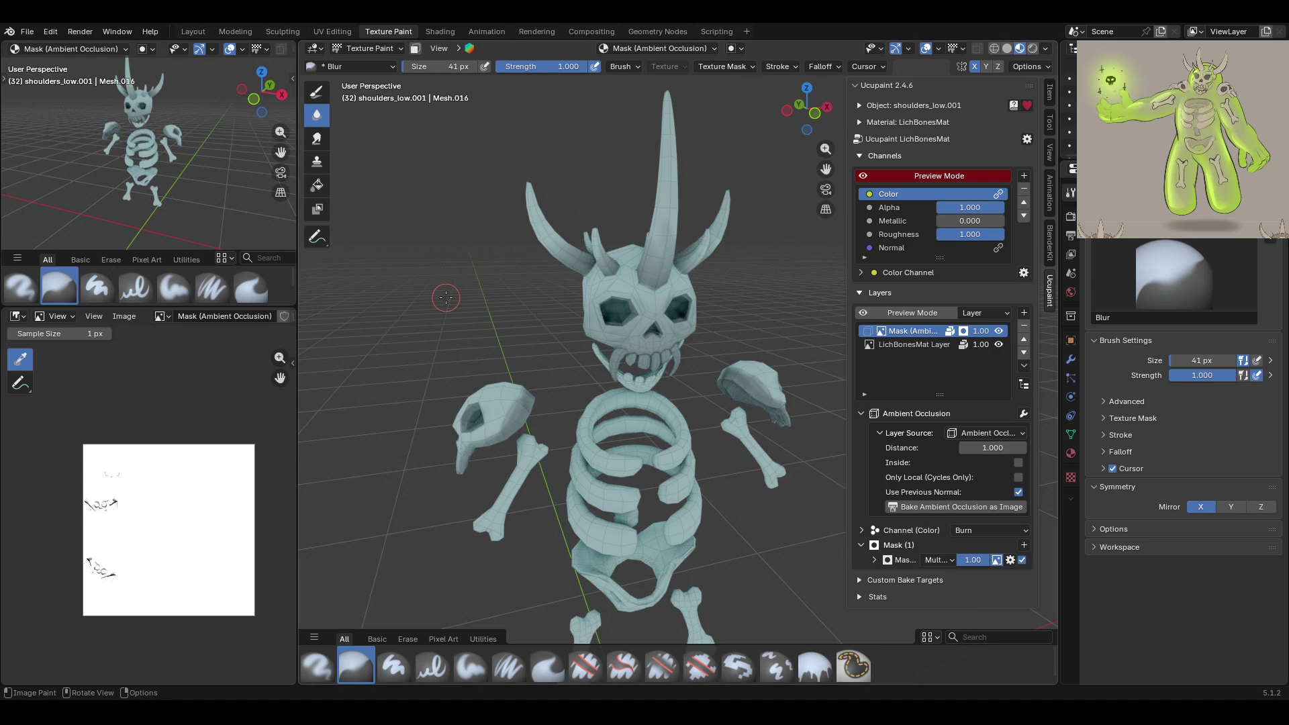
Make LichBonesMat Layer the active paint layer in Ucupaint's Layers list
middle_click_drag(446, 297, 496, 378)
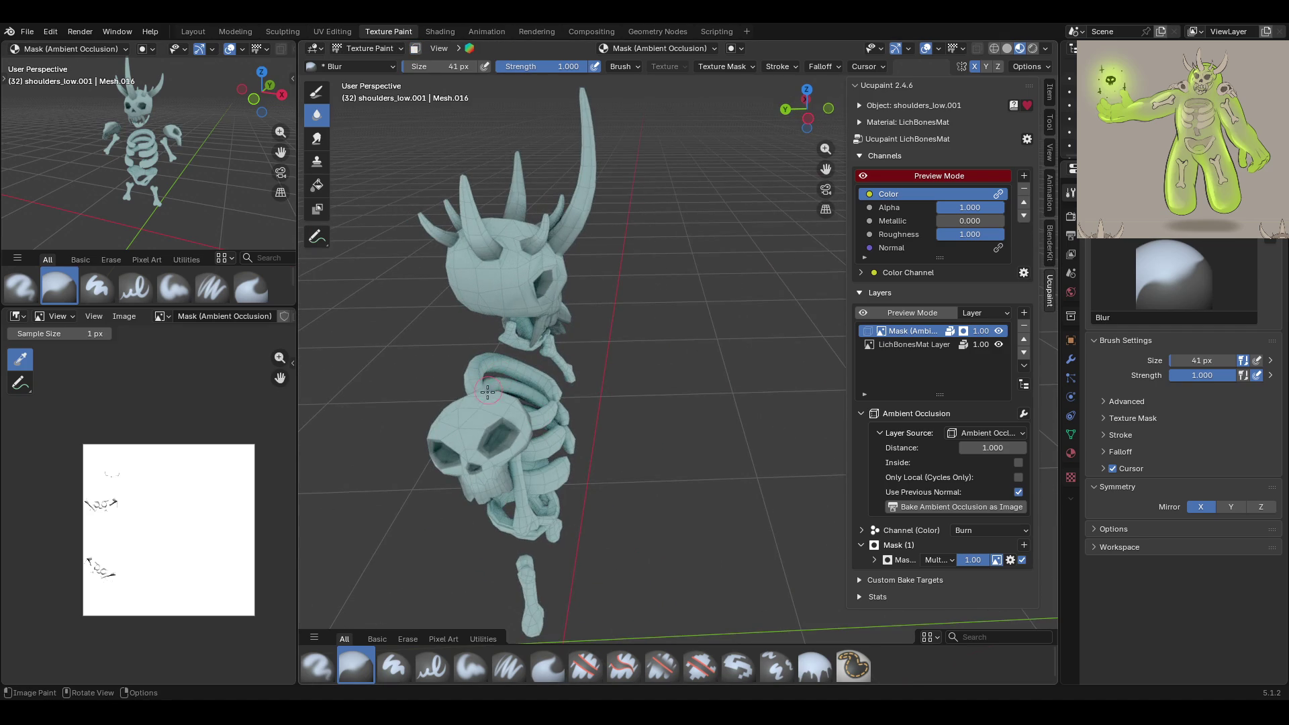
middle_click_drag(446, 517, 457, 436)
scroll(631, 516, "down", 5)
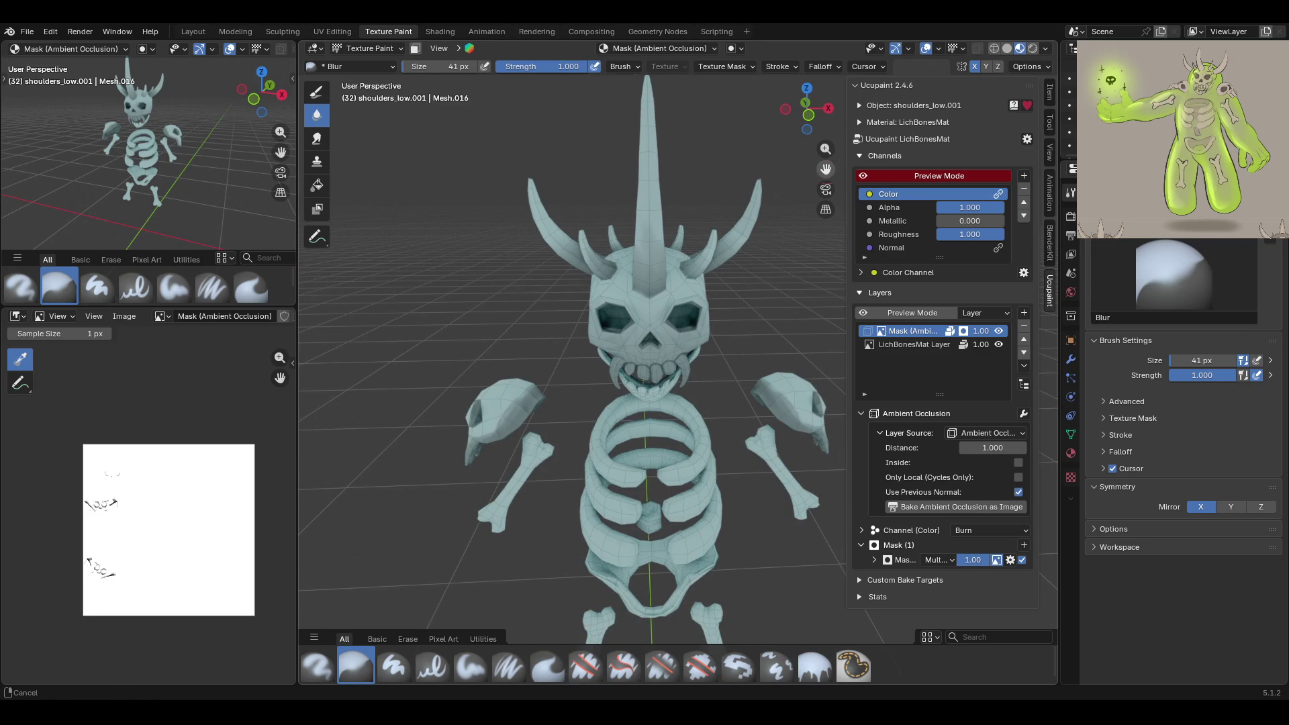
left_click_drag(825, 168, 738, 169)
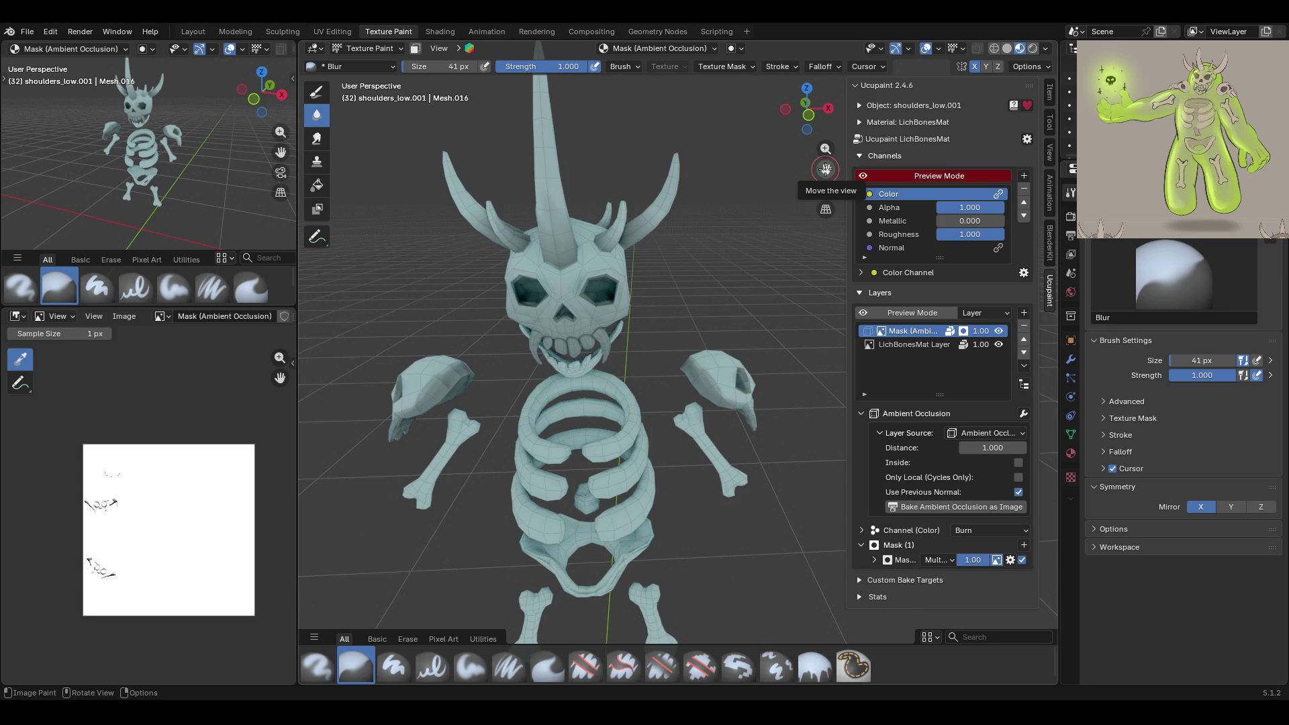
middle_click_drag(825, 168, 445, 111)
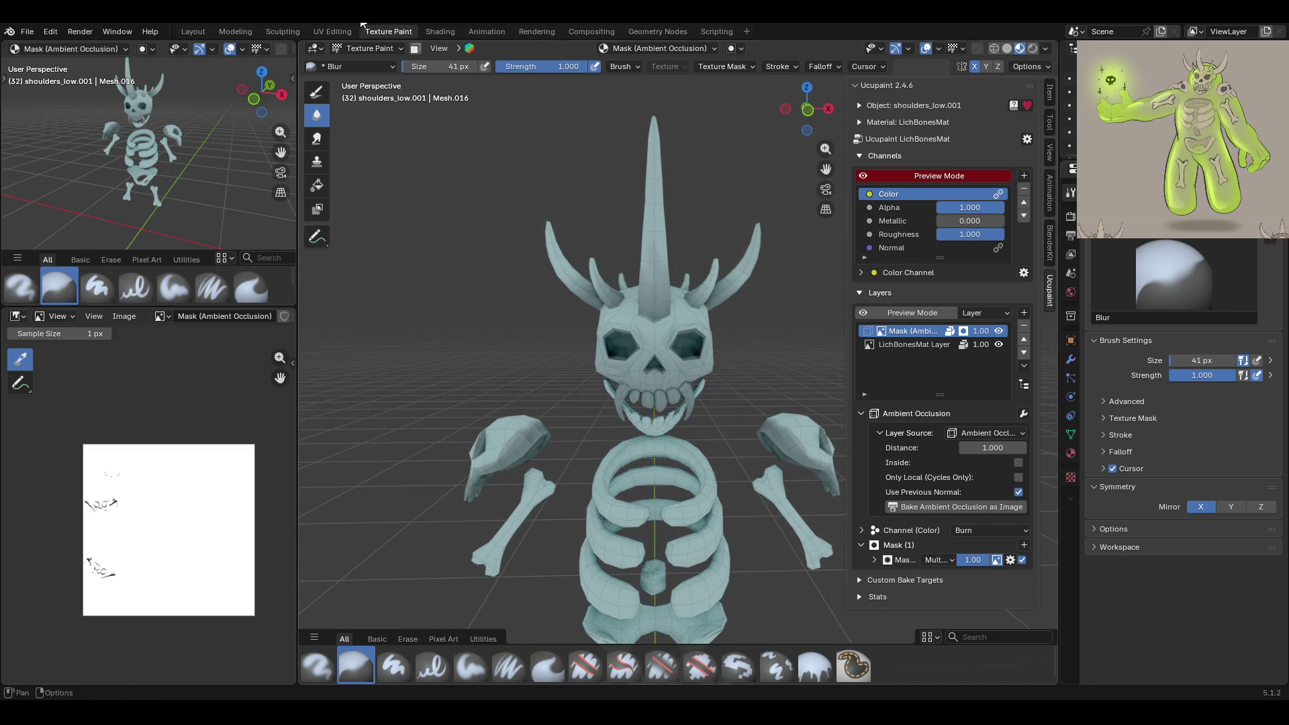
left_click(369, 49)
middle_click_drag(636, 357, 810, 191)
left_click_drag(825, 168, 873, 128)
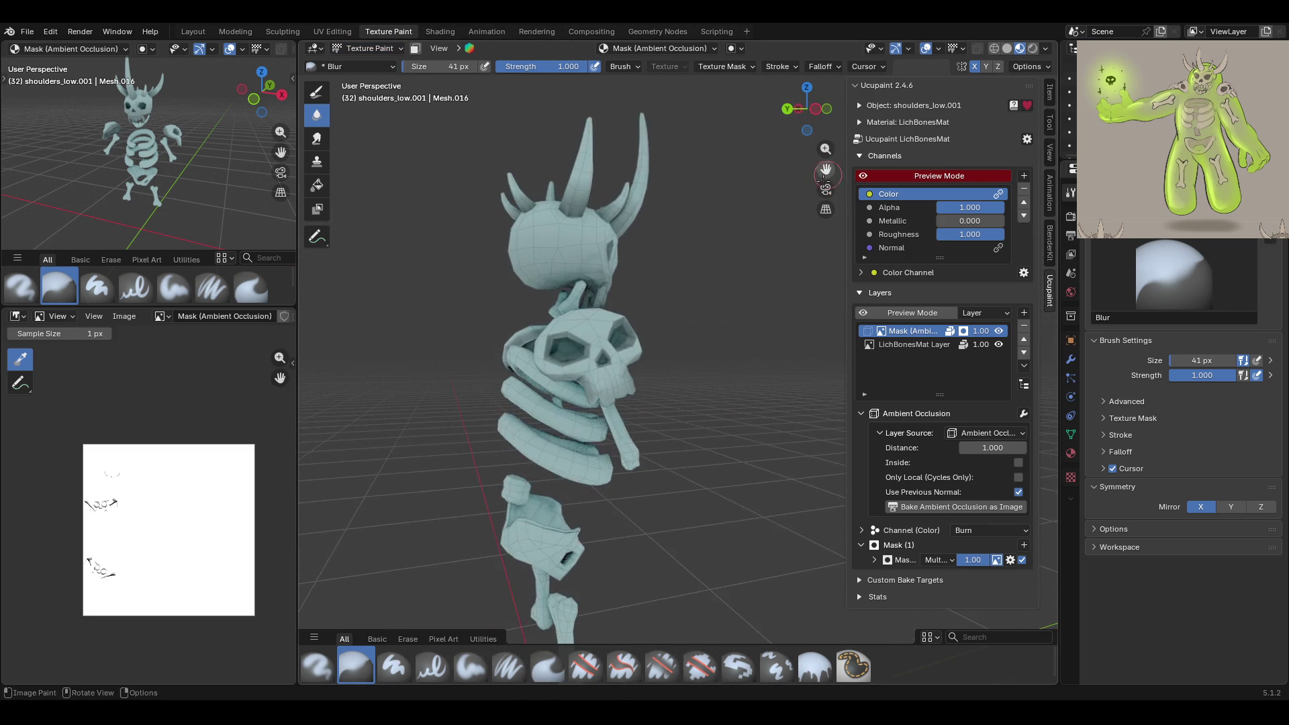
scroll(826, 169, "up", 5)
left_click(893, 344)
Select the Paint Soft Pressure brush with a teal-grey palette colour
left_click_drag(825, 168, 966, 74)
left_click(509, 664)
left_click(1164, 671)
Shrink the brush to 21 px and paint teal-grey shading on the skull, ribs and jaw
mouse_move(714, 446)
middle_mouse_down()
mouse_move(535, 360)
mouse_move(540, 348)
middle_mouse_up()
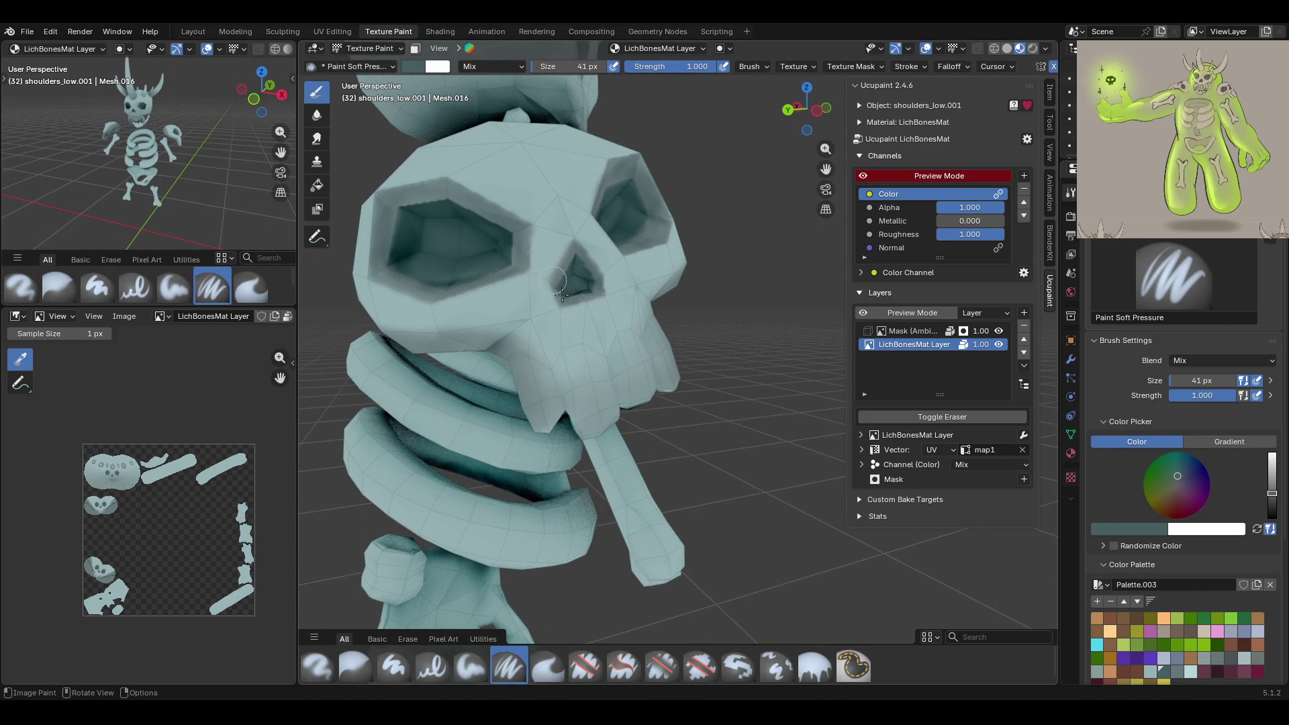
mouse_move(509, 361)
left_mouse_down()
mouse_move(546, 360)
mouse_move(547, 393)
left_mouse_up()
left_click_drag(1202, 380, 1169, 380)
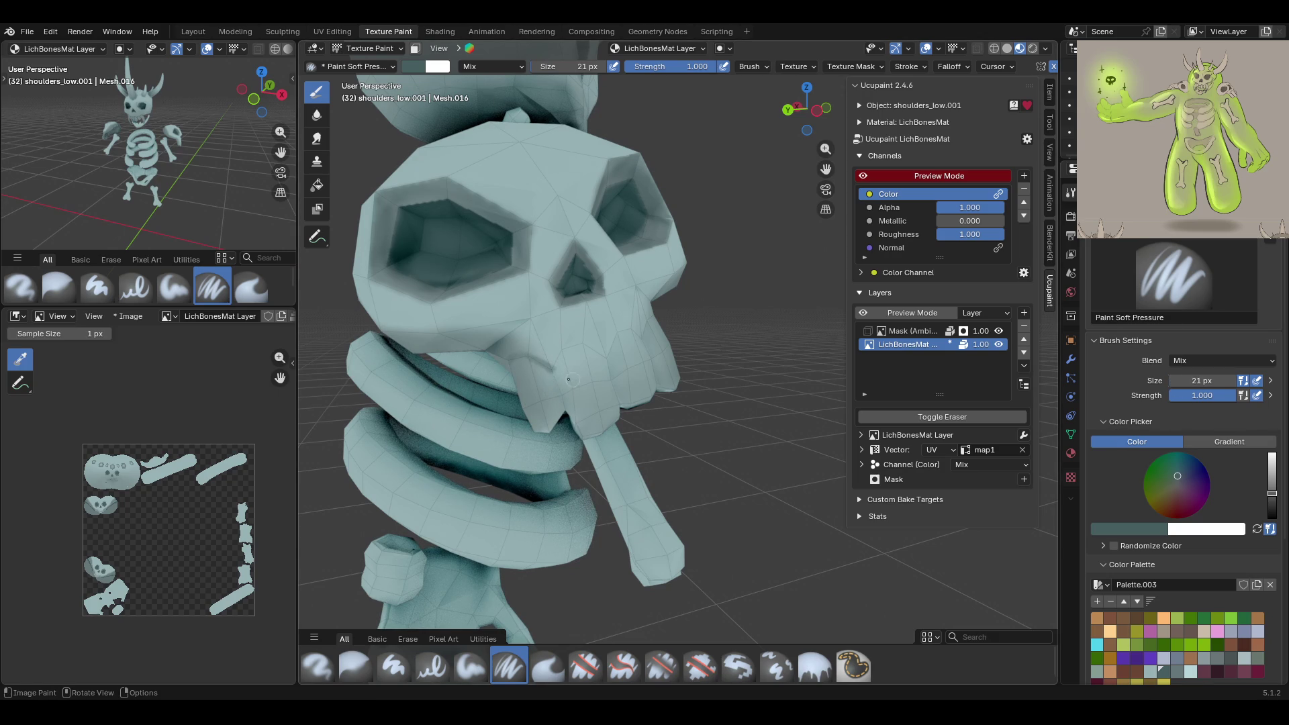
mouse_move(549, 368)
left_mouse_down()
mouse_move(568, 406)
mouse_move(565, 347)
left_mouse_up()
Turn off Preview Mode and paint darker shading up the skull with Paint Soft Pressure
middle_click_drag(777, 349, 892, 274)
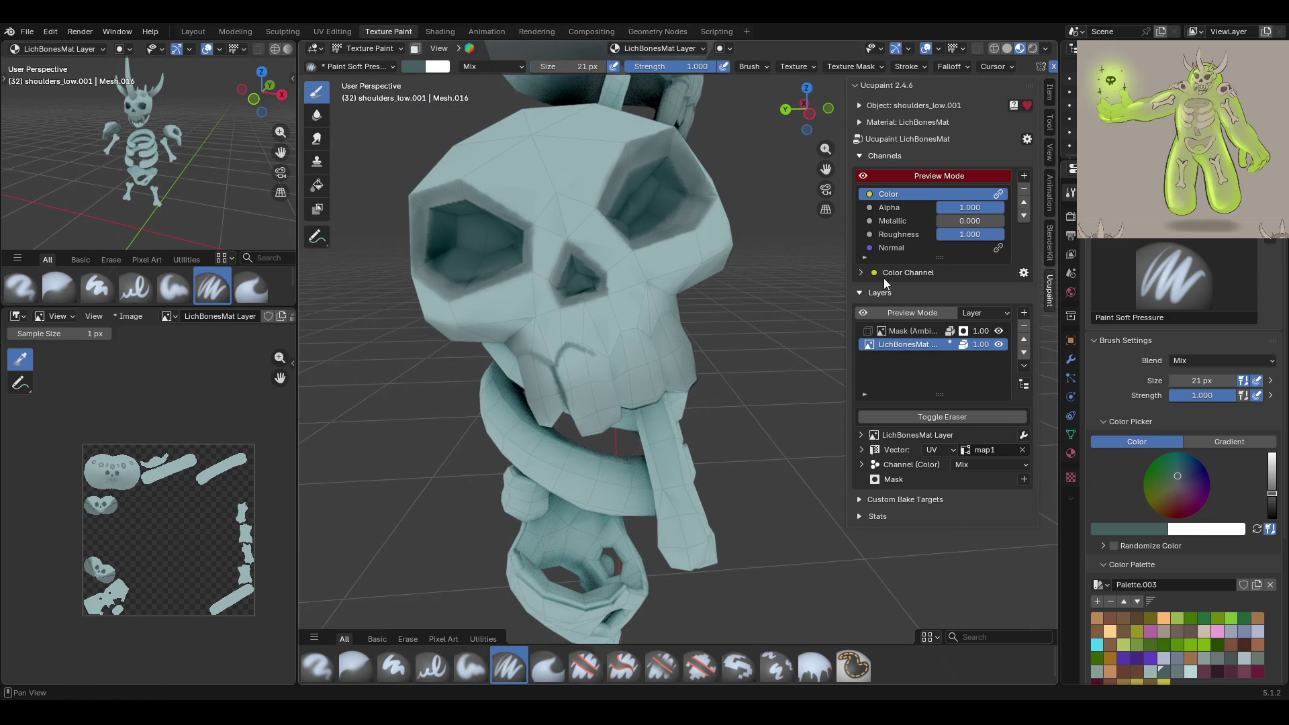
left_click(865, 175)
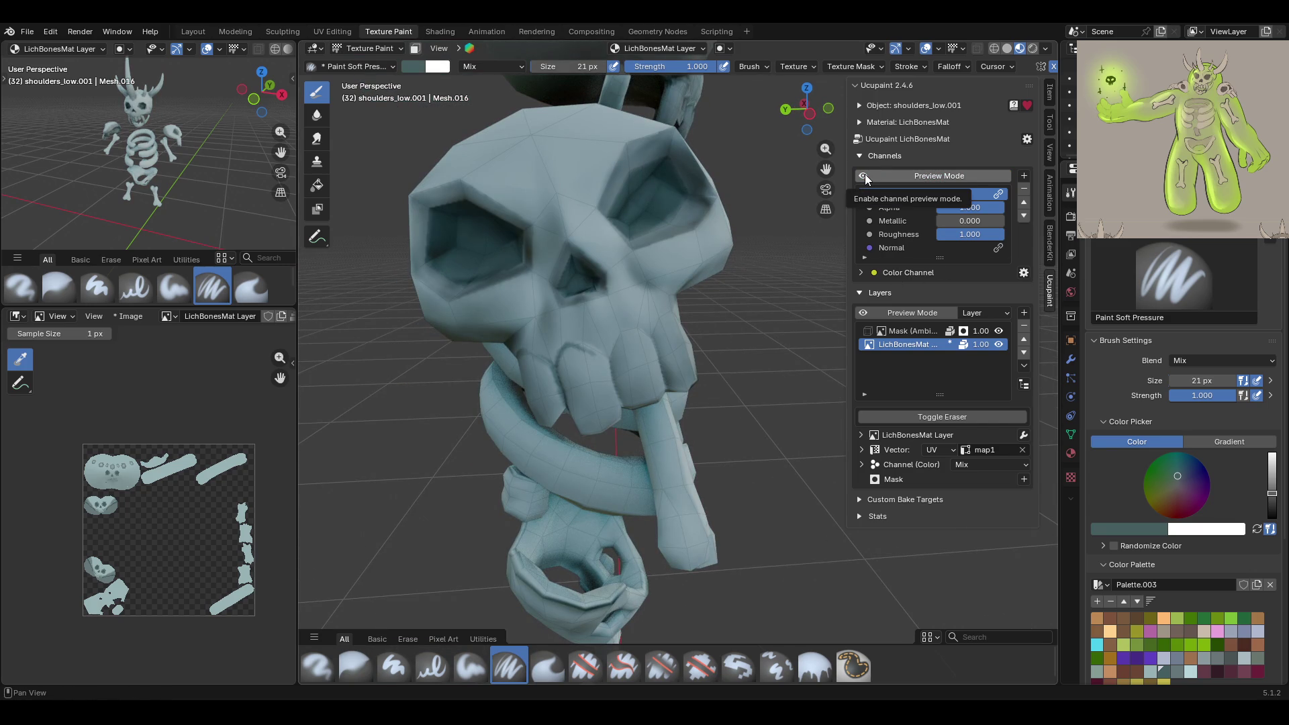
mouse_move(577, 338)
left_mouse_down()
mouse_move(597, 346)
mouse_move(591, 362)
left_mouse_up()
left_click(317, 185)
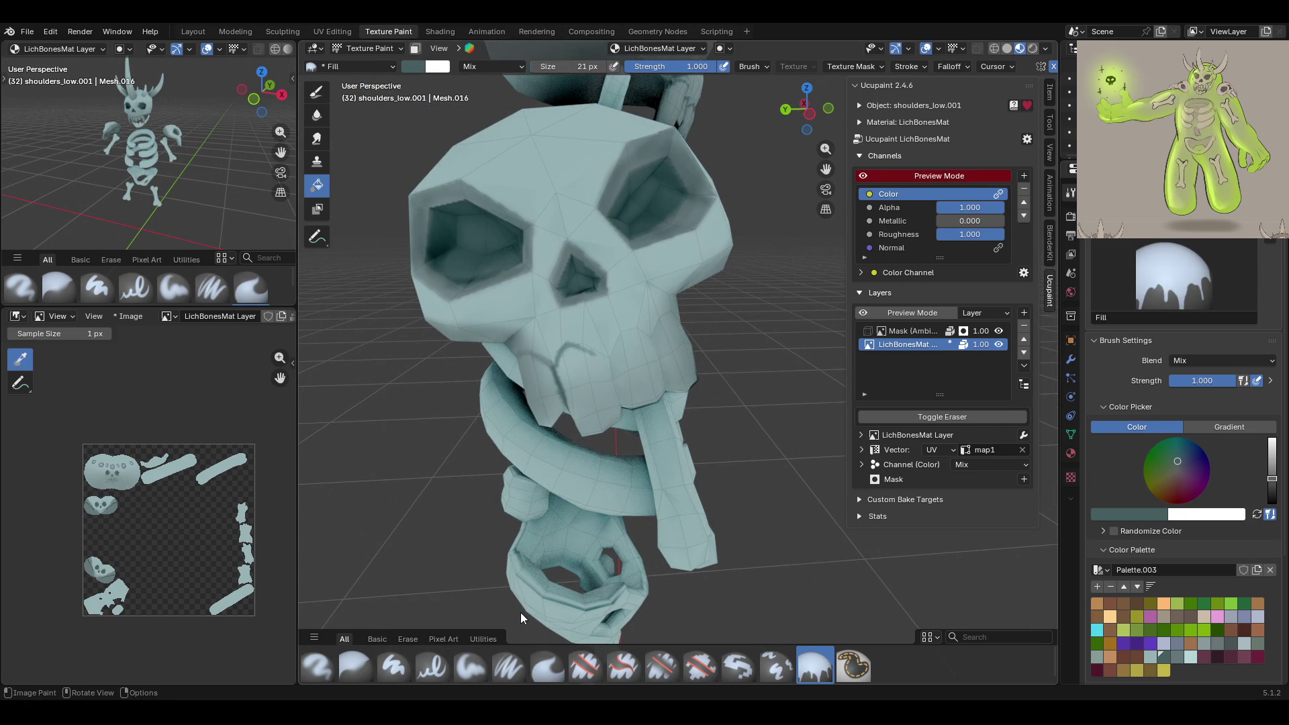
left_click(500, 666)
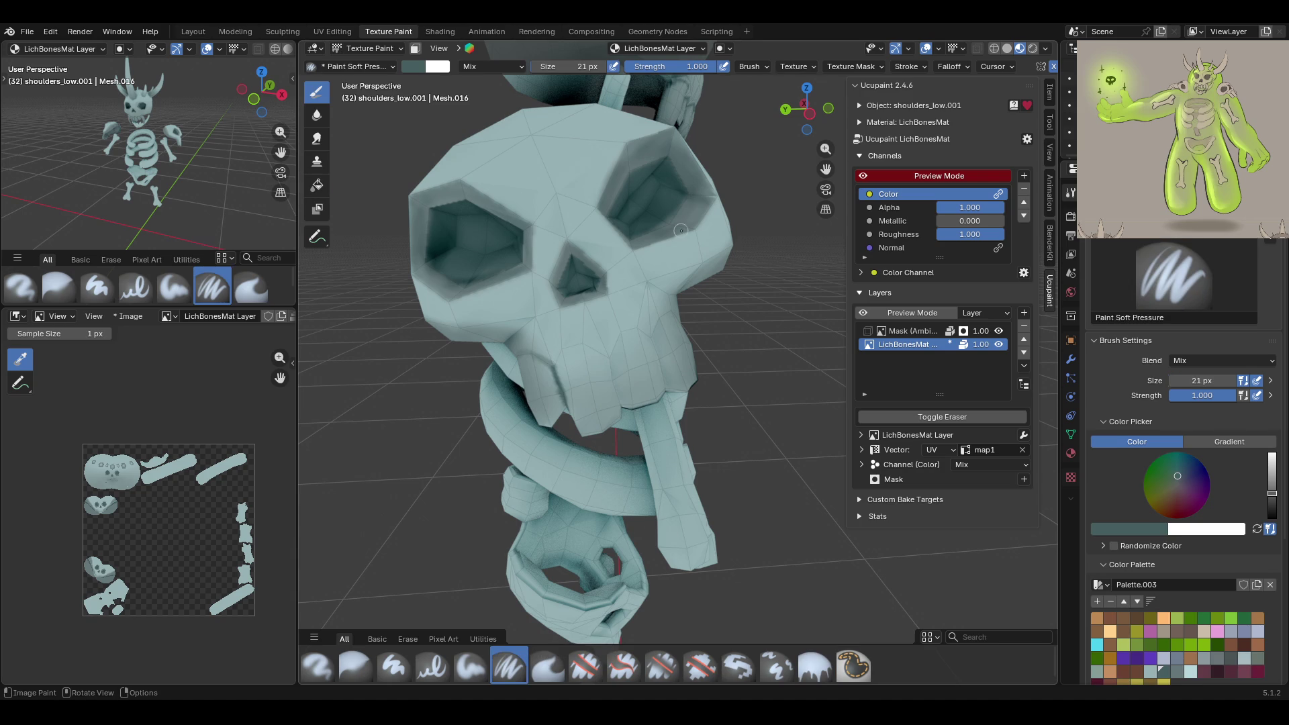
left_click(864, 176)
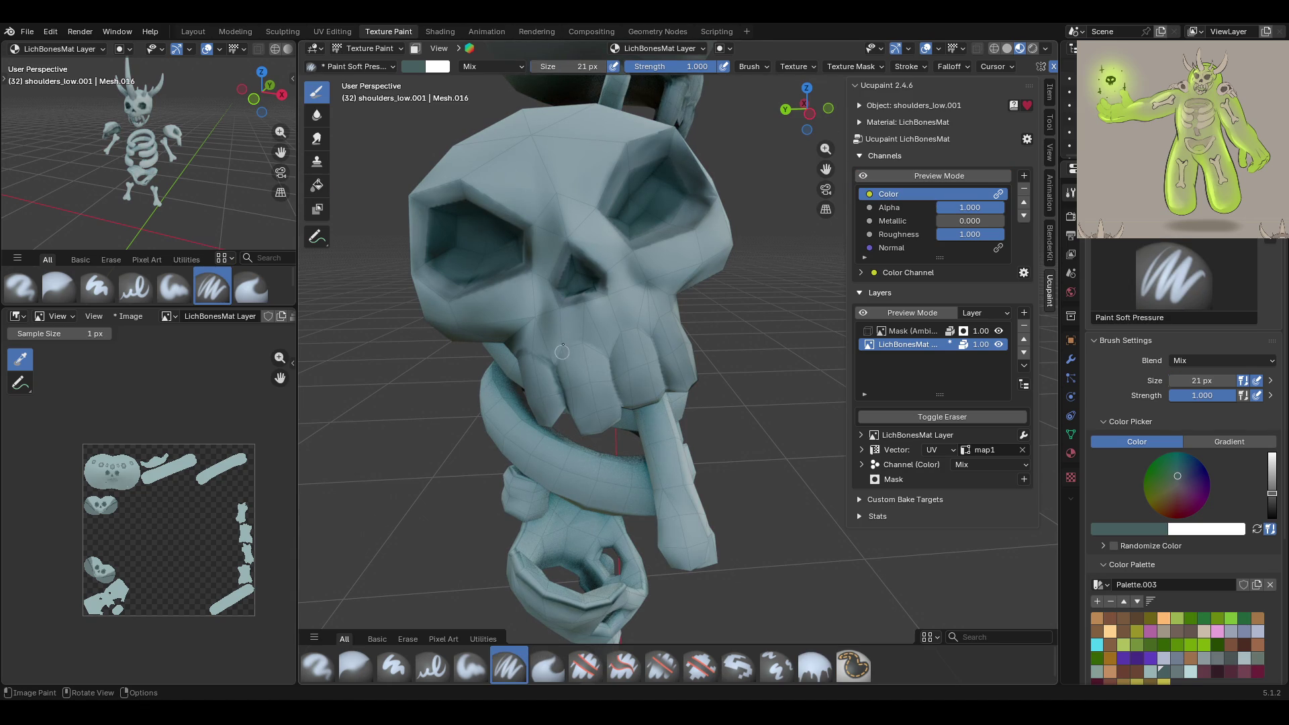
mouse_move(556, 370)
left_mouse_down()
mouse_move(561, 348)
mouse_move(623, 357)
mouse_move(619, 335)
mouse_move(653, 340)
mouse_move(659, 320)
mouse_move(656, 342)
left_mouse_up()
Add short shading strokes on the skull's right side, then pick another swatch and Paint Soft
mouse_move(667, 417)
middle_mouse_down()
mouse_move(691, 412)
mouse_move(659, 409)
middle_mouse_up()
left_click_drag(613, 361, 619, 398)
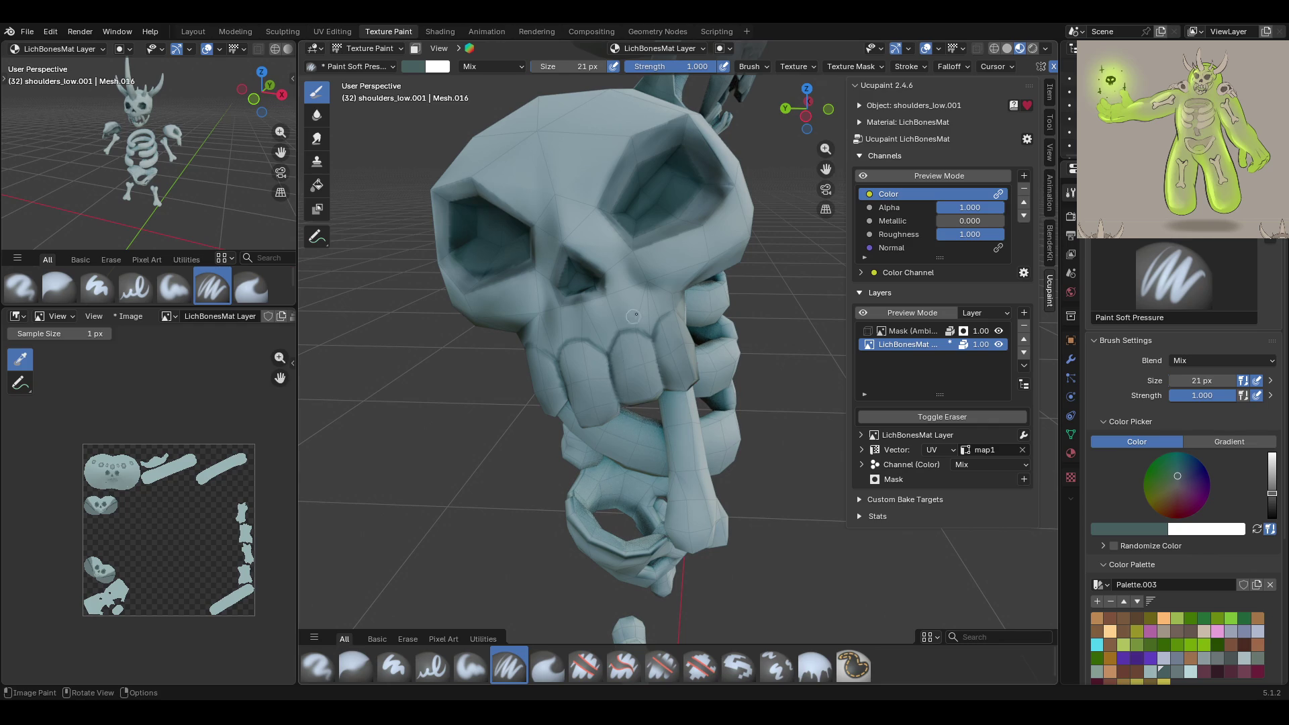
mouse_move(657, 353)
left_mouse_down()
mouse_move(669, 392)
mouse_move(661, 355)
left_mouse_up()
scroll(1182, 637, "down", 7)
mouse_move(658, 376)
middle_mouse_down()
mouse_move(707, 363)
mouse_move(664, 364)
middle_mouse_up()
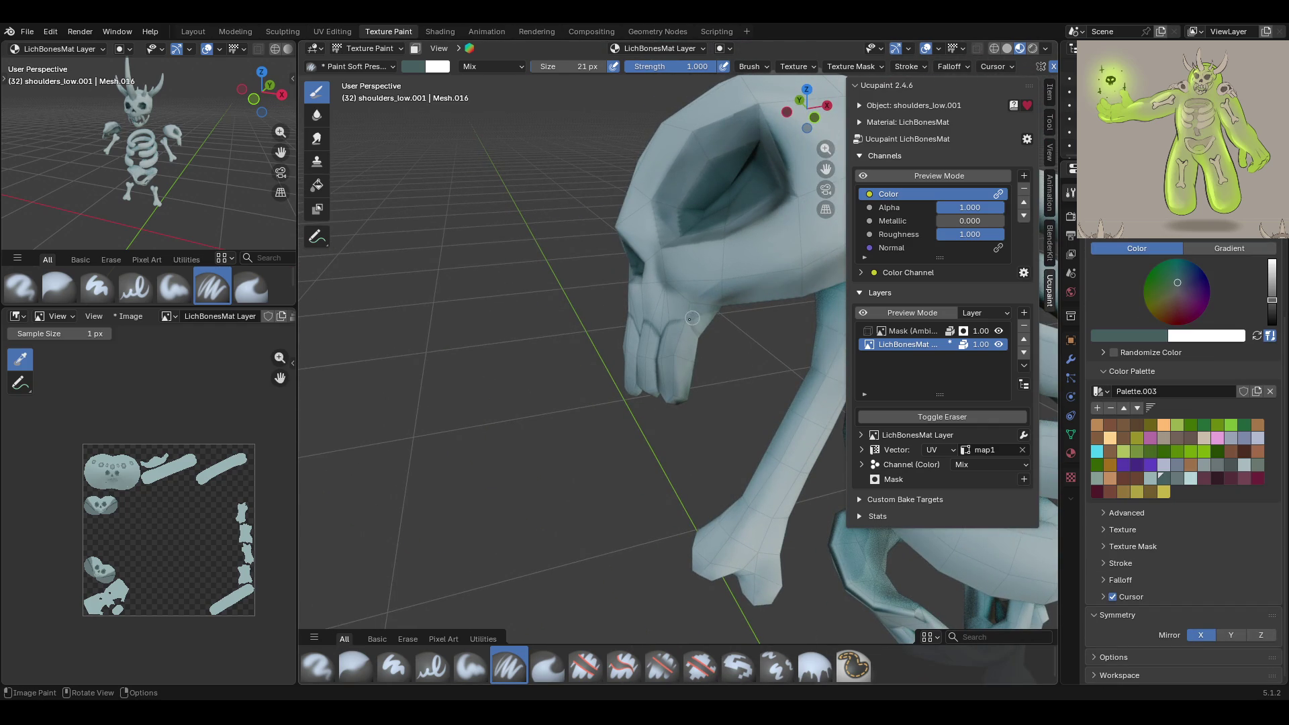
left_click_drag(692, 324, 679, 320)
mouse_move(646, 336)
middle_mouse_down()
mouse_move(626, 308)
mouse_move(712, 322)
mouse_move(678, 315)
mouse_move(691, 319)
middle_mouse_up()
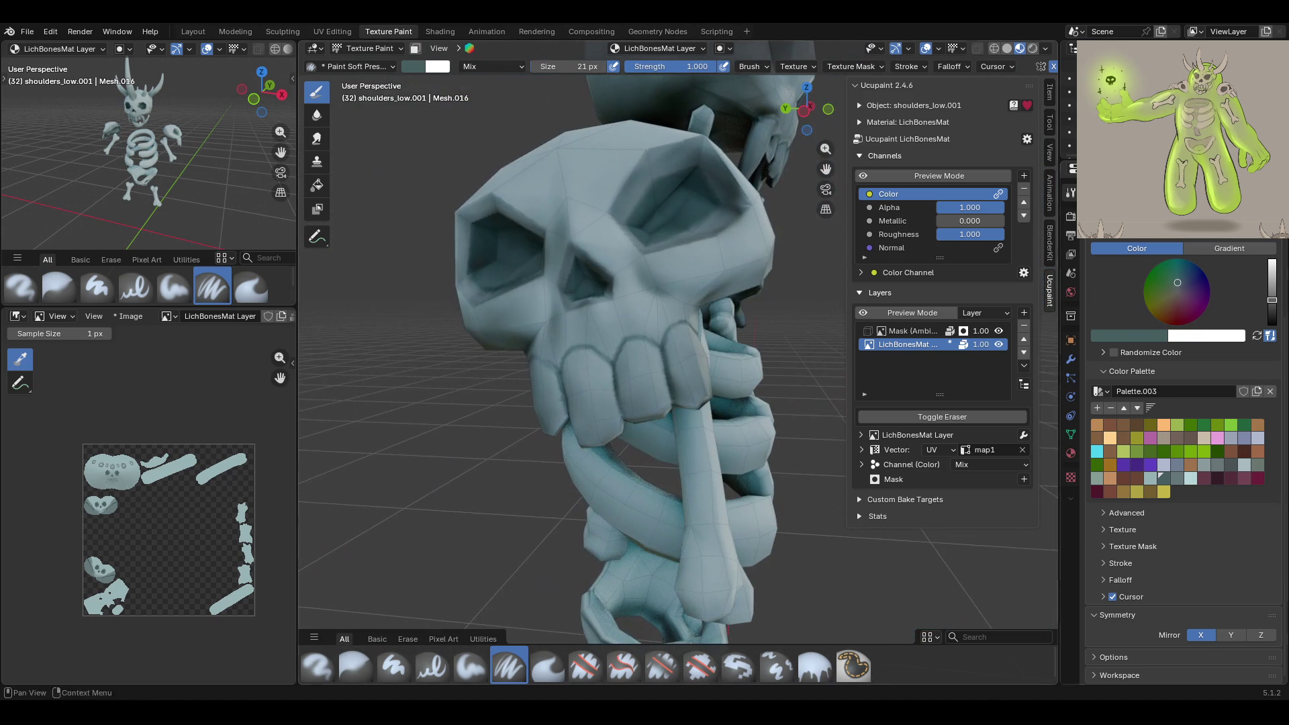
left_click(1176, 478)
left_click(471, 665)
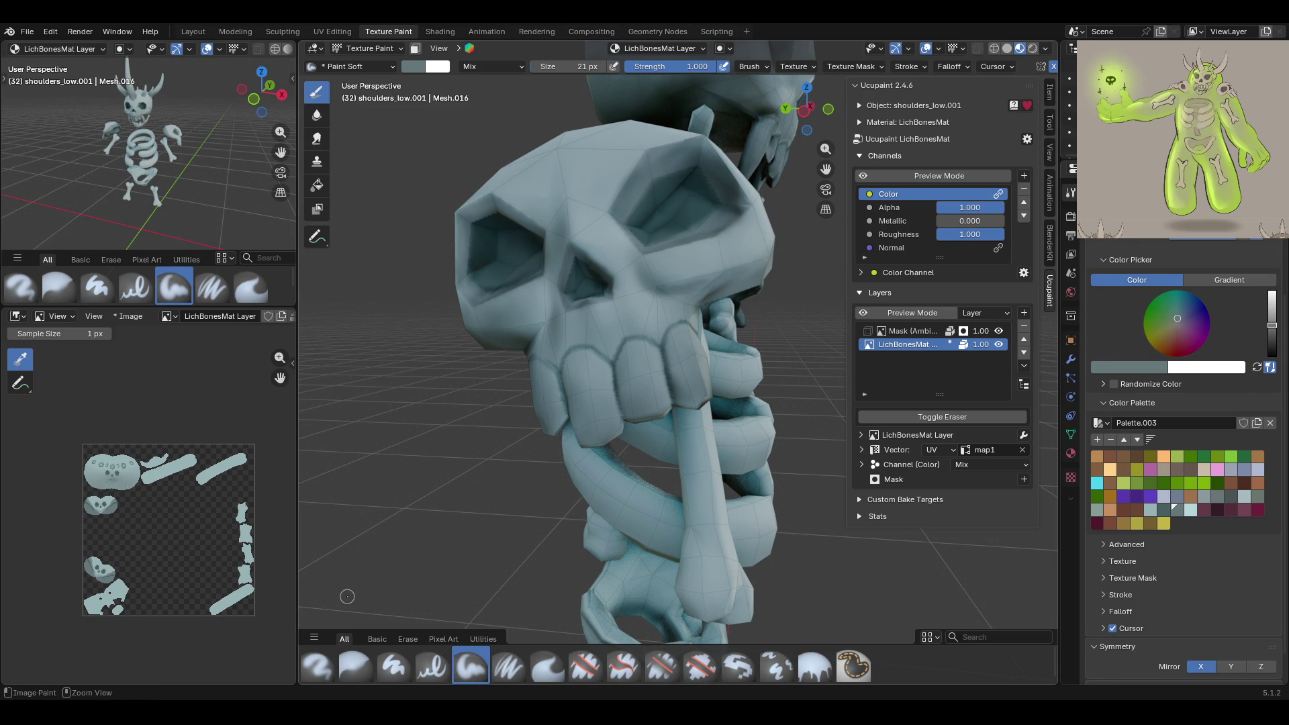
Keep the brush at 41 px and turn Preview Mode back on
left_click_drag(471, 643, 471, 643)
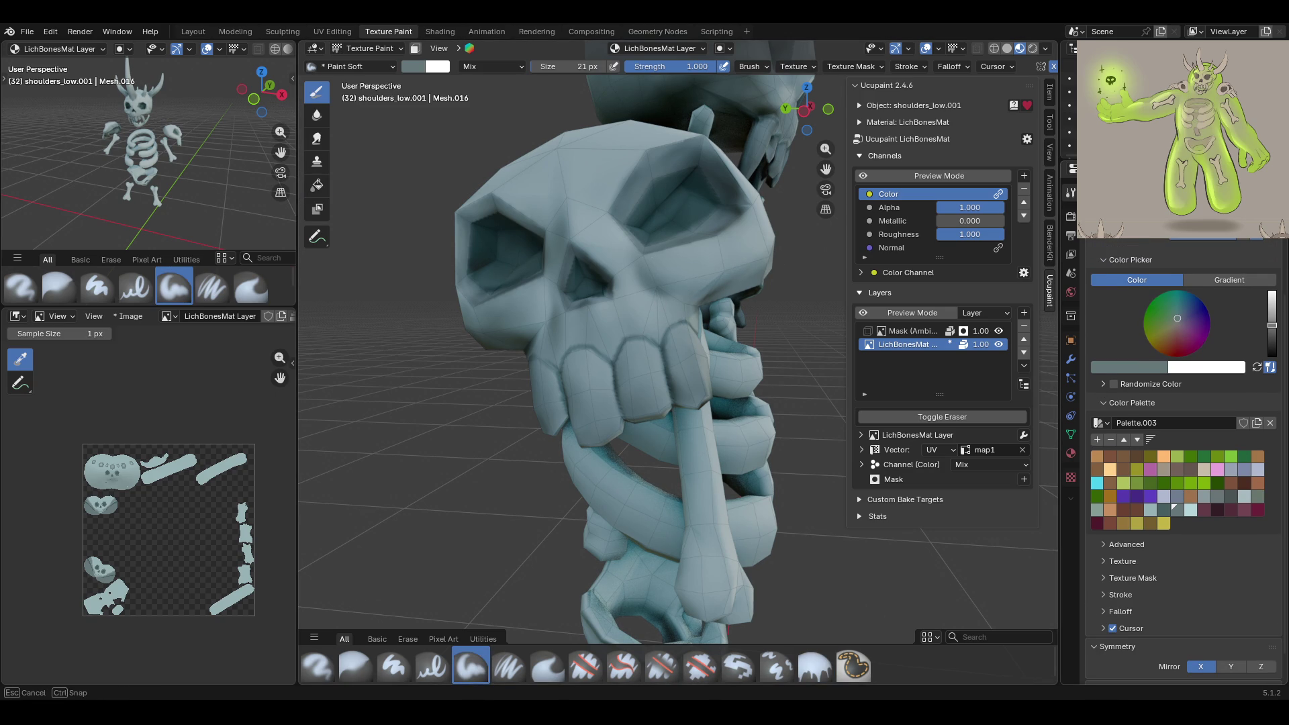
key("f")
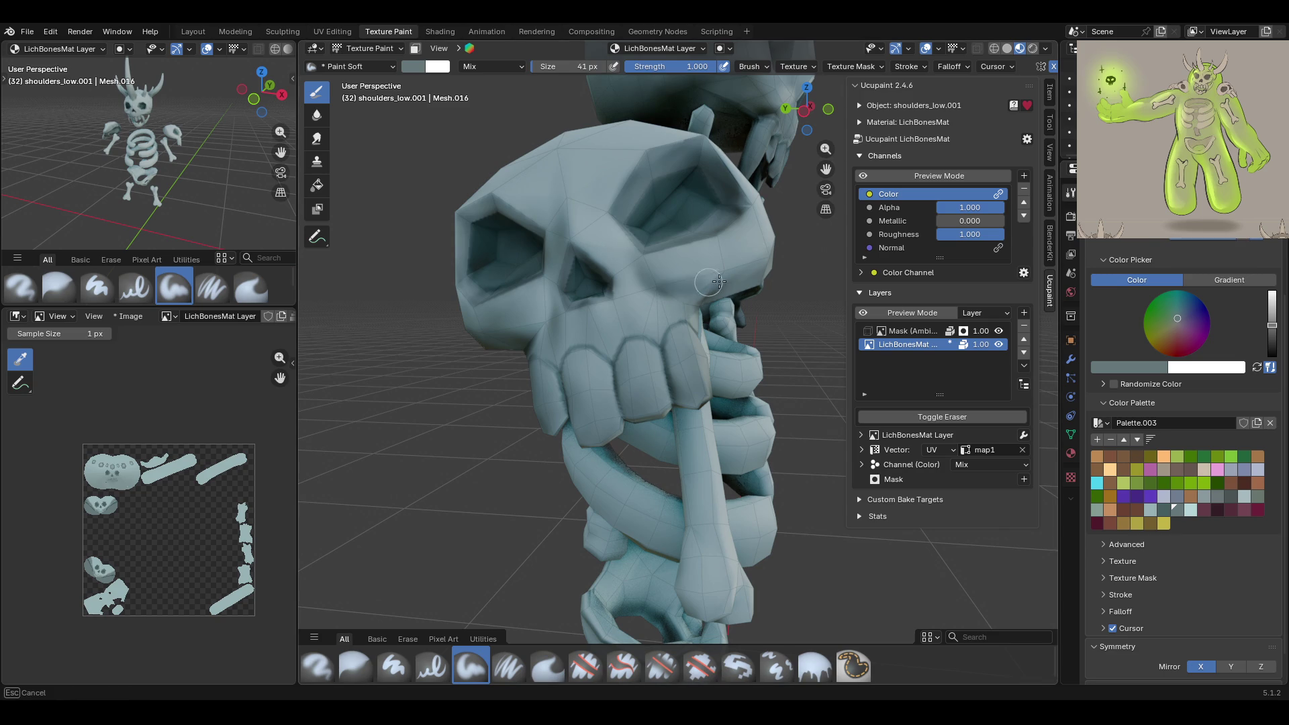
left_click(715, 281)
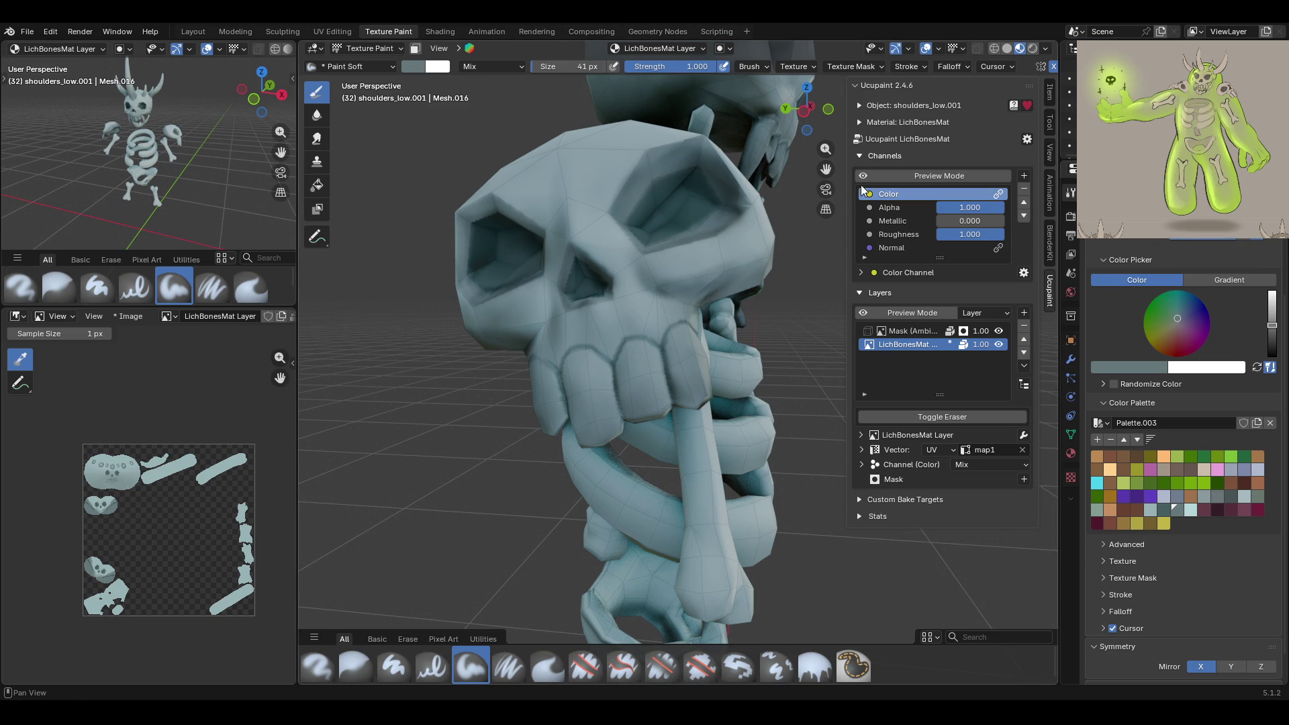
left_click(864, 176)
mouse_move(698, 376)
middle_mouse_down()
mouse_move(645, 386)
mouse_move(712, 393)
mouse_move(689, 396)
middle_mouse_up()
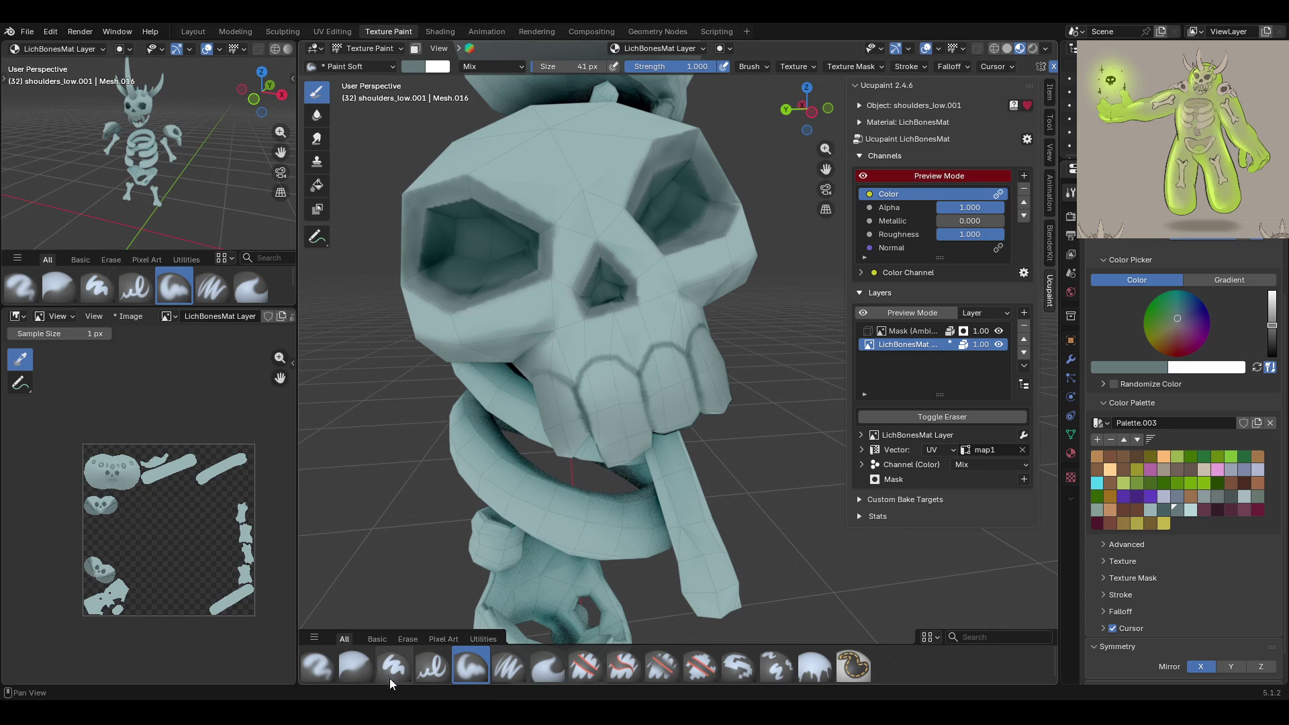
Blur the paint on the skull's cheek, then add a soft stroke with Paint Soft
left_click(355, 667)
mouse_move(557, 325)
left_mouse_down()
mouse_move(530, 349)
mouse_move(478, 340)
mouse_move(485, 302)
left_mouse_up()
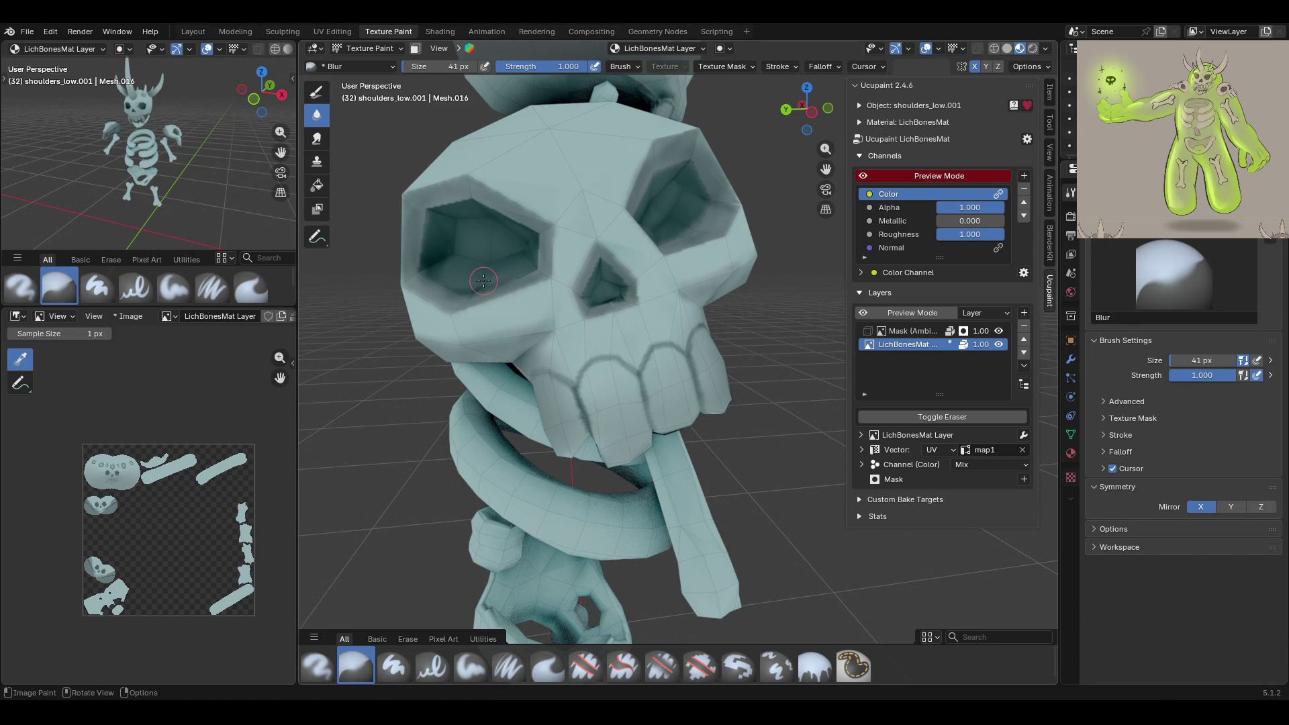
scroll(483, 280, "down", 3)
mouse_move(483, 281)
middle_mouse_down()
mouse_move(648, 347)
mouse_move(446, 636)
middle_mouse_up()
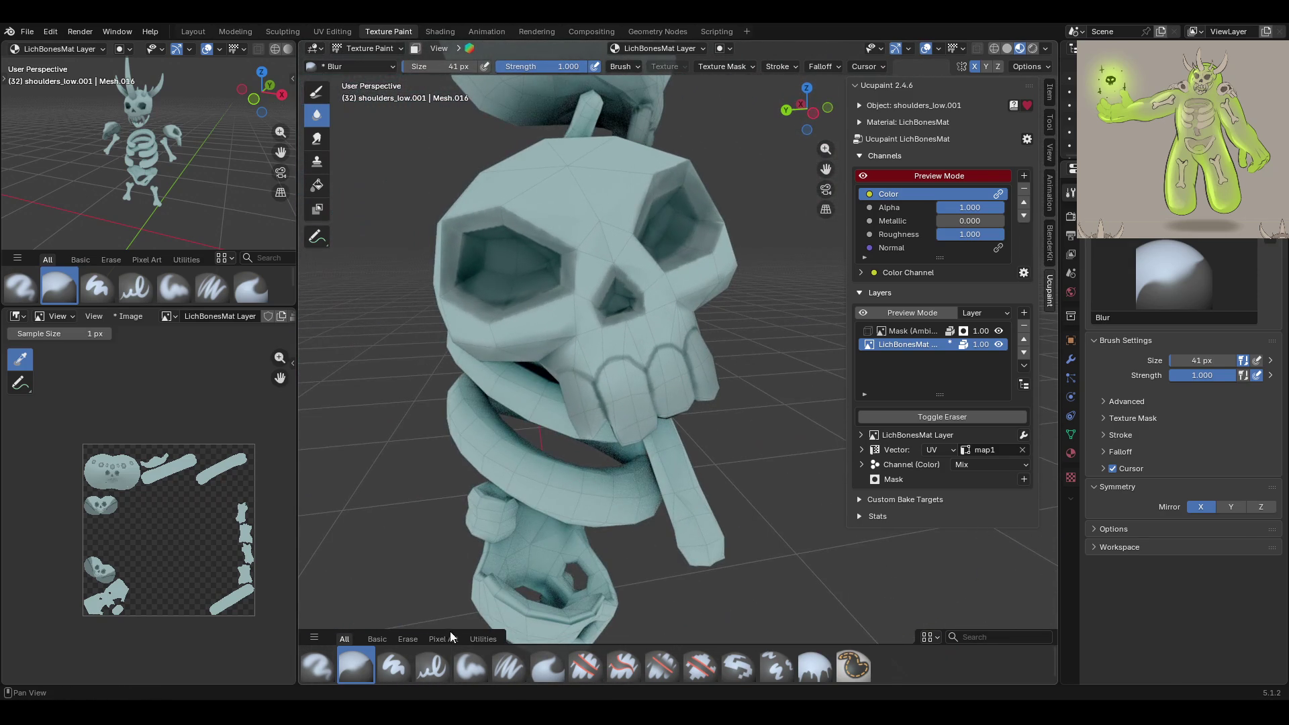
left_click(463, 657)
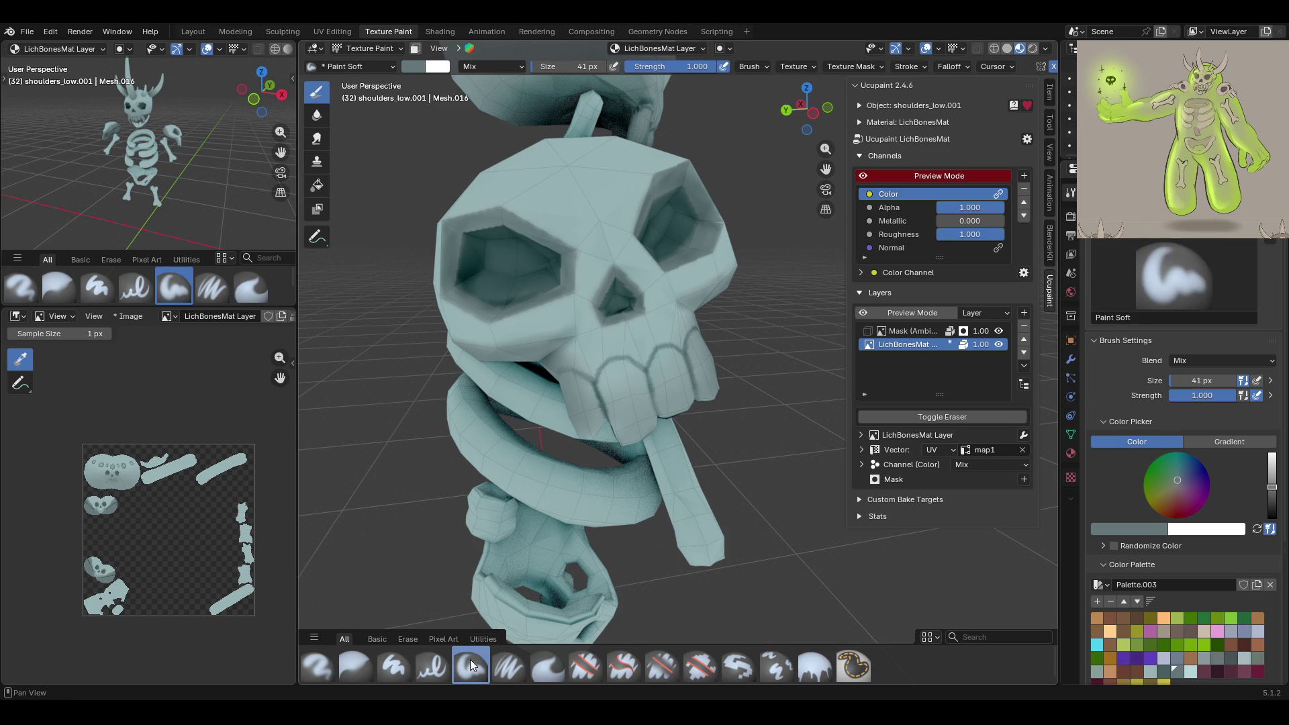
mouse_move(576, 326)
left_mouse_down()
mouse_move(582, 260)
mouse_move(625, 259)
left_mouse_up()
Save lich_rig.blend, quit Blender saving changes, and reopen it from Recent Files
key("f")
mouse_move(736, 313)
middle_mouse_down()
mouse_move(704, 336)
mouse_move(678, 333)
middle_mouse_up()
key("ctrl+s")
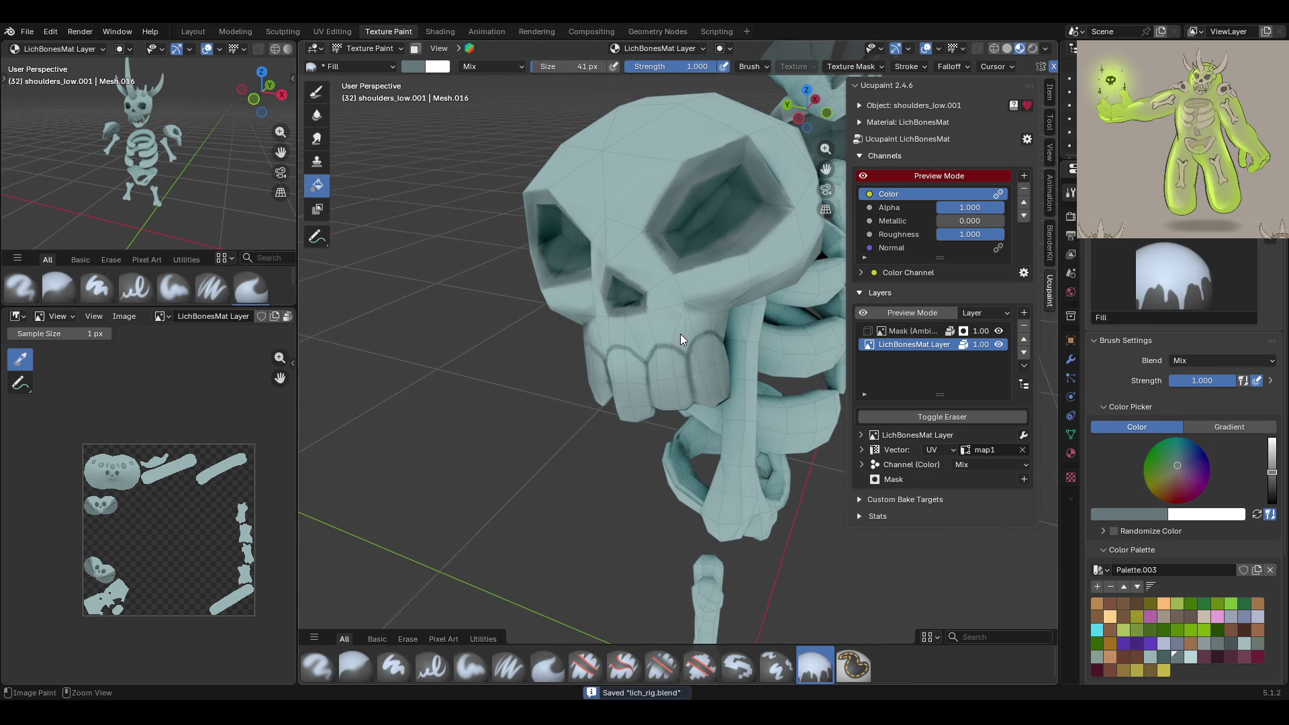
scroll(679, 331, "down", 4)
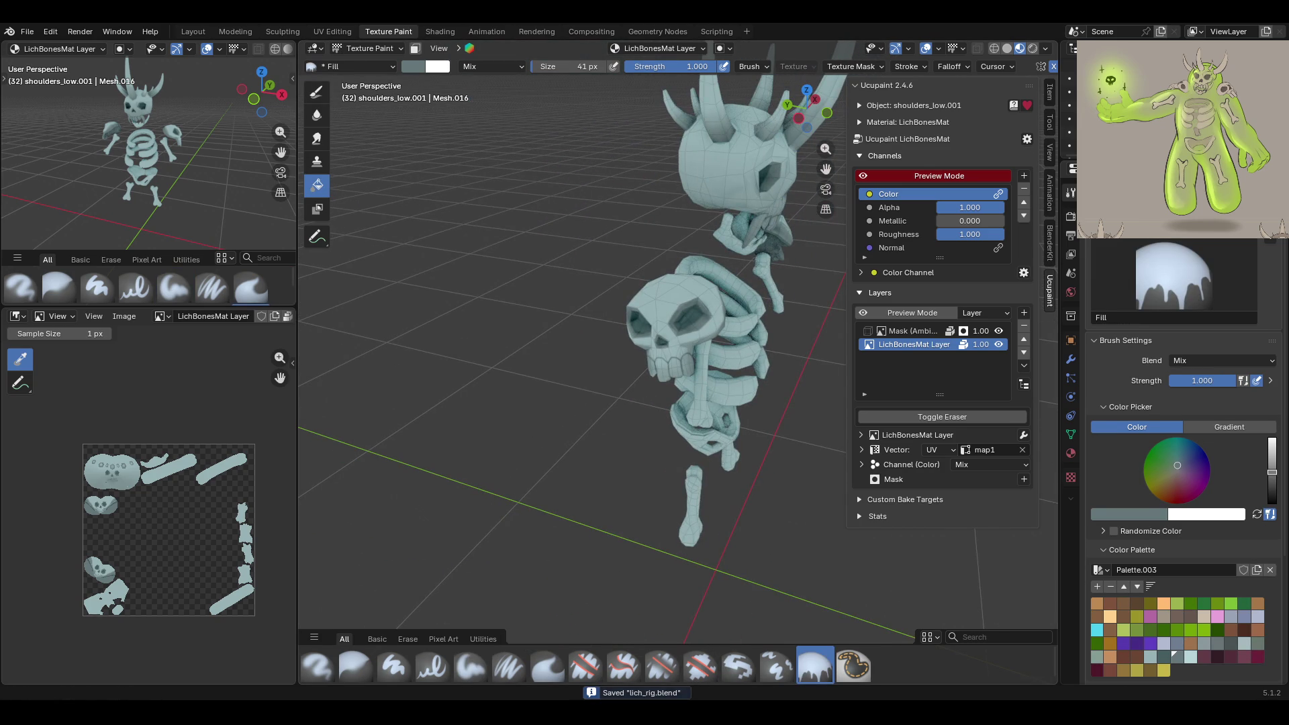
key("ctrl+q")
left_click(580, 391)
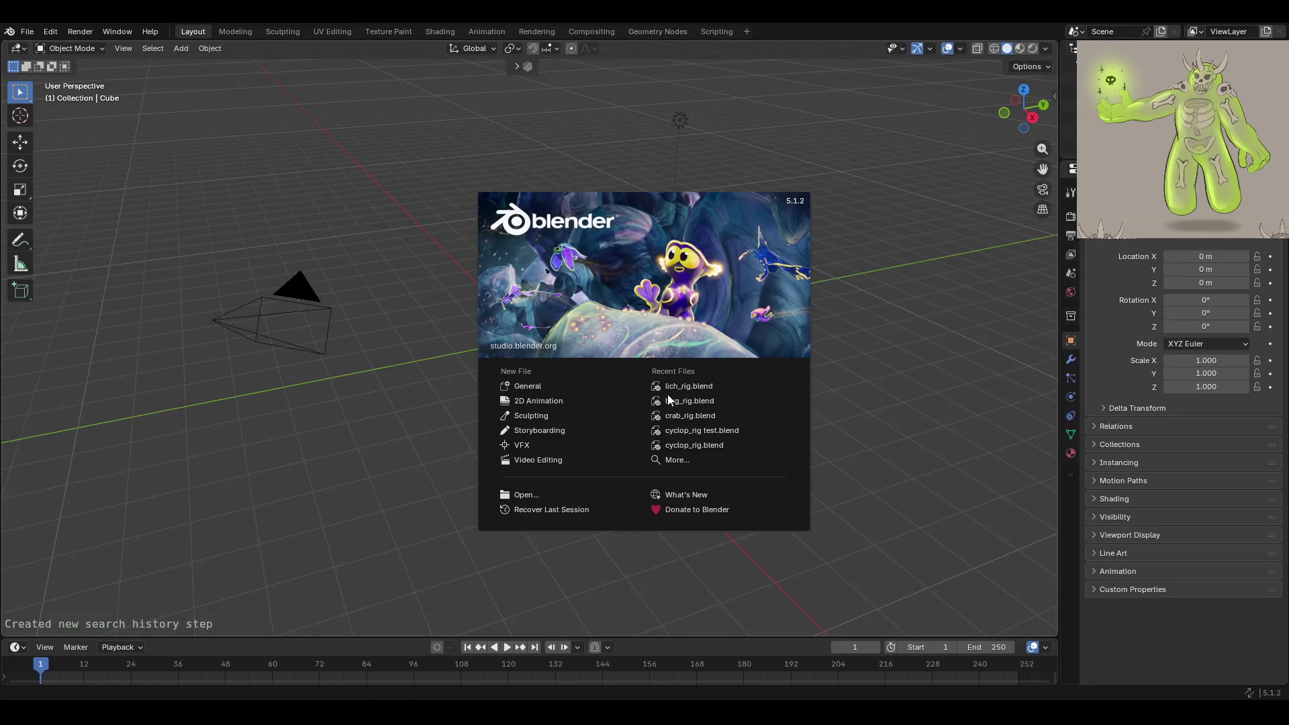
left_click(708, 385)
mouse_move(792, 393)
middle_mouse_down()
mouse_move(782, 354)
mouse_move(707, 324)
mouse_move(745, 349)
mouse_move(495, 277)
mouse_move(562, 289)
mouse_move(511, 289)
middle_mouse_up()
Fill the shoulder piece with the teal base colour using the Fill brush, Preview Mode on
left_click_drag(825, 169, 645, 296)
middle_click_drag(645, 296, 595, 345)
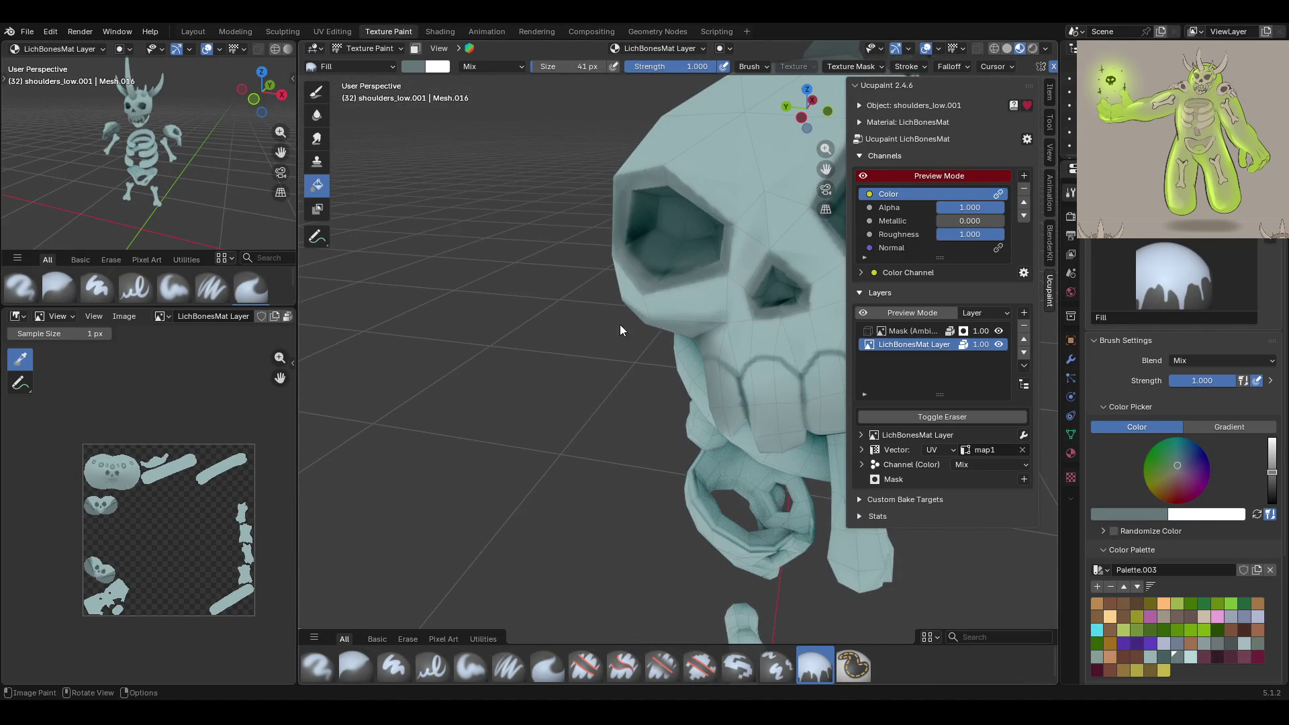
scroll(619, 324, "down", 6)
mouse_move(759, 412)
middle_mouse_down()
mouse_move(732, 430)
mouse_move(750, 300)
middle_mouse_up()
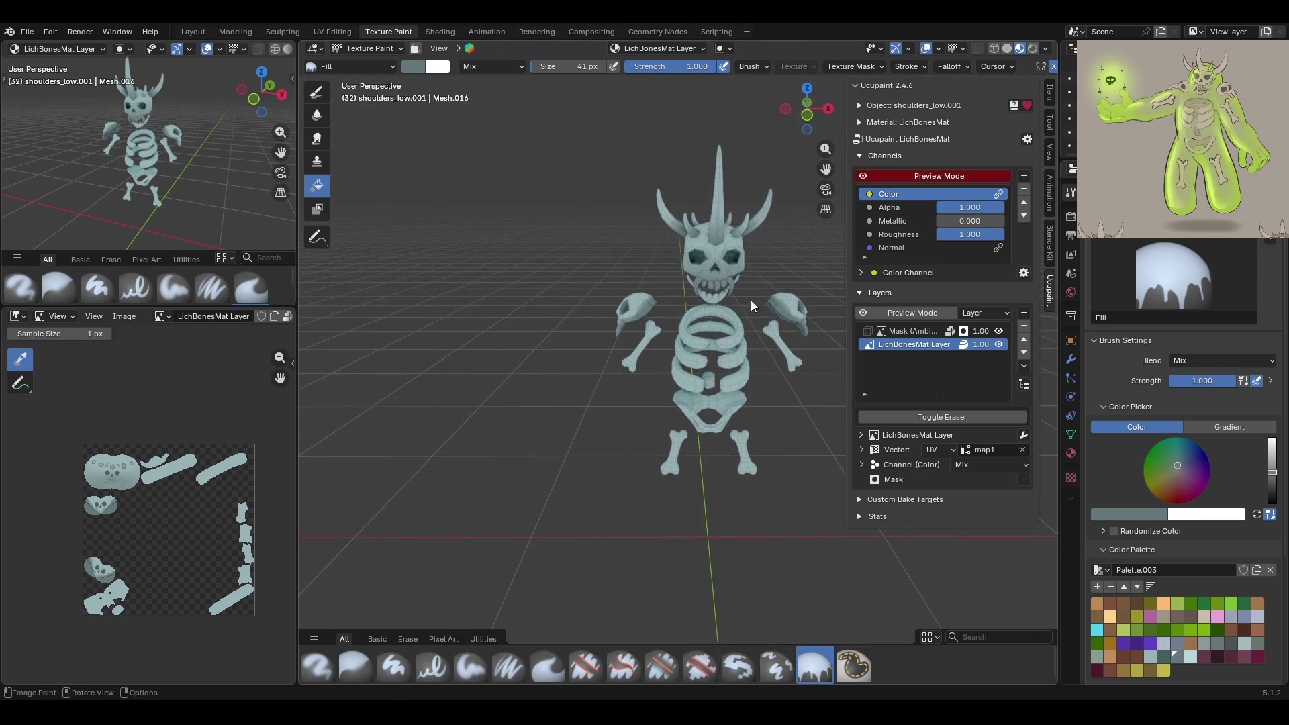
mouse_move(753, 246)
middle_mouse_down()
mouse_move(750, 291)
mouse_move(805, 164)
middle_mouse_up()
left_click_drag(826, 168, 660, 264)
scroll(661, 264, "up", 5)
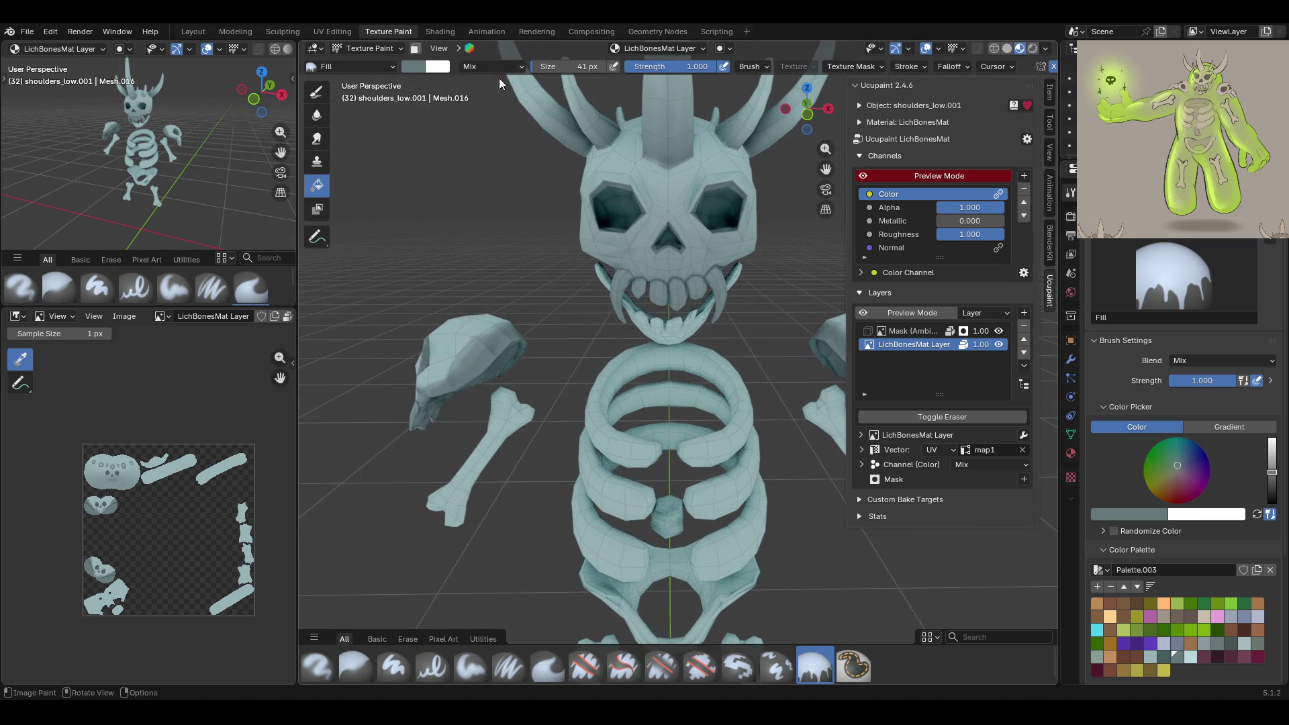
left_click(864, 176)
left_click(864, 176)
left_click(864, 176)
left_click(863, 174)
left_click(661, 186)
Select the head_low.001 skull in Object Mode and return to Texture Paint
left_click(386, 49)
left_click(362, 63)
left_click(671, 191)
left_click(366, 48)
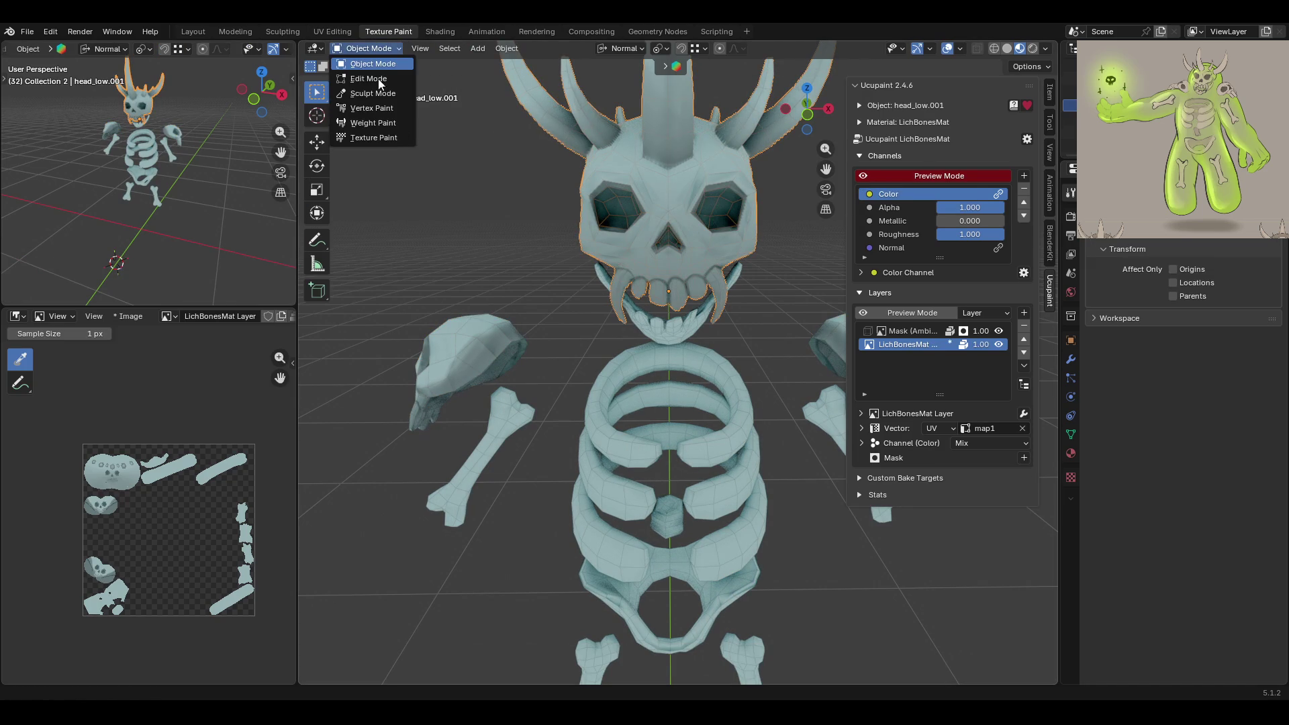
left_click(352, 138)
Frame the skull close up with Preview Mode off and swap the Fill brush for Paint Soft at 41 px
scroll(827, 159, "up", 3)
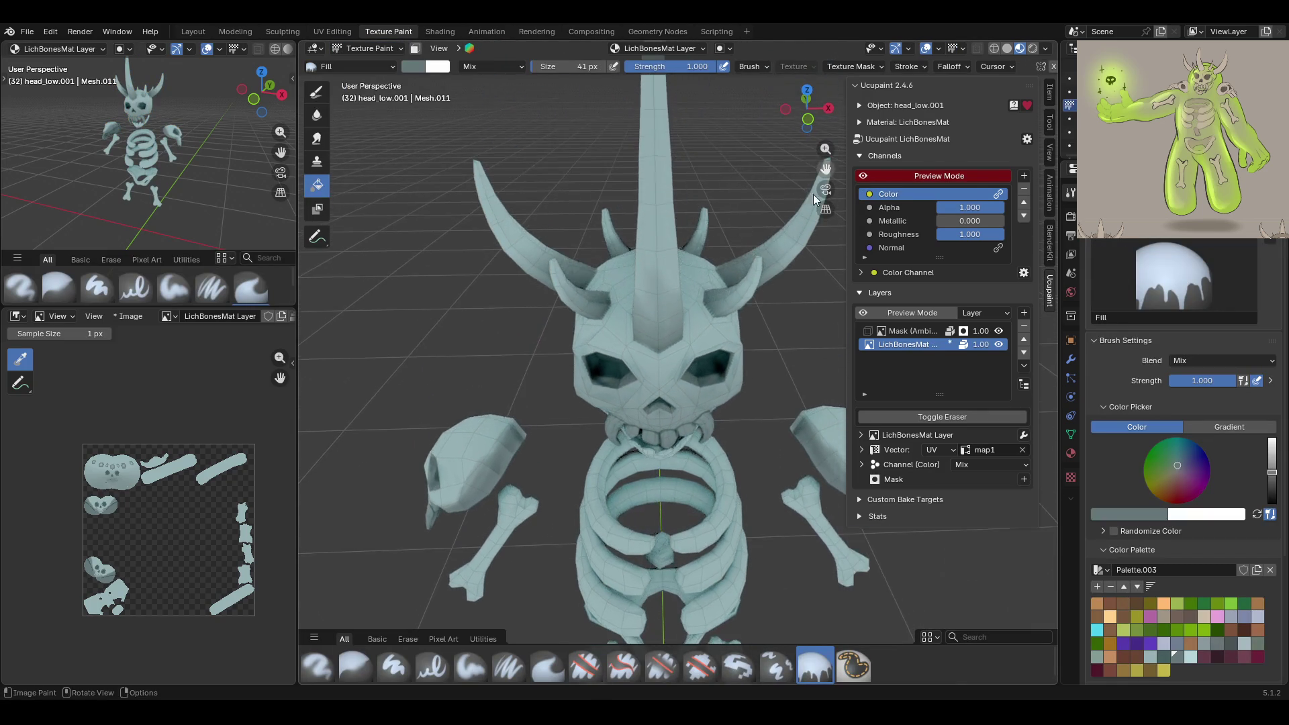
scroll(684, 339, "up", 3)
middle_click_drag(690, 347, 718, 322)
left_click(865, 177)
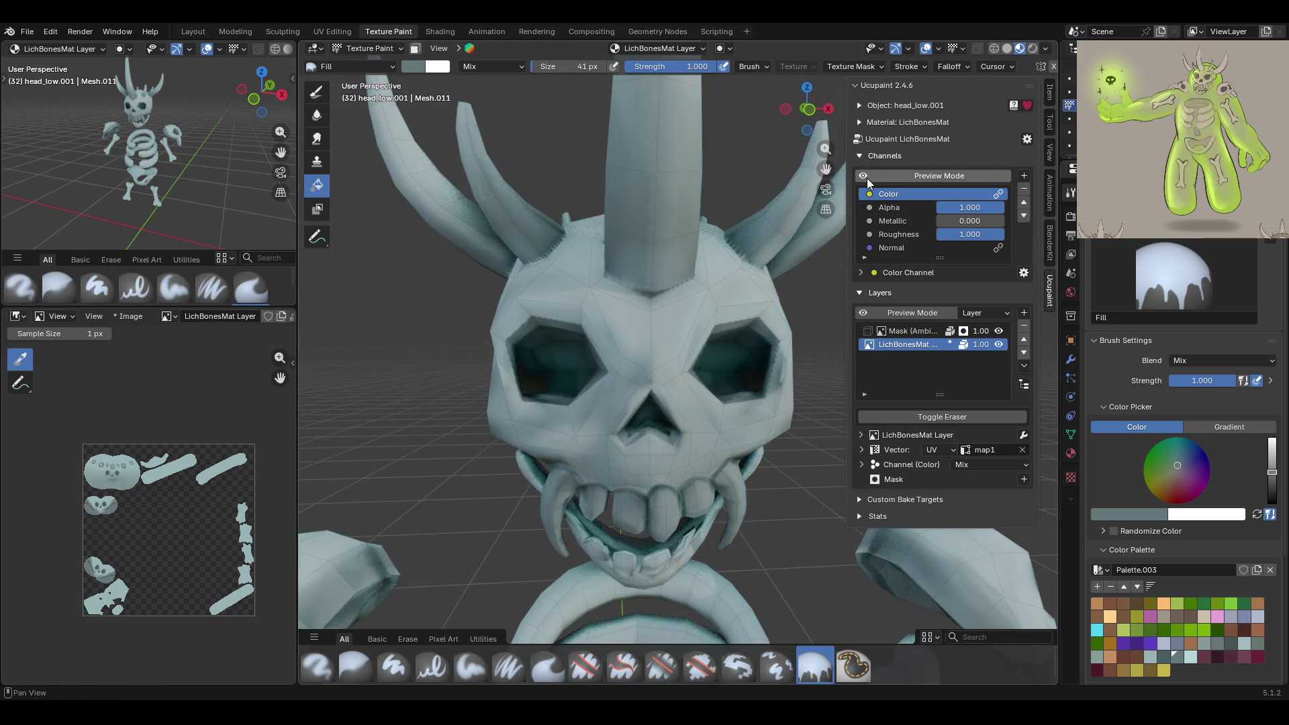
left_click(865, 179)
left_click(865, 178)
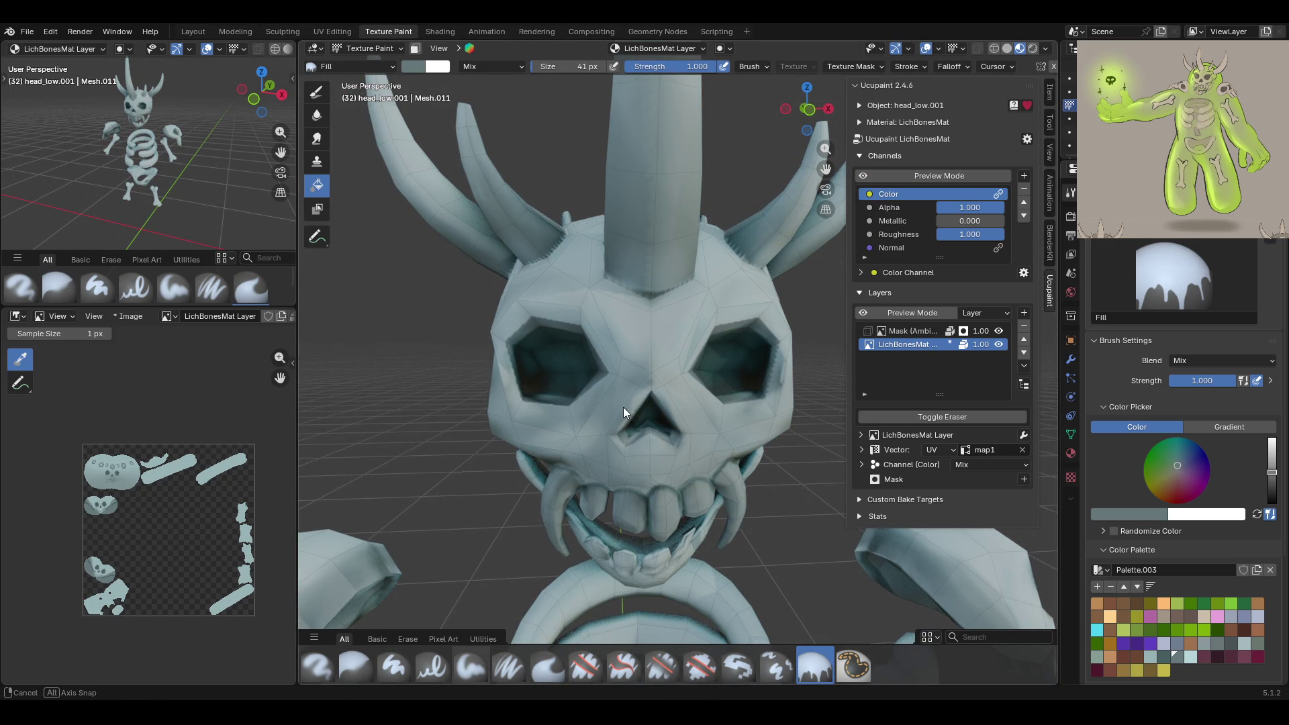
middle_click_drag(623, 406, 546, 649)
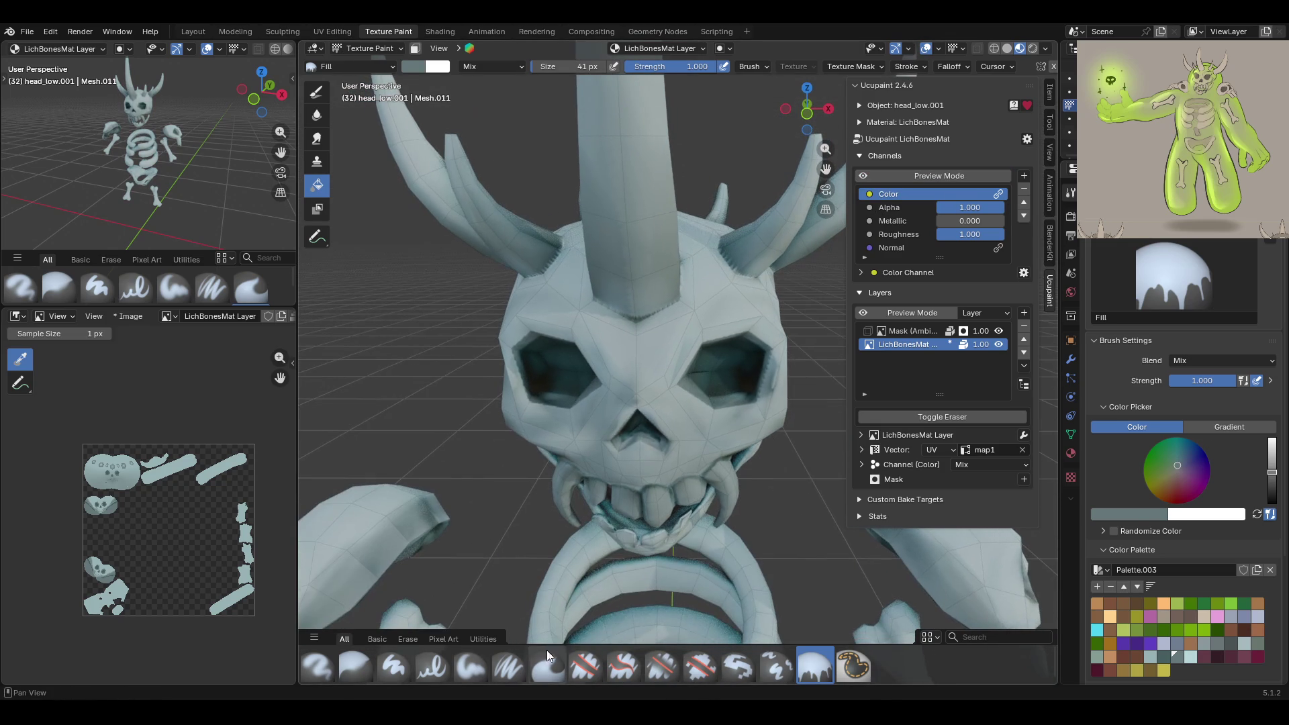
left_click(513, 663)
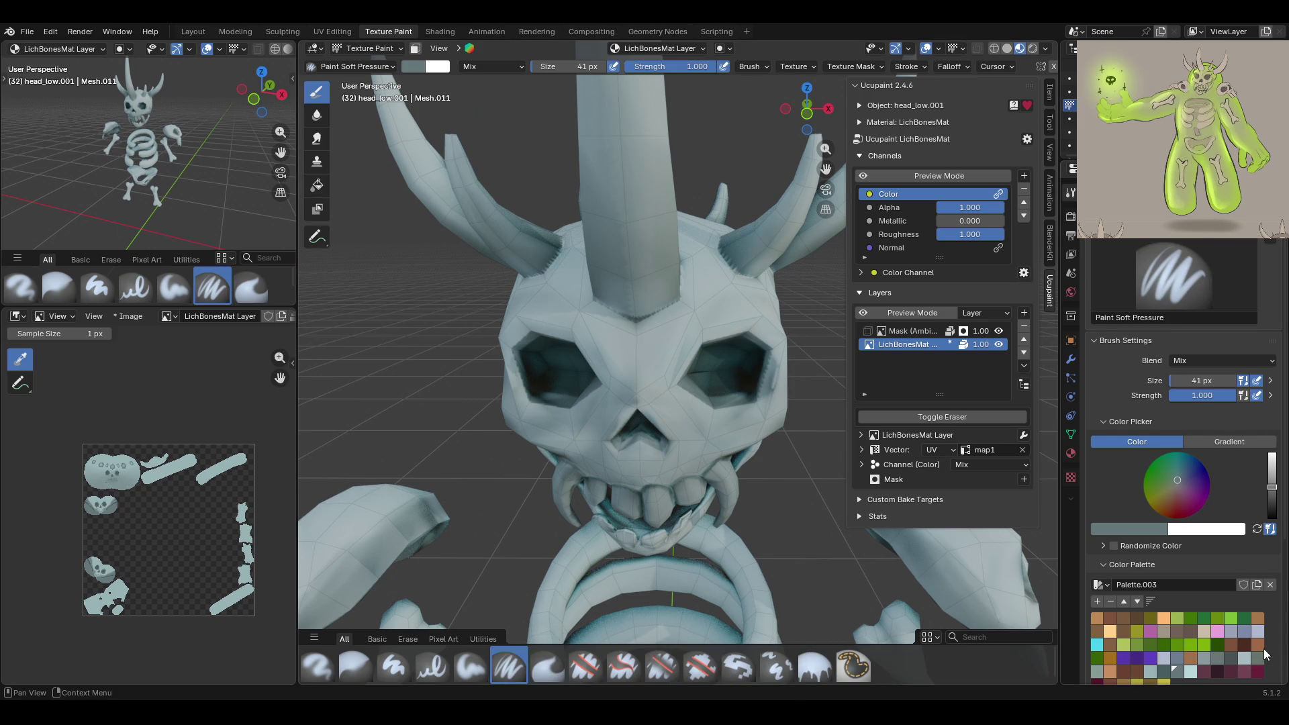
middle_click_drag(528, 425, 541, 393)
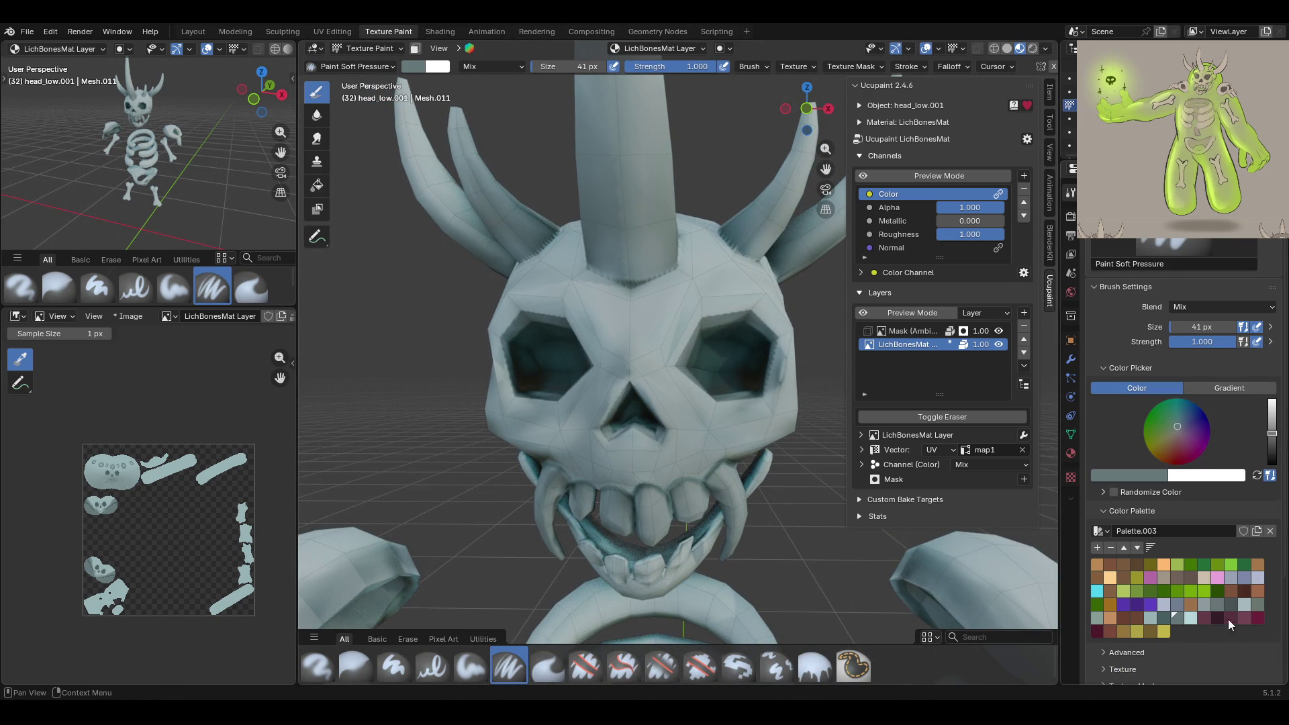
left_click(473, 665)
scroll(1198, 589, "down", 5)
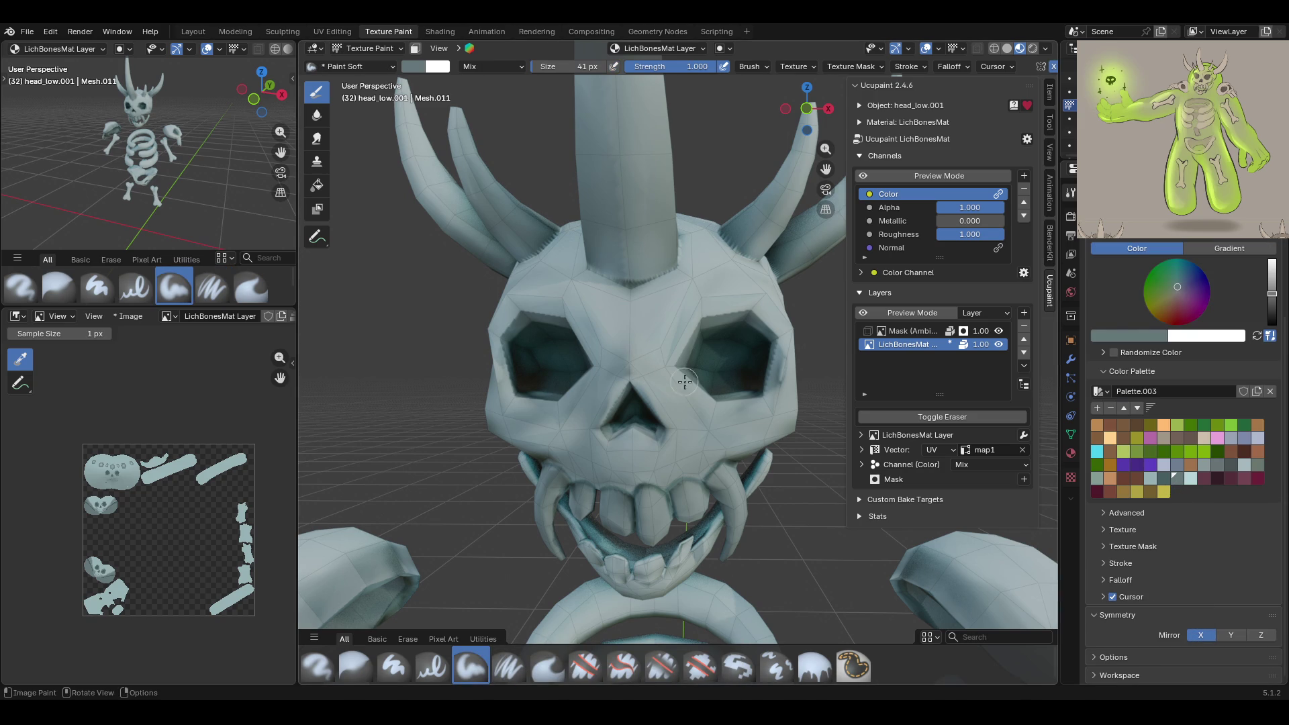
Paint light cyan highlights along both of the skull's brows with Preview Mode on
middle_click_drag(688, 379, 711, 403)
left_click(1189, 475)
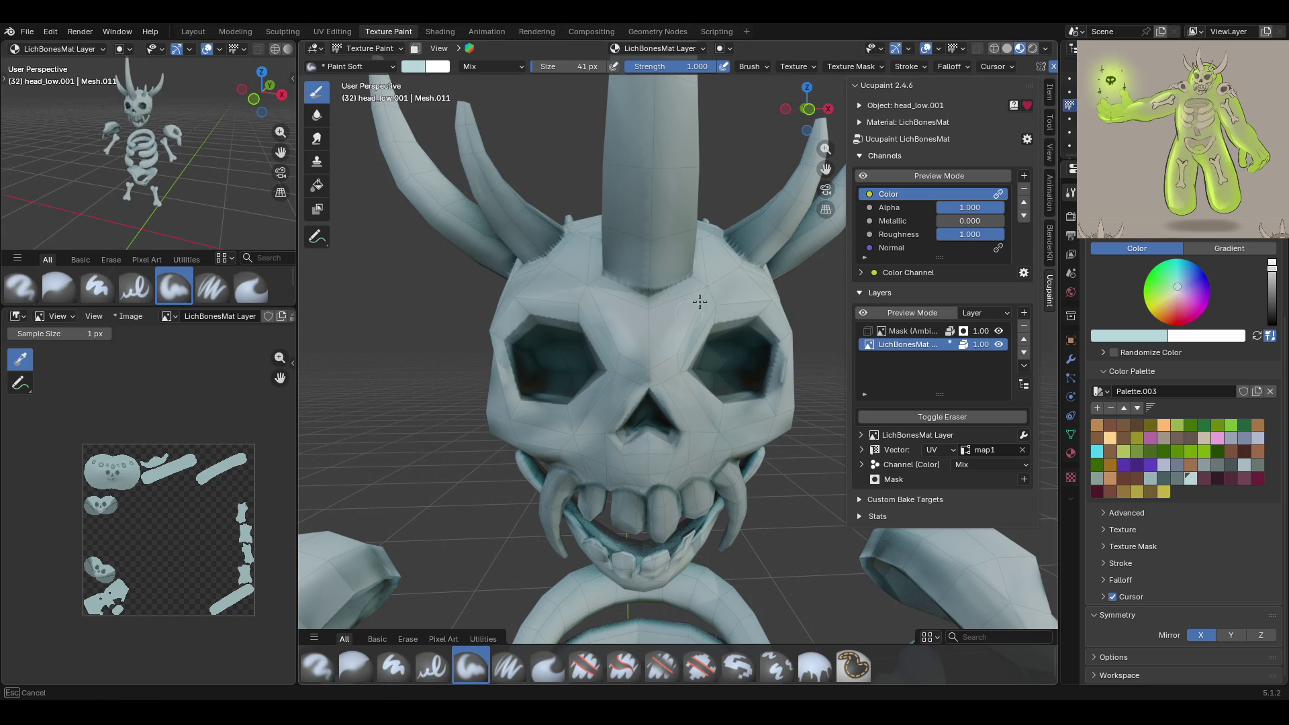
left_click(864, 176)
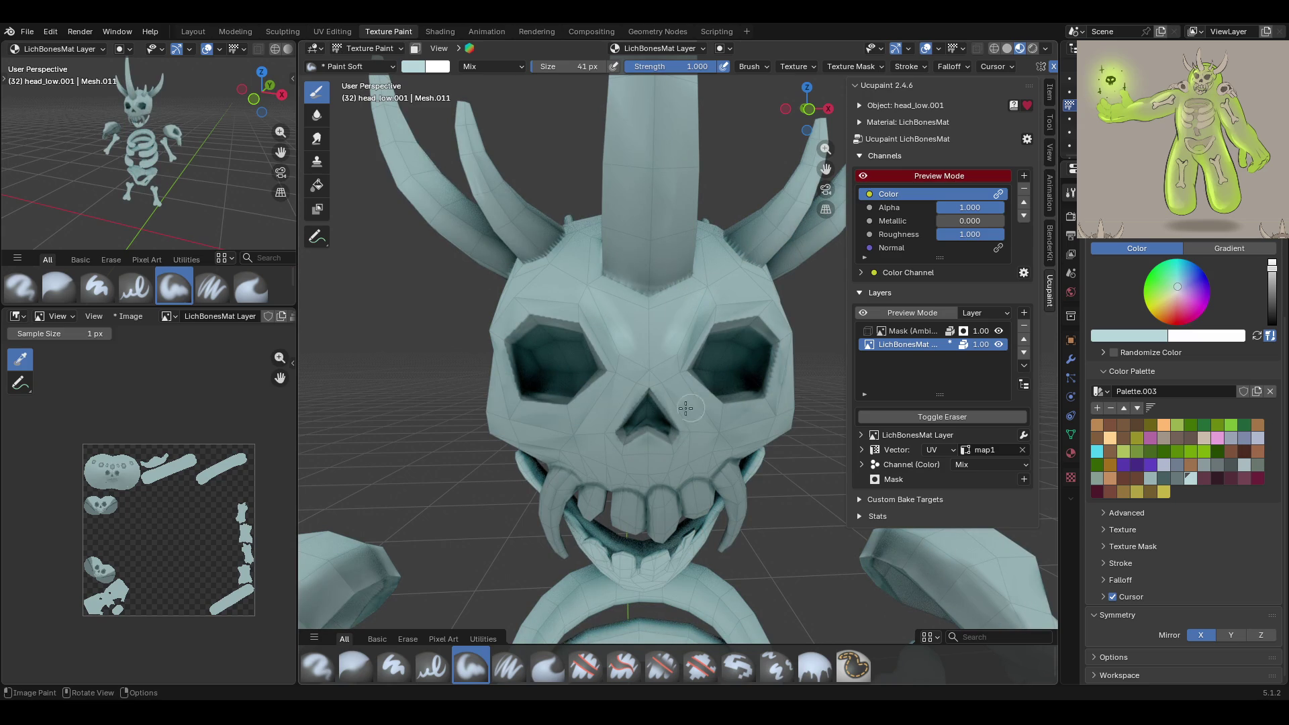
left_click_drag(670, 349, 707, 290)
left_click_drag(688, 343, 673, 336)
left_click_drag(751, 294, 790, 332)
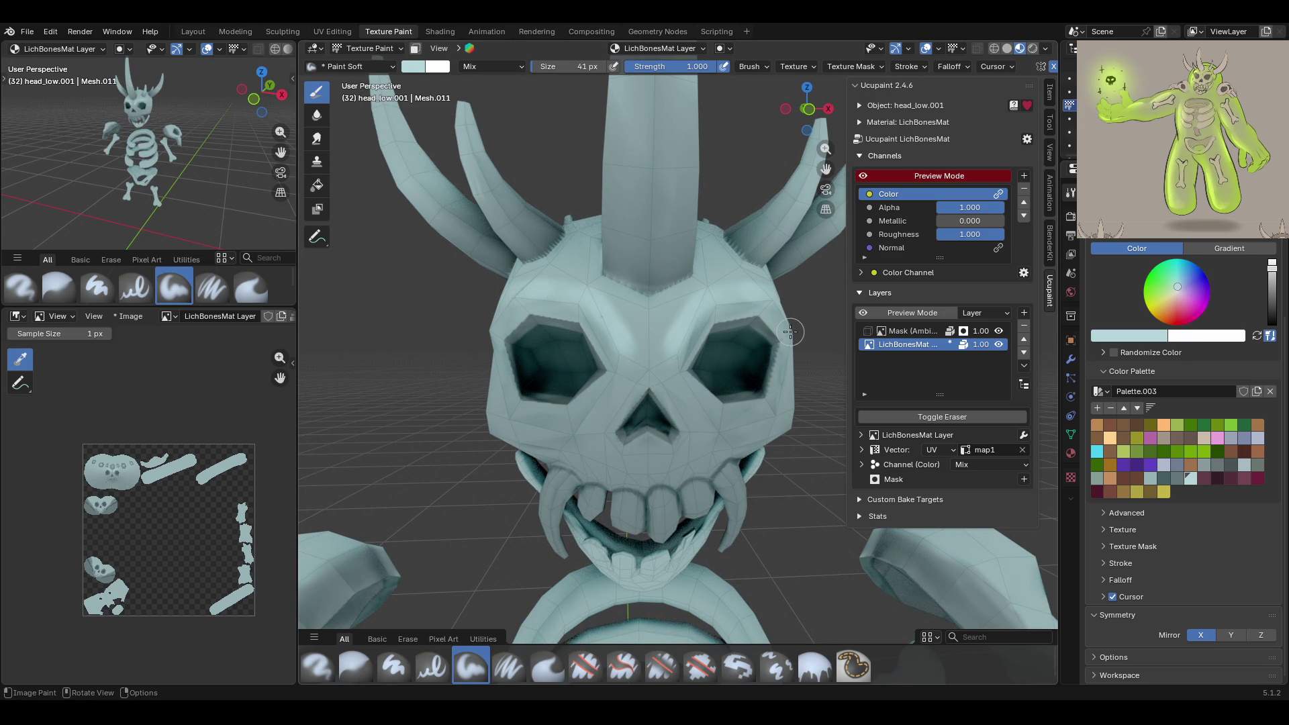
Shrink the brush to 21 px and darken the central horn base and mouth in grey-blue
left_click(1171, 475)
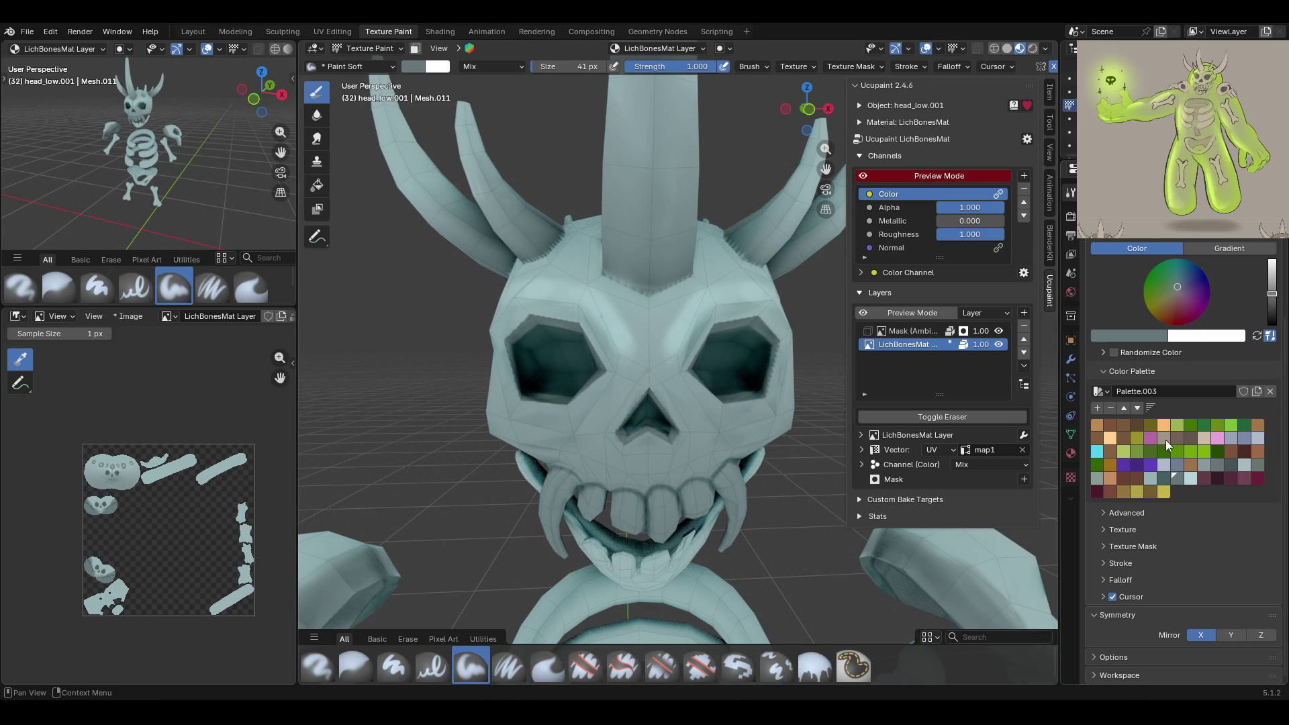
key("Return")
left_click(648, 293)
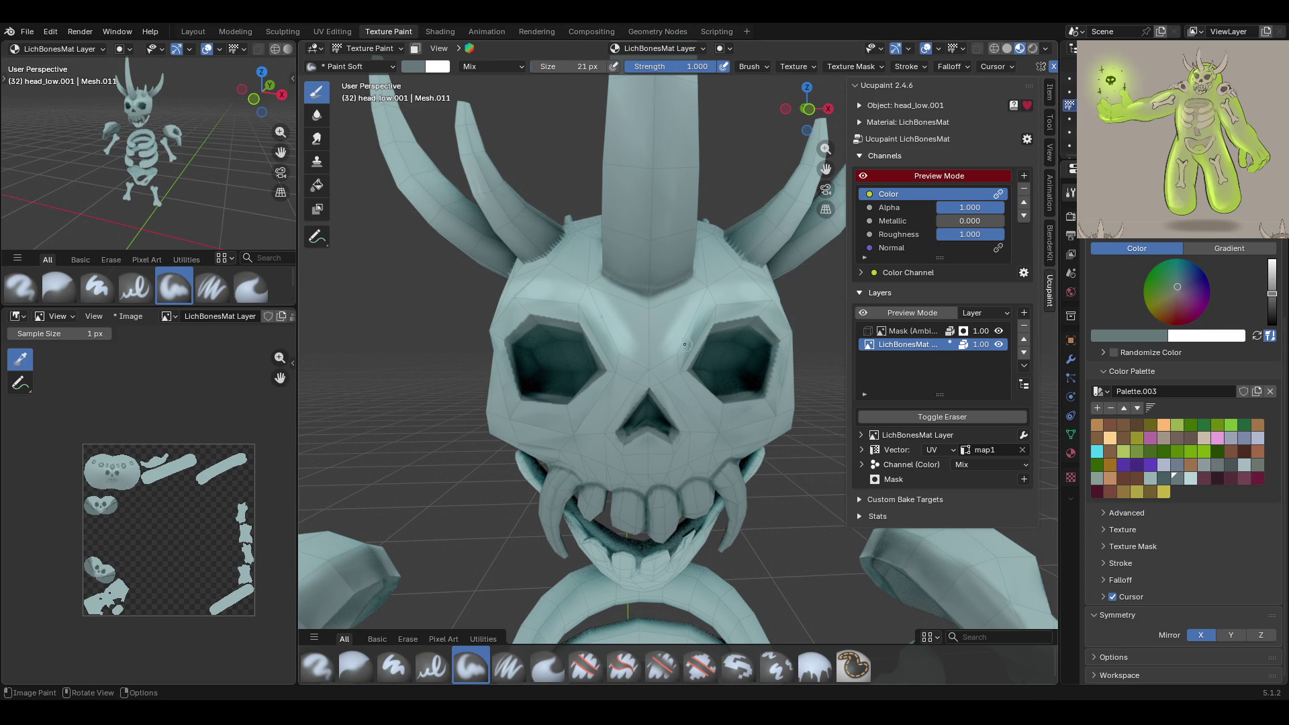
left_click_drag(654, 353, 678, 363)
middle_click_drag(695, 331, 611, 311)
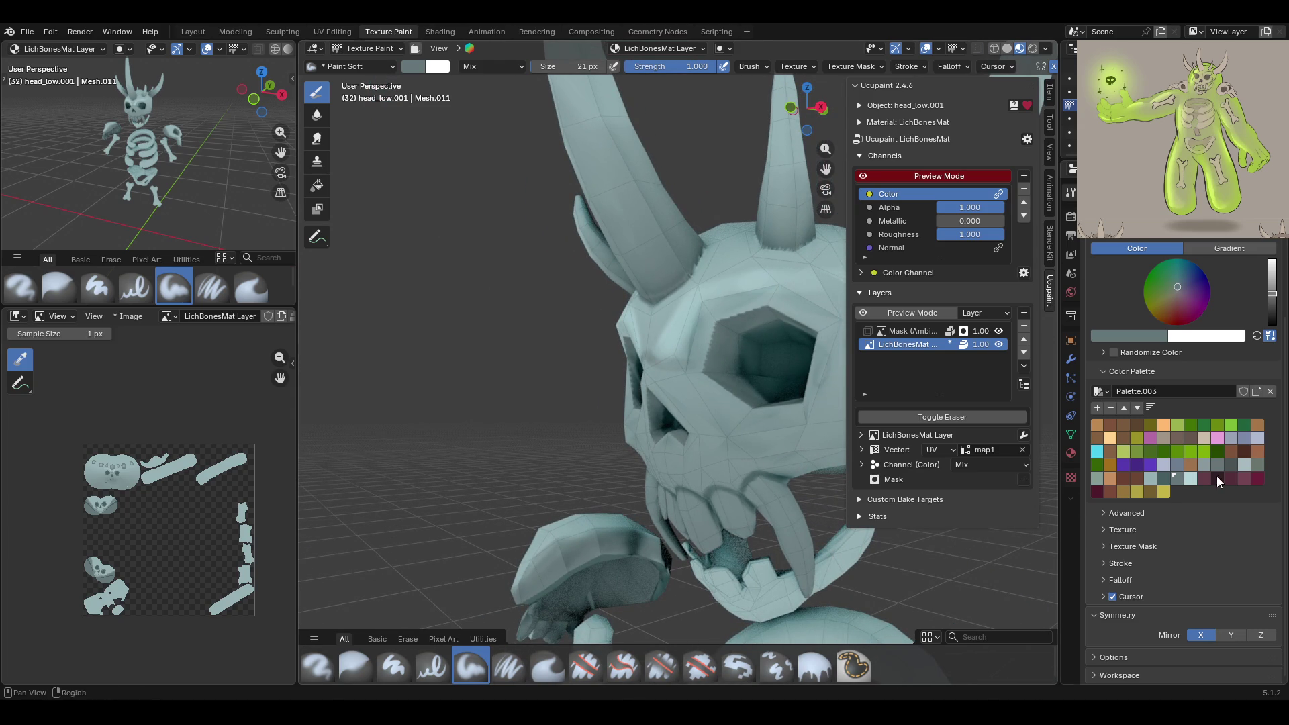
Set the brush to 28 px and paint shading around the skull's eye sockets
middle_click_drag(1134, 391, 1134, 396)
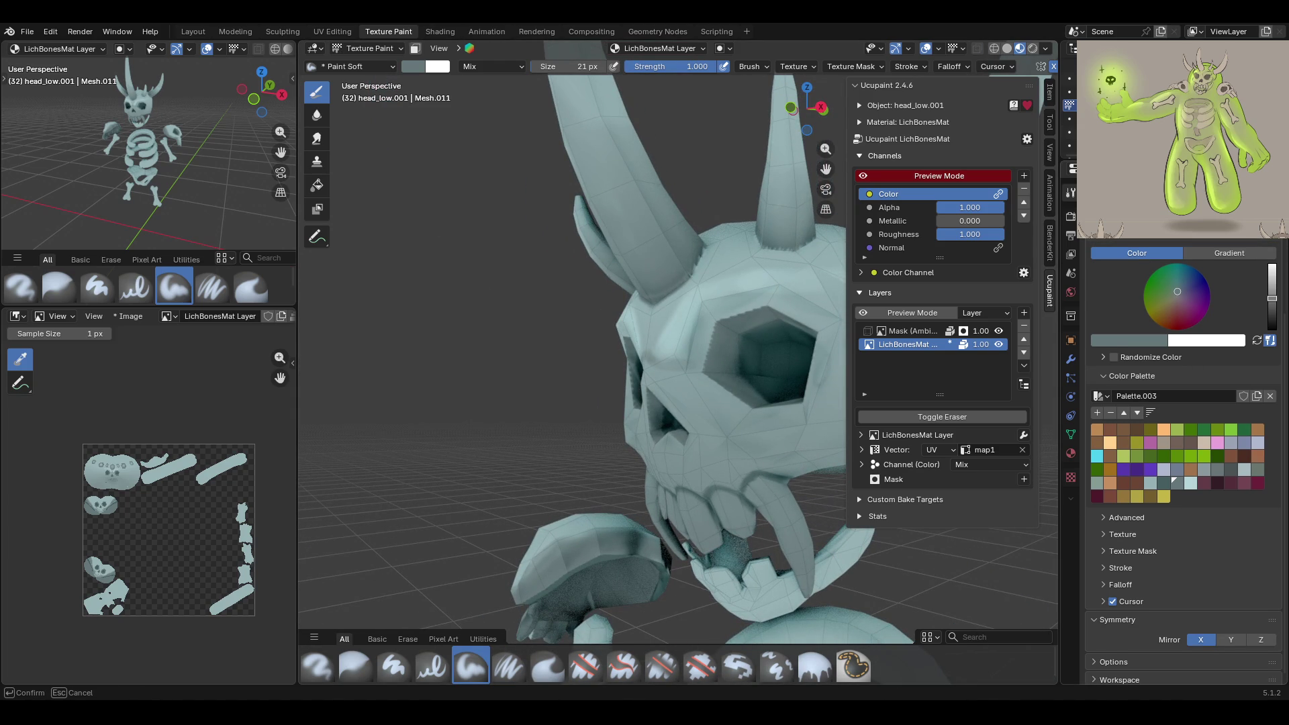
left_click(704, 359)
mouse_move(707, 315)
left_mouse_down()
mouse_move(704, 359)
mouse_move(718, 318)
left_mouse_up()
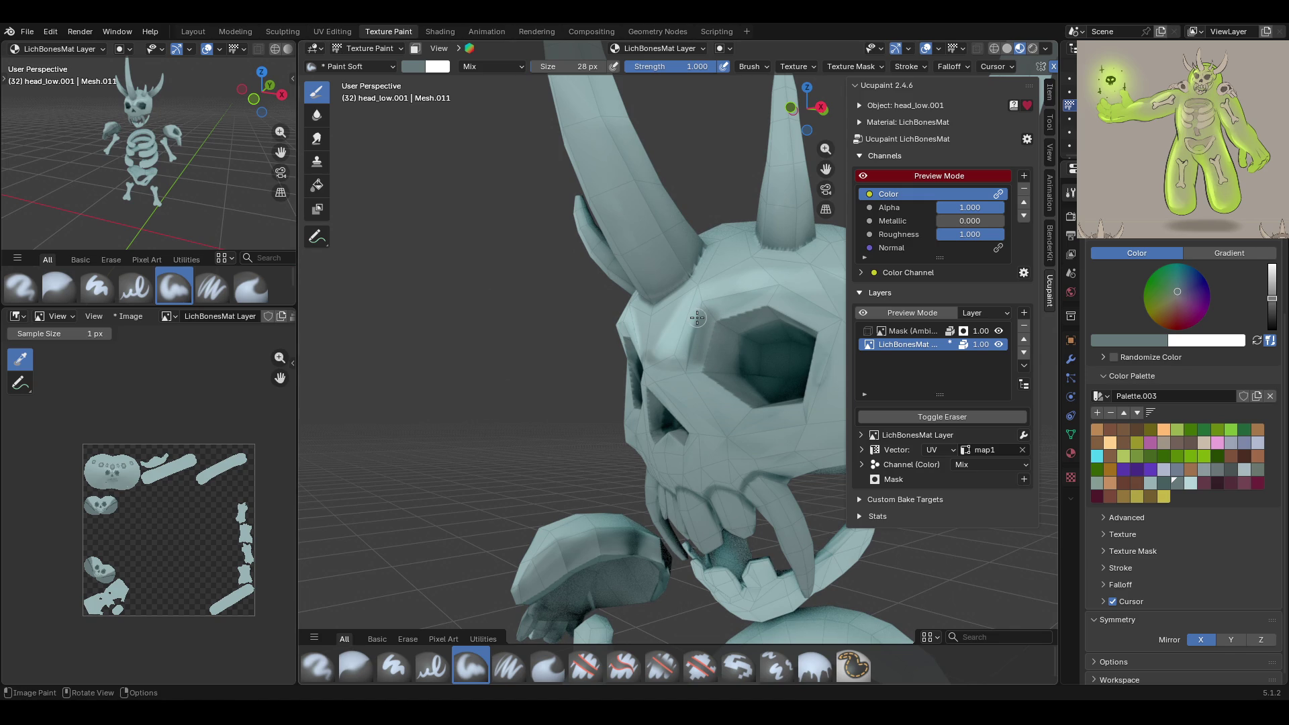
mouse_move(696, 318)
left_mouse_down()
mouse_move(699, 345)
mouse_move(711, 317)
mouse_move(708, 359)
mouse_move(653, 338)
left_mouse_up()
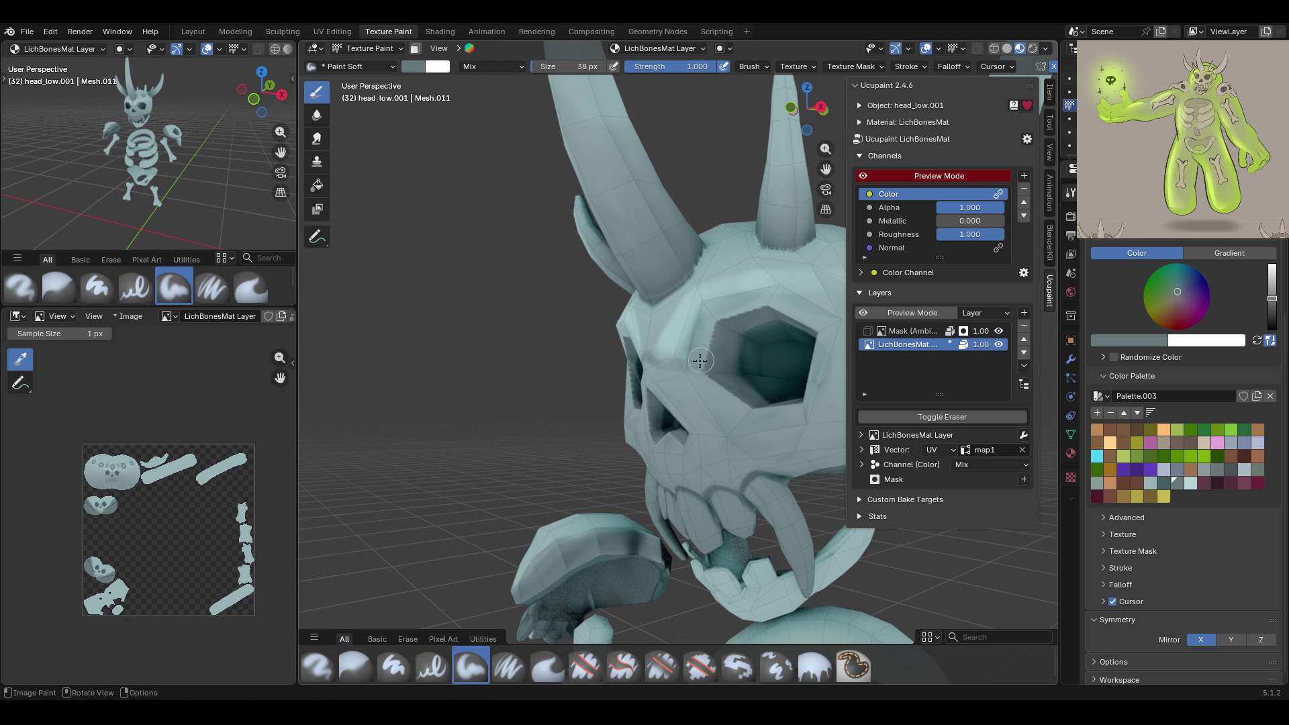
mouse_move(701, 359)
left_mouse_down()
mouse_move(711, 311)
mouse_move(799, 317)
left_mouse_up()
Darken the nose bridge between the eyes and switch to the Blur brush
middle_click_drag(798, 318, 784, 325)
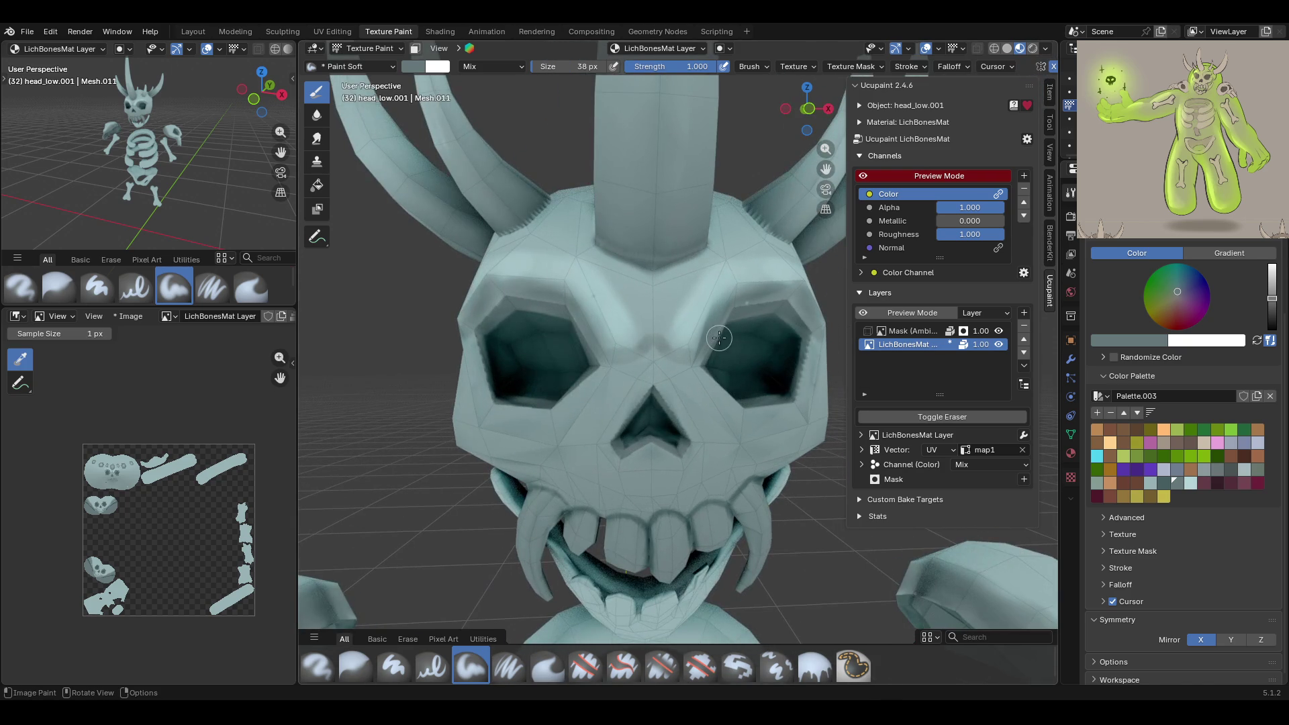
left_click_drag(665, 343, 671, 310)
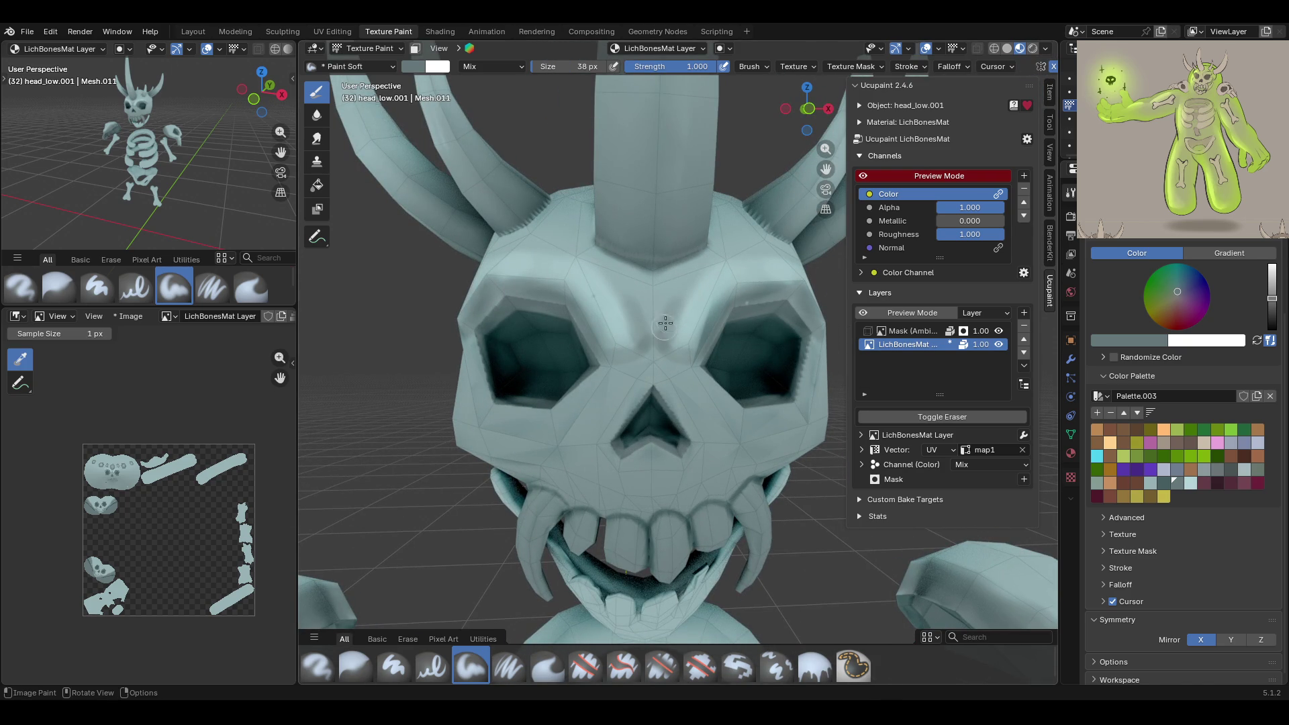
left_click(355, 664)
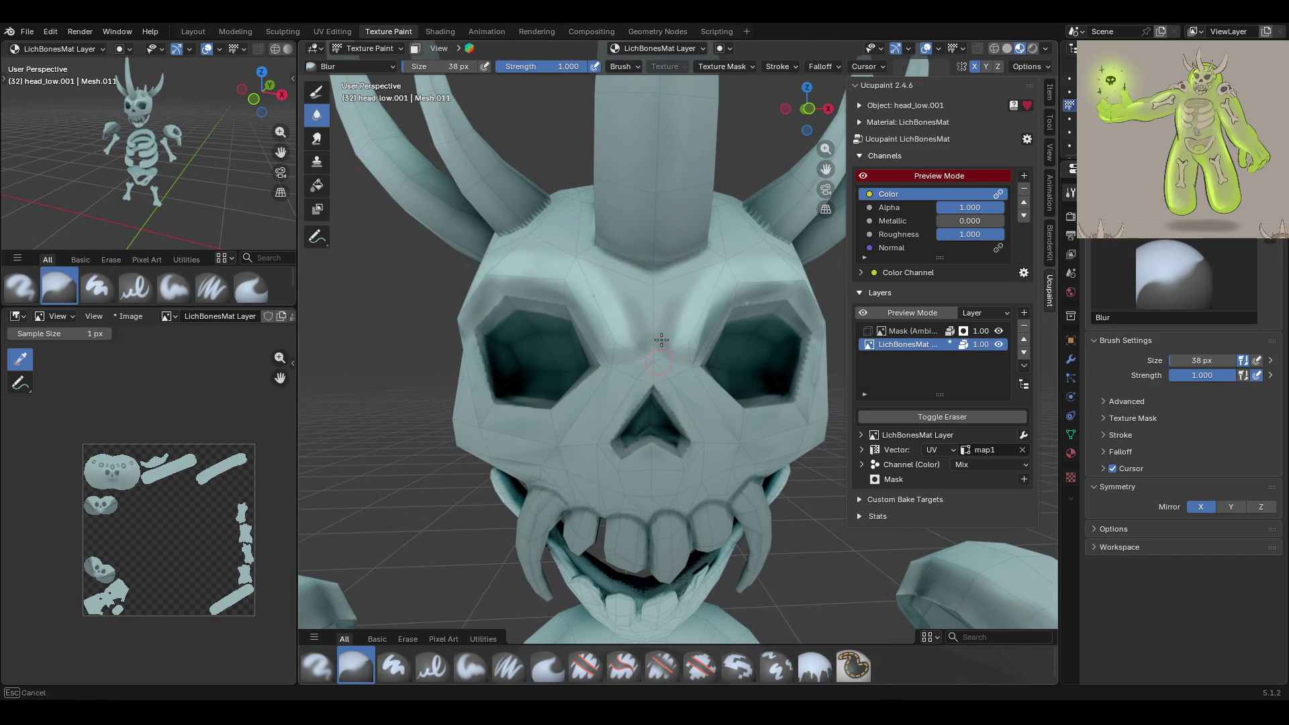
Blur the dark paint near the skull's teeth, then bring the skull up close from below
left_click_drag(661, 328, 666, 329)
mouse_move(754, 309)
middle_mouse_down()
mouse_move(723, 273)
mouse_move(753, 286)
middle_mouse_up()
left_click_drag(761, 289, 732, 343)
mouse_move(772, 417)
middle_mouse_down()
mouse_move(435, 293)
mouse_move(422, 314)
mouse_move(603, 346)
middle_mouse_up()
middle_click_drag(794, 352, 737, 236)
mouse_move(784, 303)
middle_mouse_down()
mouse_move(638, 219)
mouse_move(617, 273)
middle_mouse_up()
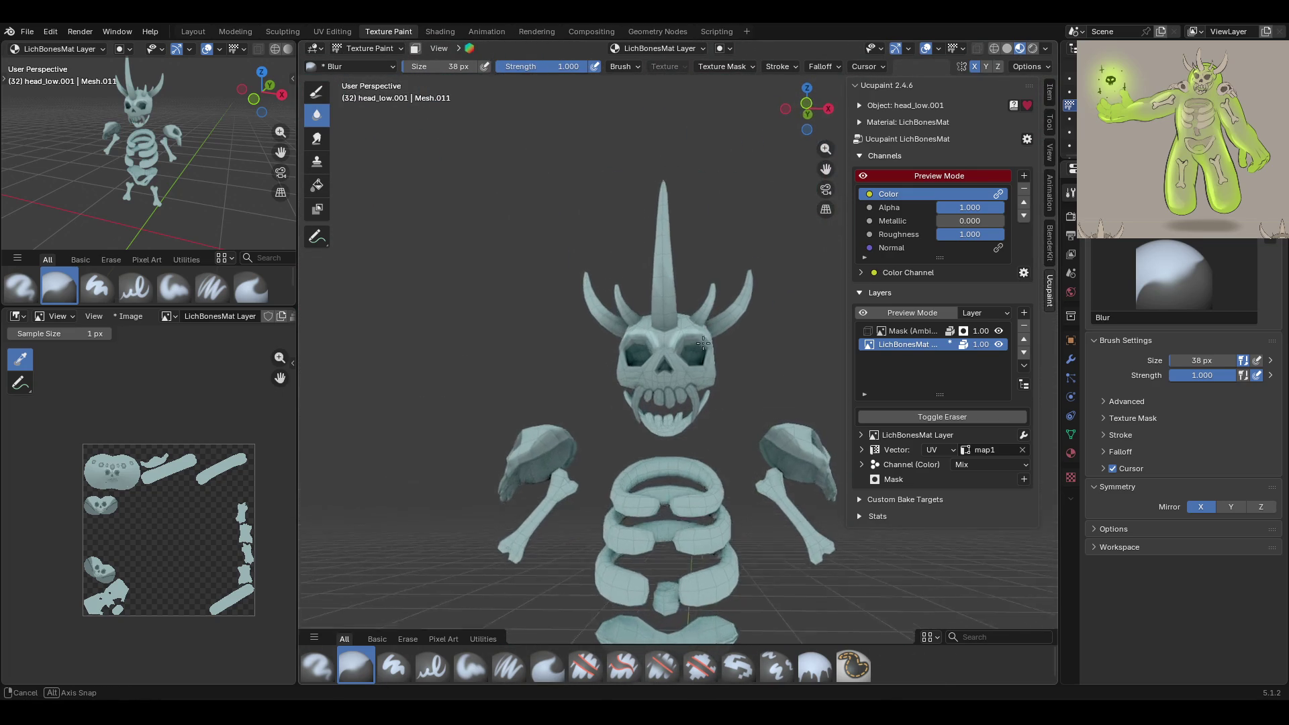
scroll(691, 346, "up", 4)
mouse_move(691, 346)
middle_mouse_down()
mouse_move(672, 346)
mouse_move(708, 534)
middle_mouse_up()
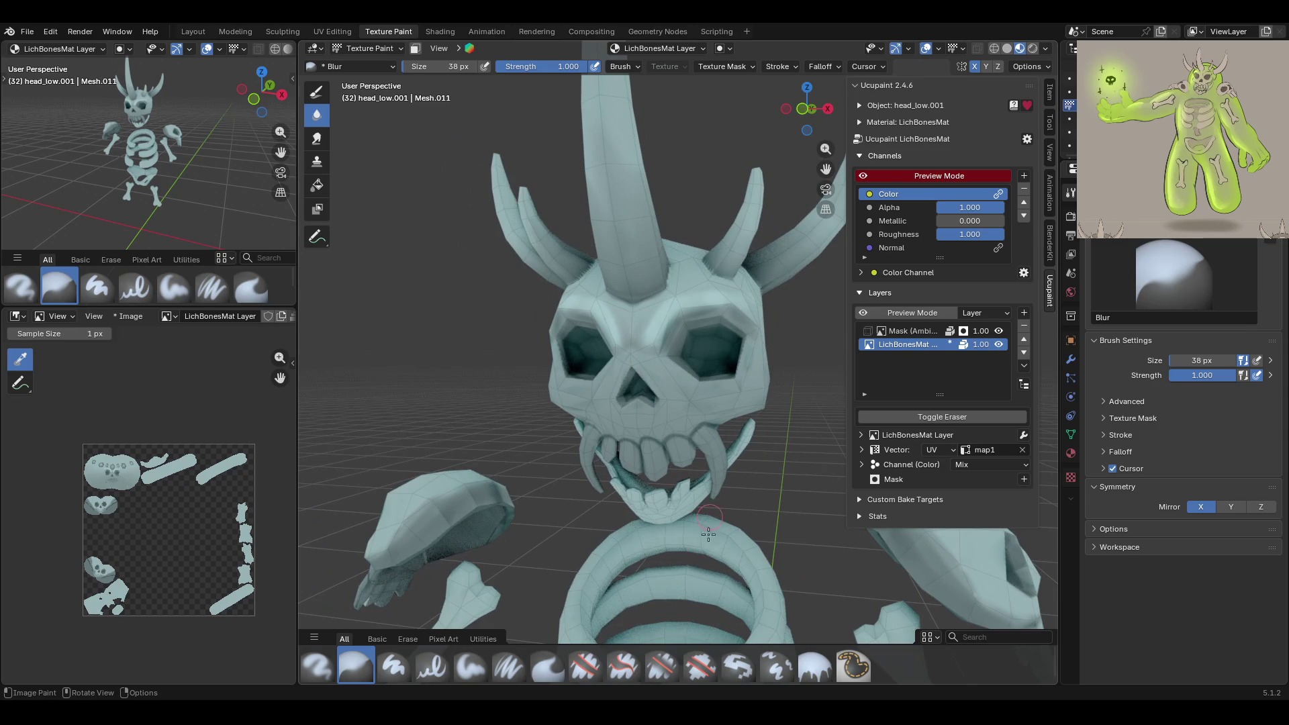
Choose the Paint Soft brush in pale grey-blue at 28 px and paint over the skull
left_click(471, 668)
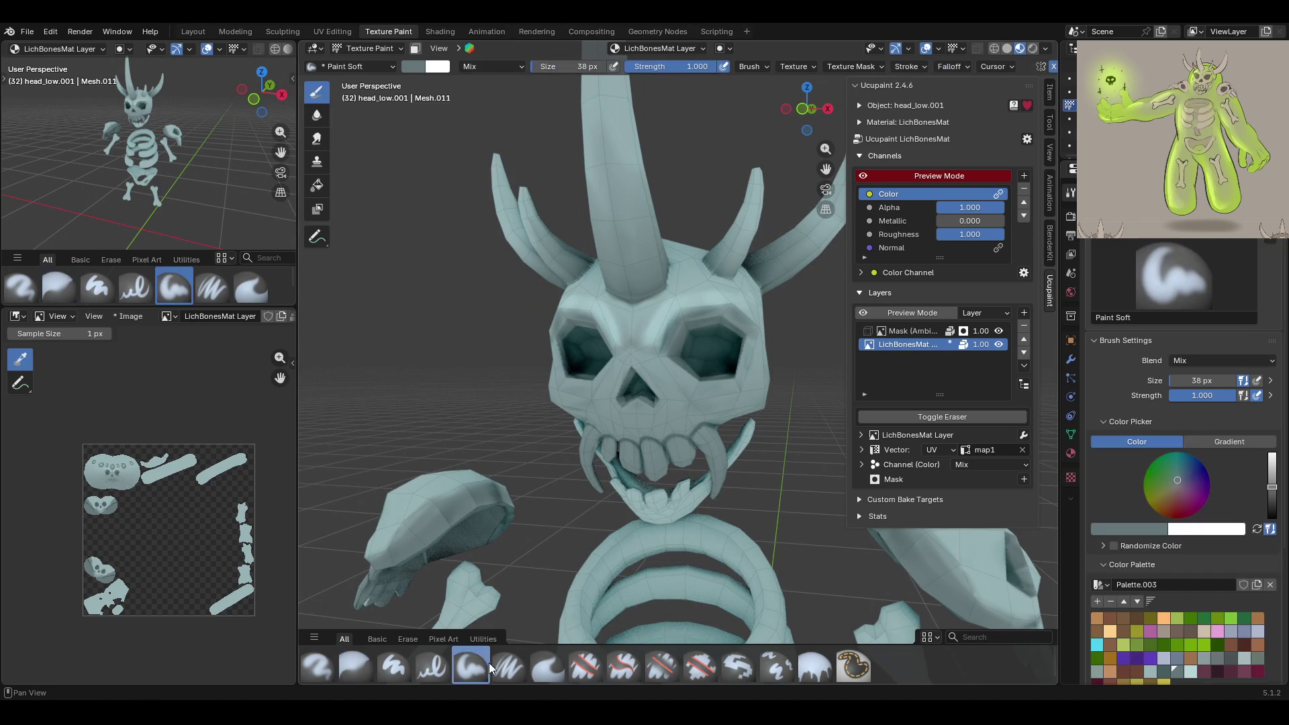
left_click(1154, 671)
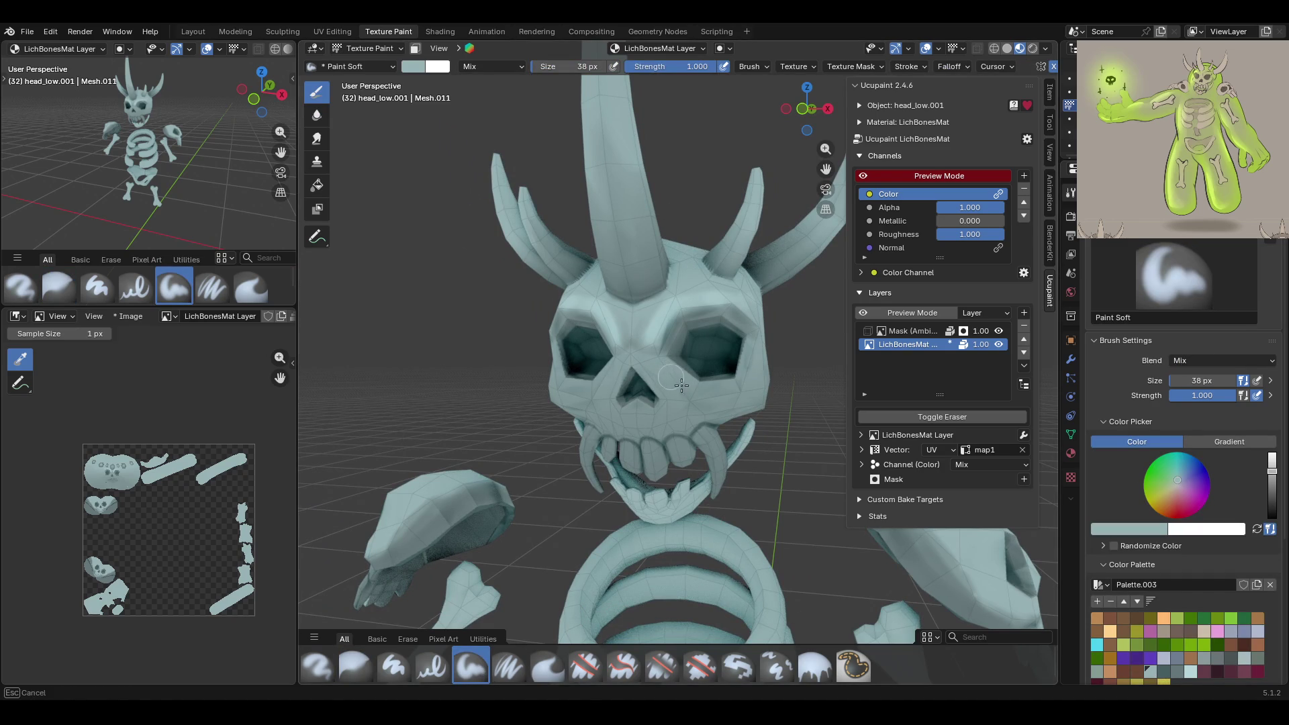
left_click_drag(688, 381, 767, 406)
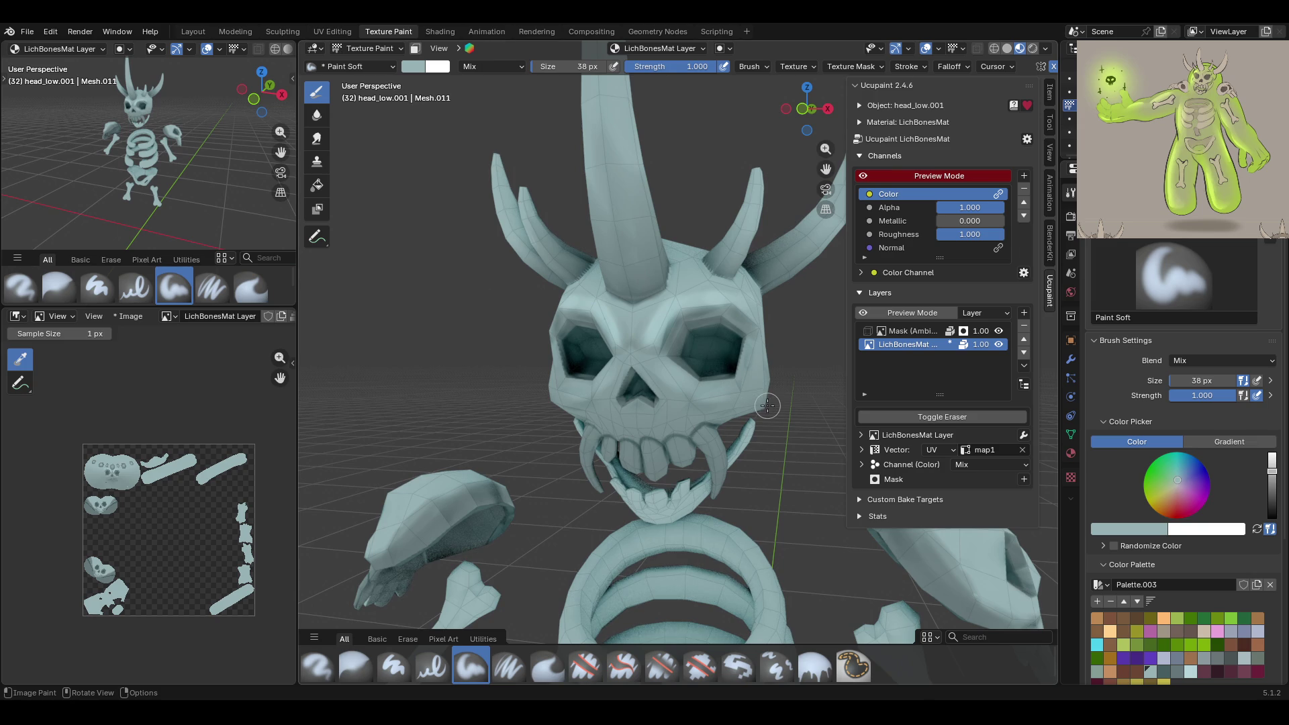
left_click_drag(1201, 380, 1167, 379)
left_click(698, 388)
left_click(746, 391)
left_click_drag(692, 388, 745, 405)
Brighten the skull's left upper fang, then undo that fang stroke
middle_click_drag(737, 396, 632, 362)
middle_click_drag(559, 552, 642, 536)
left_click_drag(590, 442, 611, 416)
left_click_drag(600, 422, 564, 500)
middle_click_drag(624, 516, 584, 500)
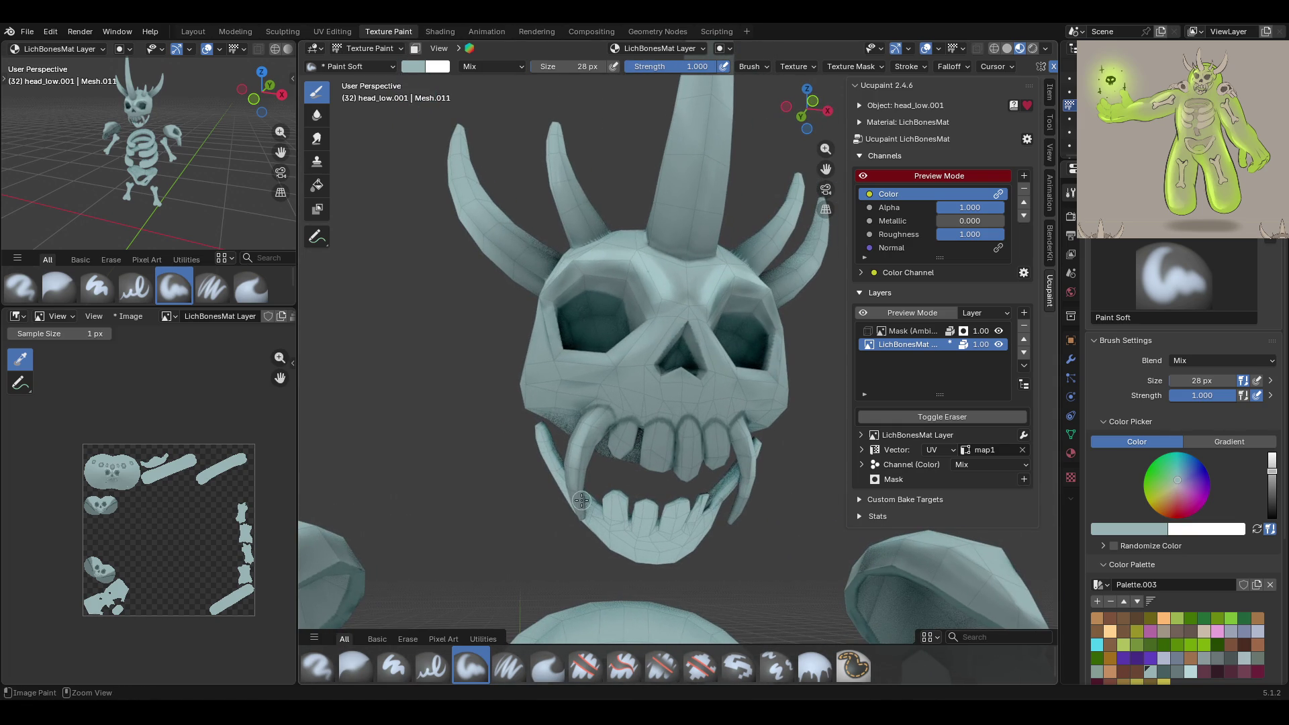
mouse_move(567, 495)
left_mouse_down()
mouse_move(574, 515)
mouse_move(585, 409)
left_mouse_up()
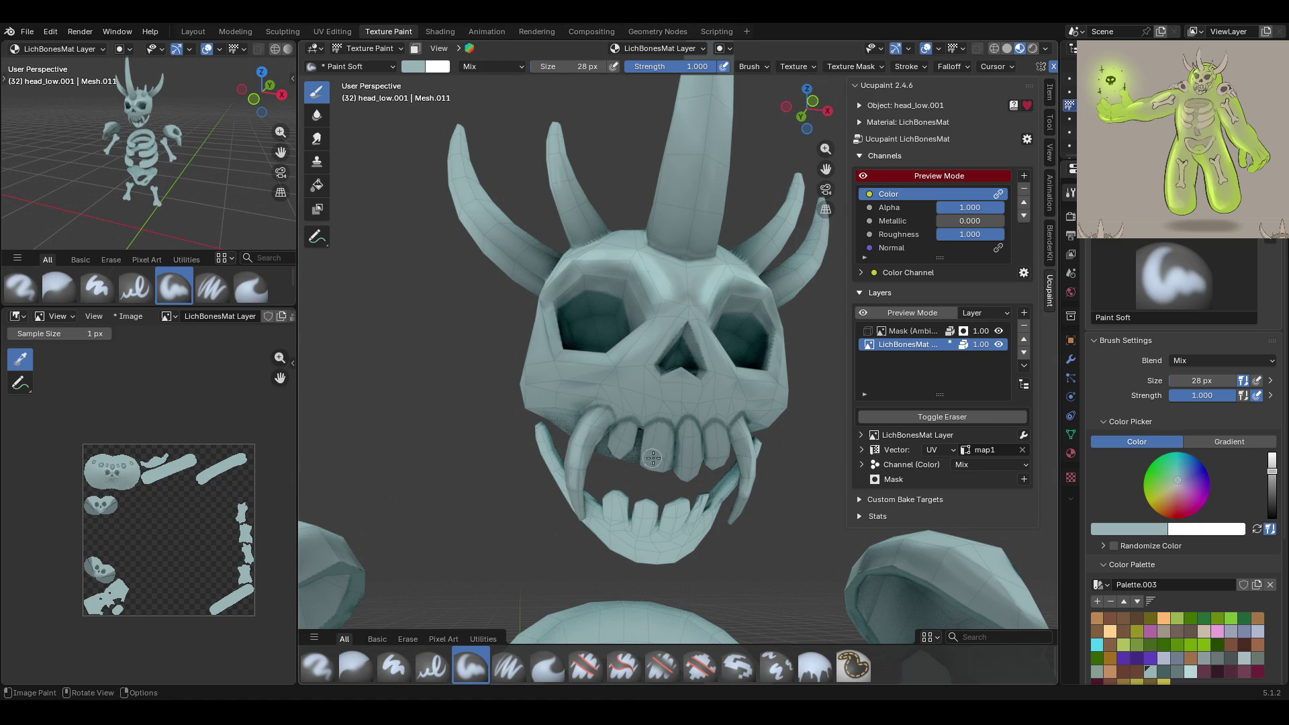
key("ctrl+z")
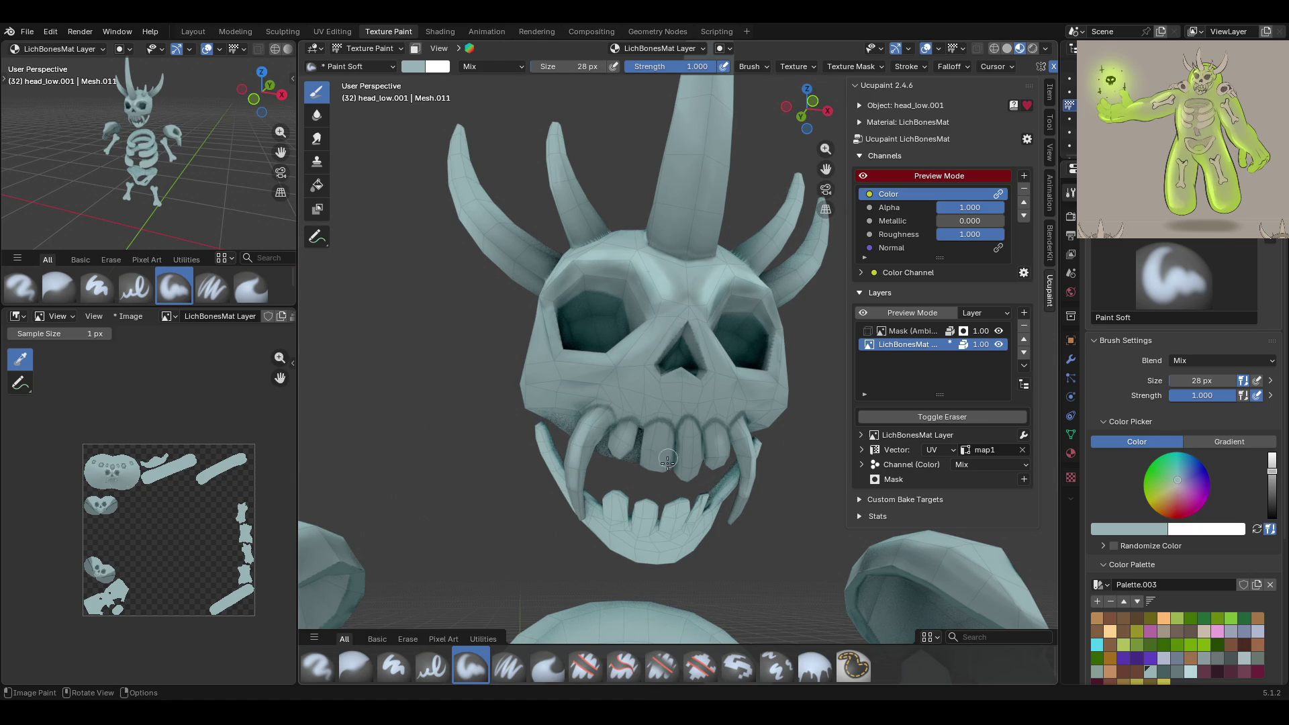
Zoom out to a lower frontal view of the skull, ribs and arms
mouse_move(648, 551)
middle_mouse_down("ctrl")
mouse_move(674, 490)
mouse_move(696, 513)
mouse_move(669, 441)
middle_mouse_up("ctrl")
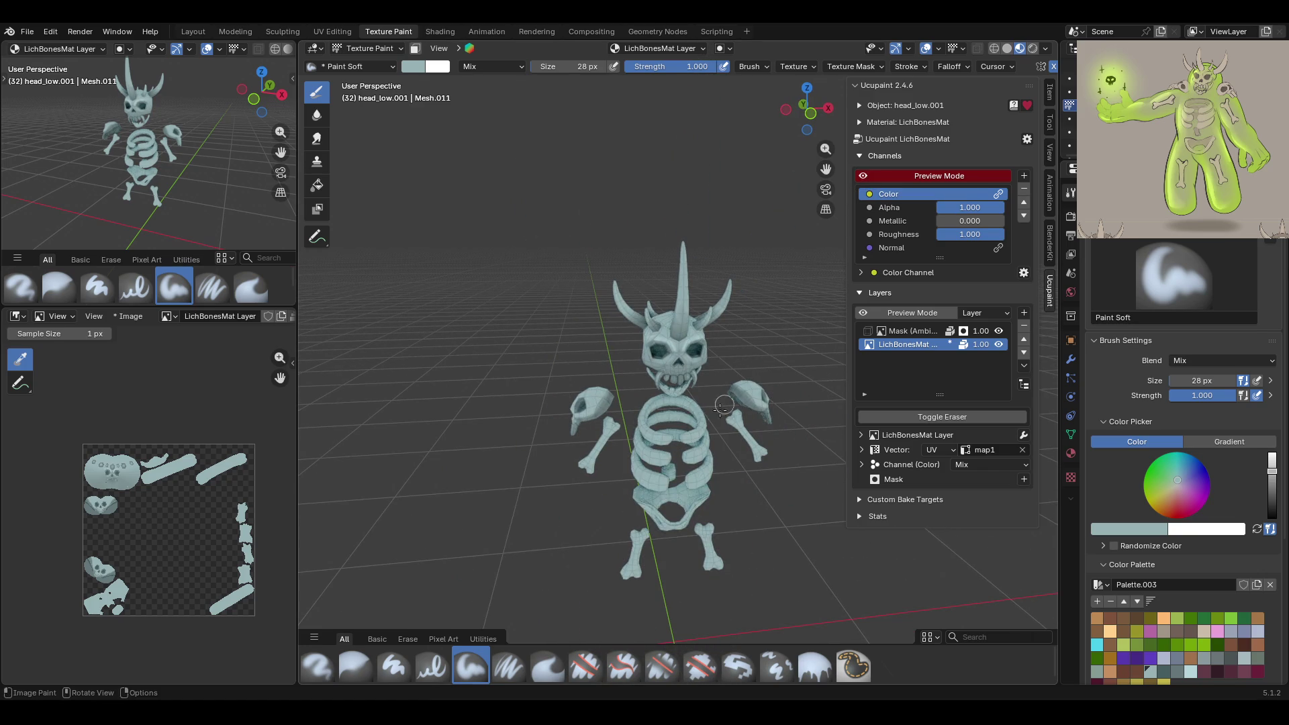
middle_click_drag(727, 406, 677, 400)
scroll(677, 401, "up", 3)
left_click(359, 48)
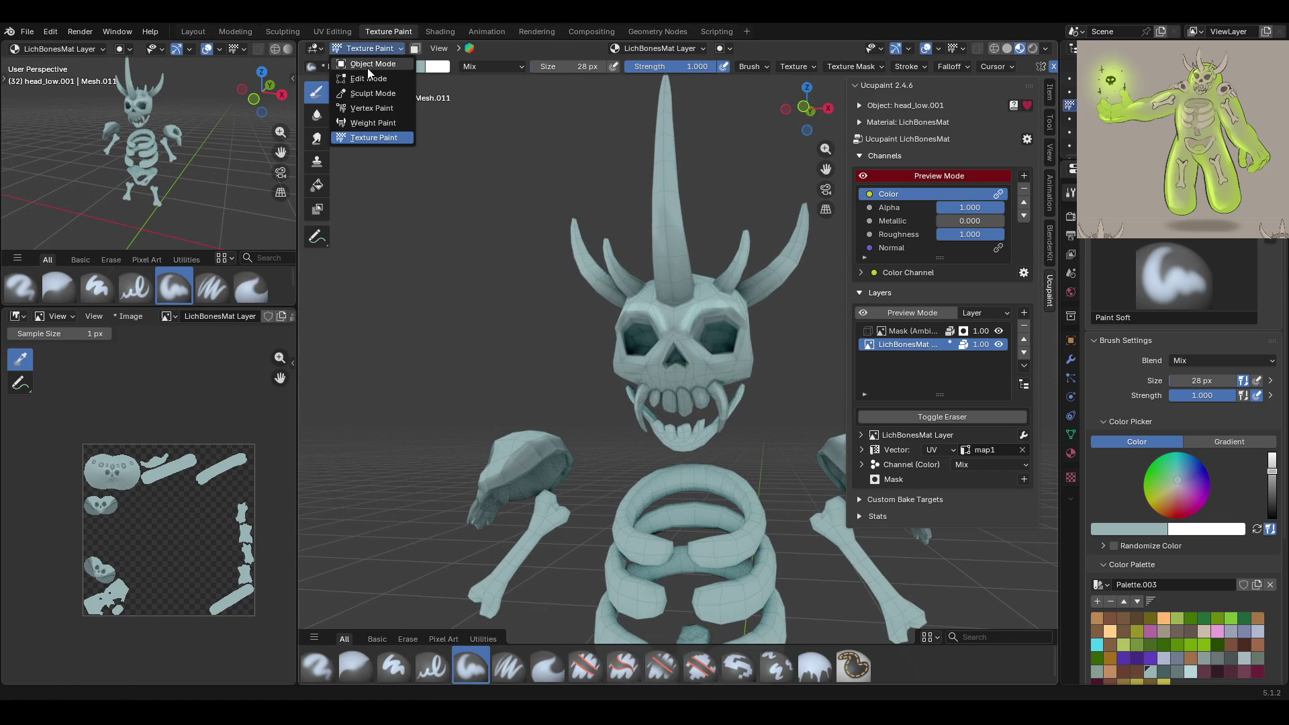
Switch the Texture Paint target from the skull to the jaw_low.001 object
left_click(368, 68)
left_click(698, 437)
left_click(358, 49)
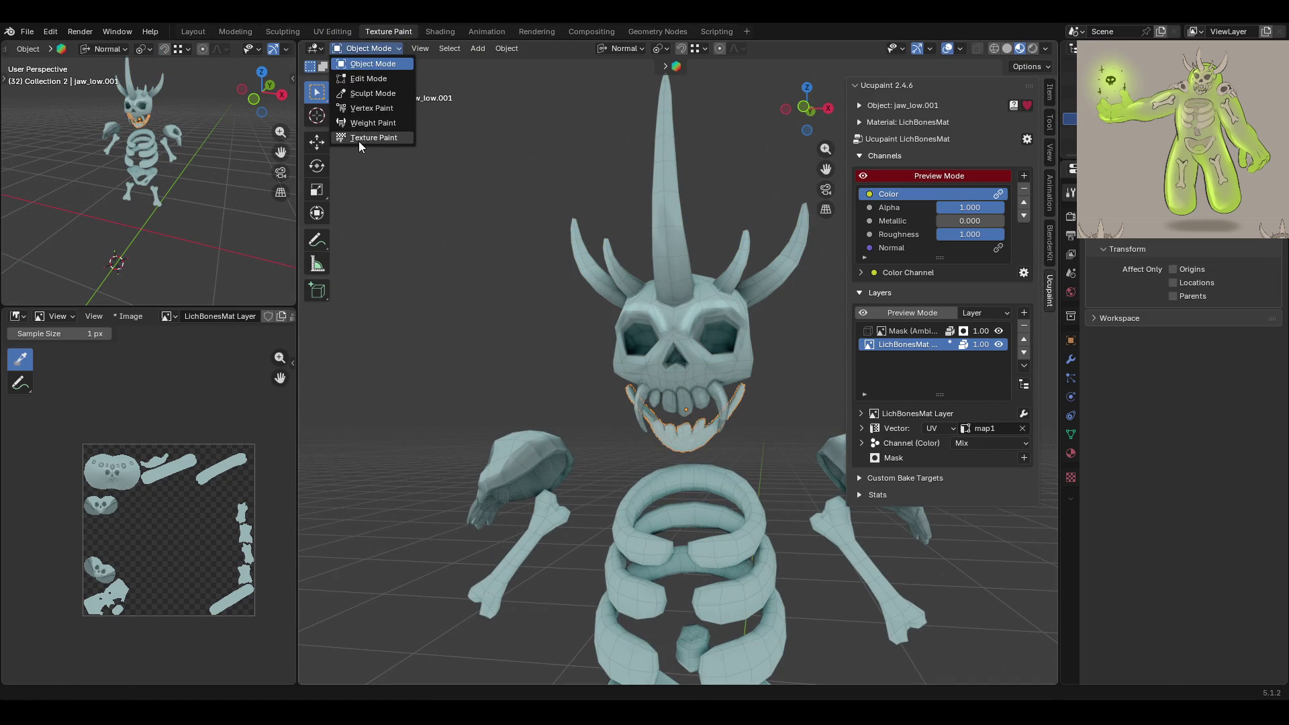
left_click(357, 139)
scroll(700, 458, "up", 5)
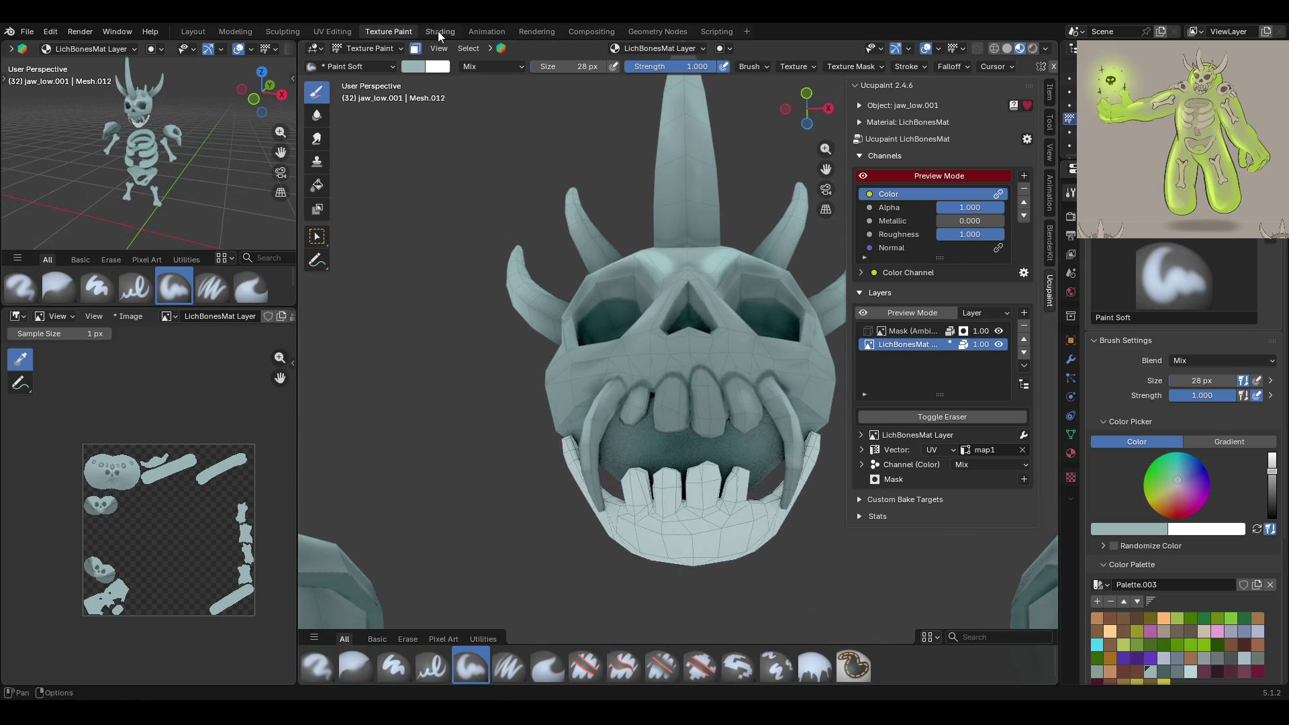
mouse_move(604, 286)
middle_mouse_down()
mouse_move(713, 573)
mouse_move(759, 578)
mouse_move(609, 494)
mouse_move(481, 510)
mouse_move(561, 509)
mouse_move(329, 489)
mouse_move(706, 524)
mouse_move(795, 505)
mouse_move(672, 457)
mouse_move(663, 412)
mouse_move(697, 500)
mouse_move(813, 498)
mouse_move(786, 502)
middle_mouse_up()
Pick a darker teal-grey colour with Paint Soft and shade inside the mouth behind the teeth
left_click(815, 668)
left_click(1181, 659)
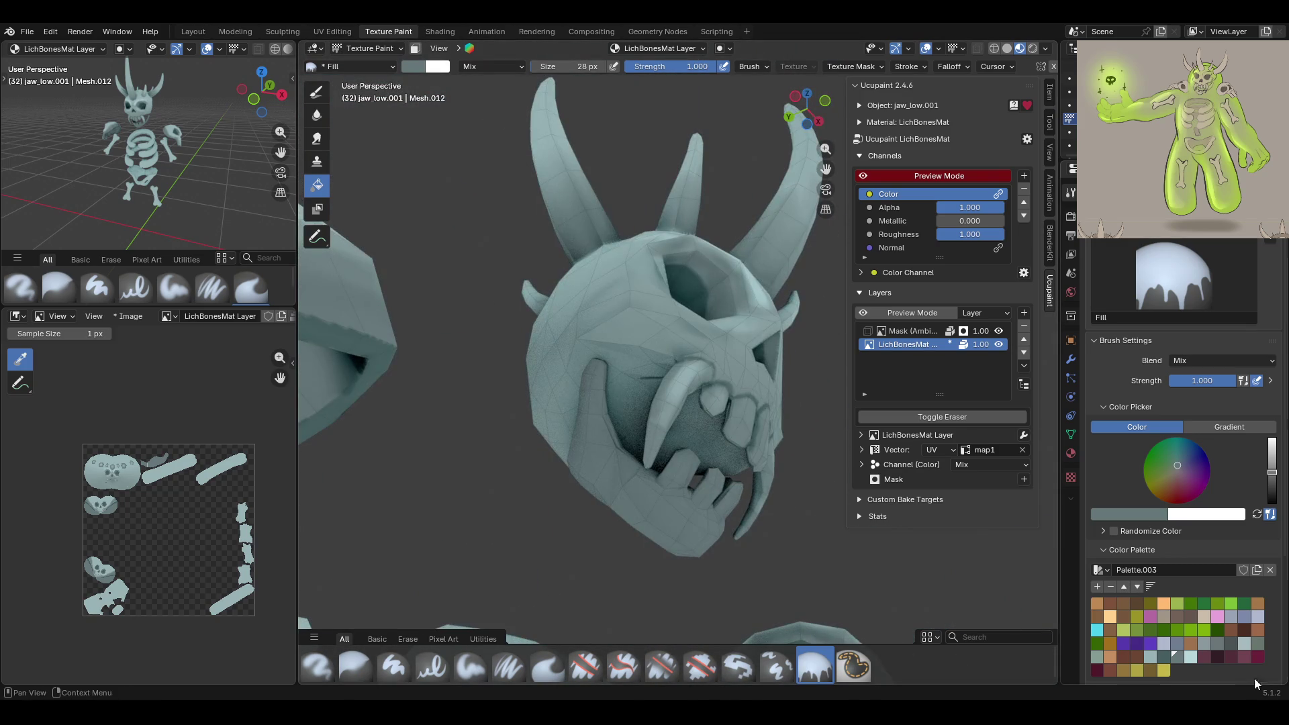
left_click(1168, 655)
left_click(470, 667)
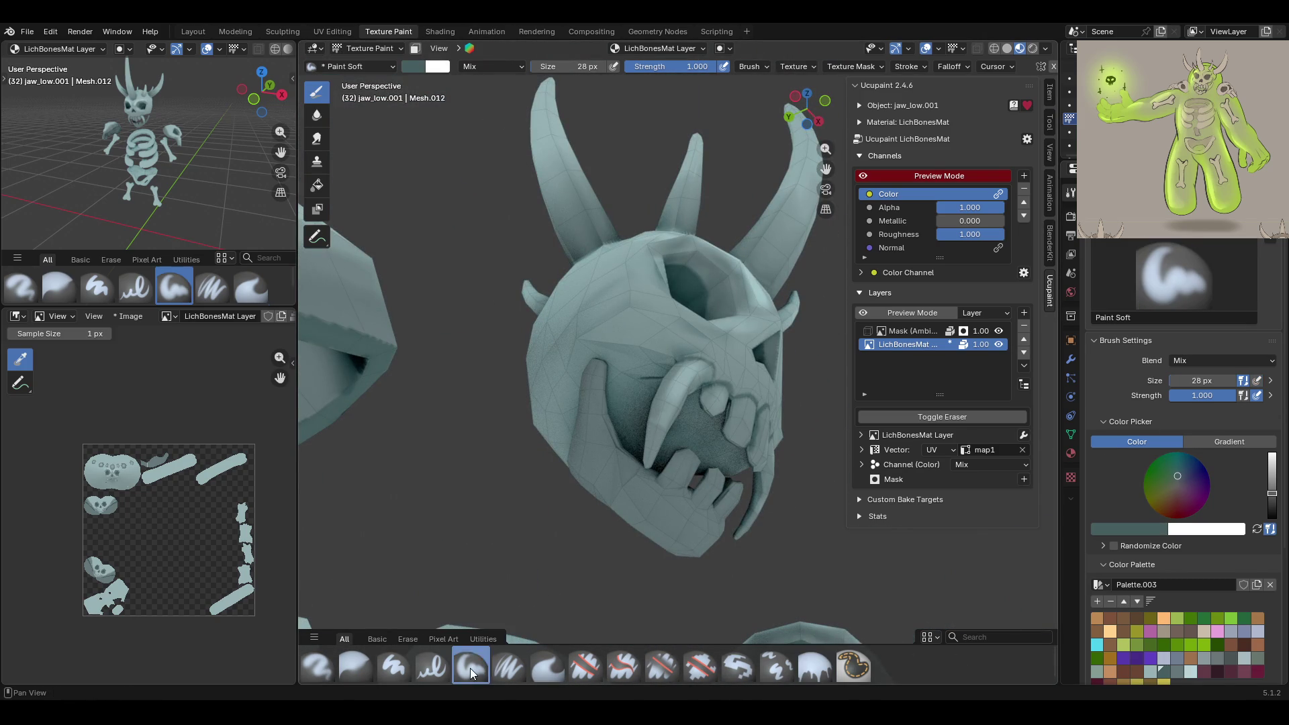
mouse_move(612, 455)
left_mouse_down()
mouse_move(616, 489)
mouse_move(624, 449)
mouse_move(628, 465)
left_mouse_up()
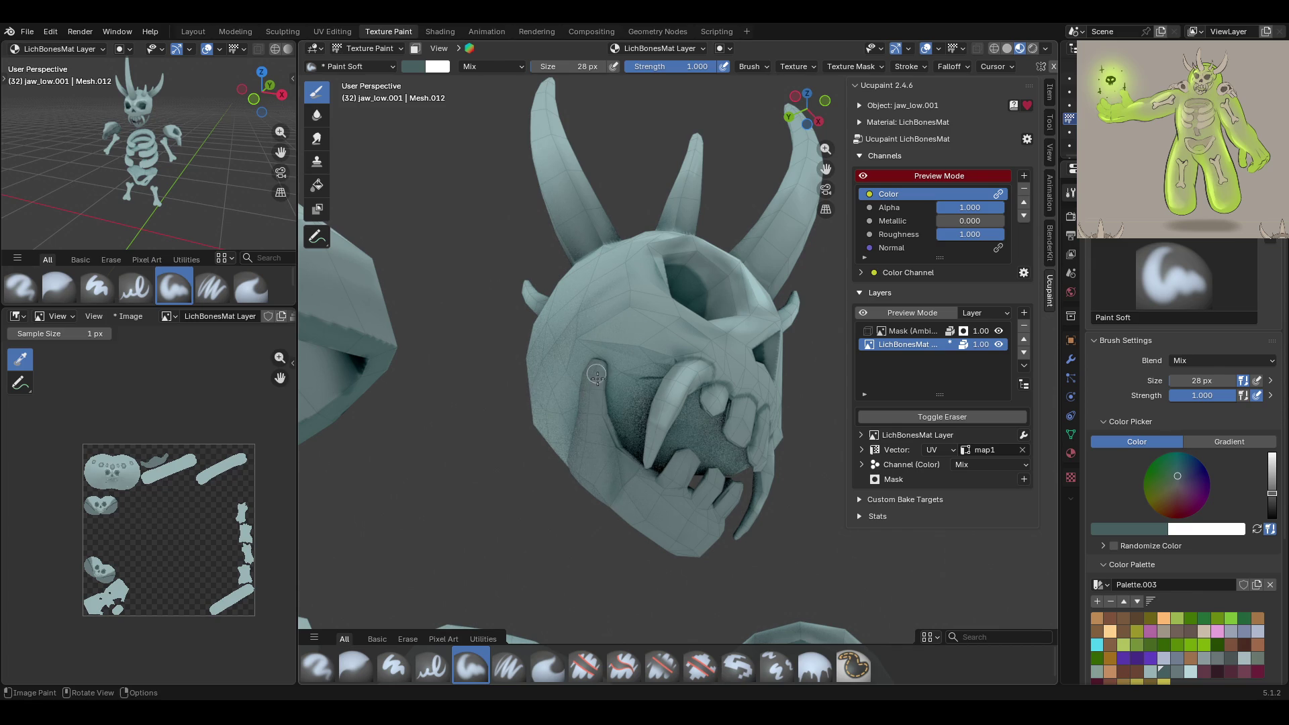
middle_click_drag(599, 393, 614, 548)
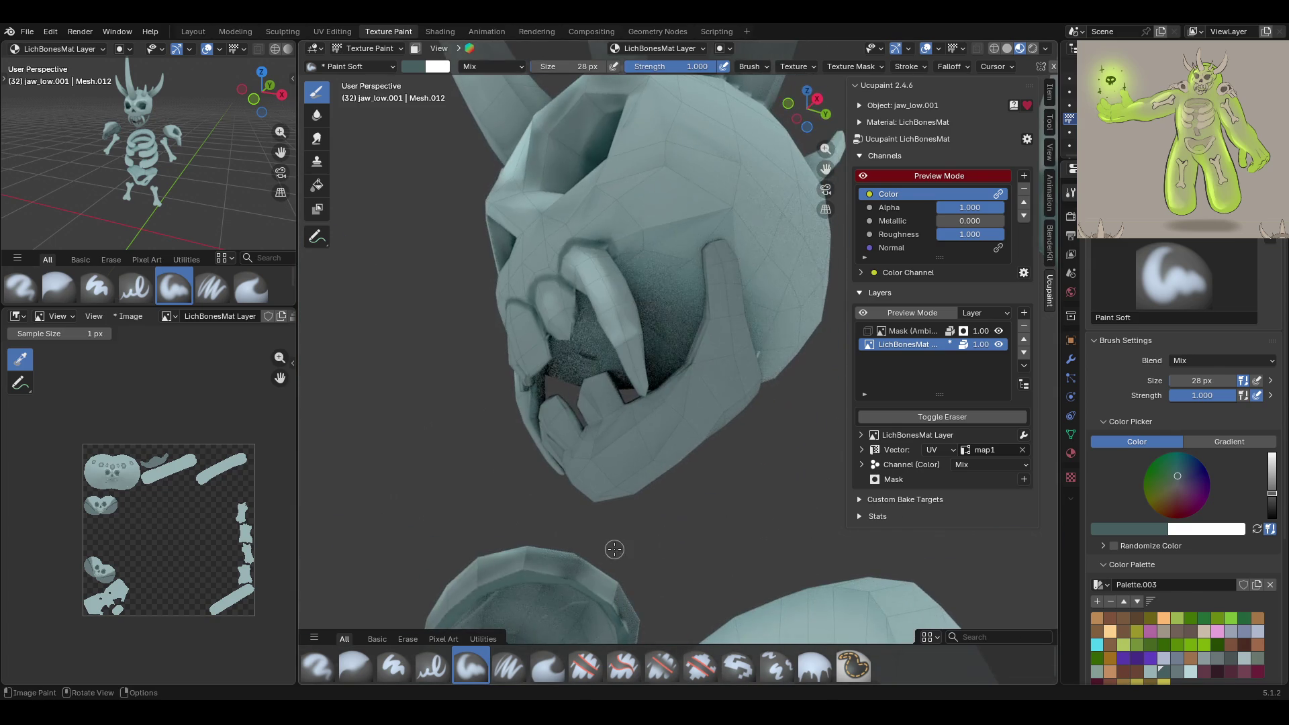
left_click_drag(691, 356, 671, 394)
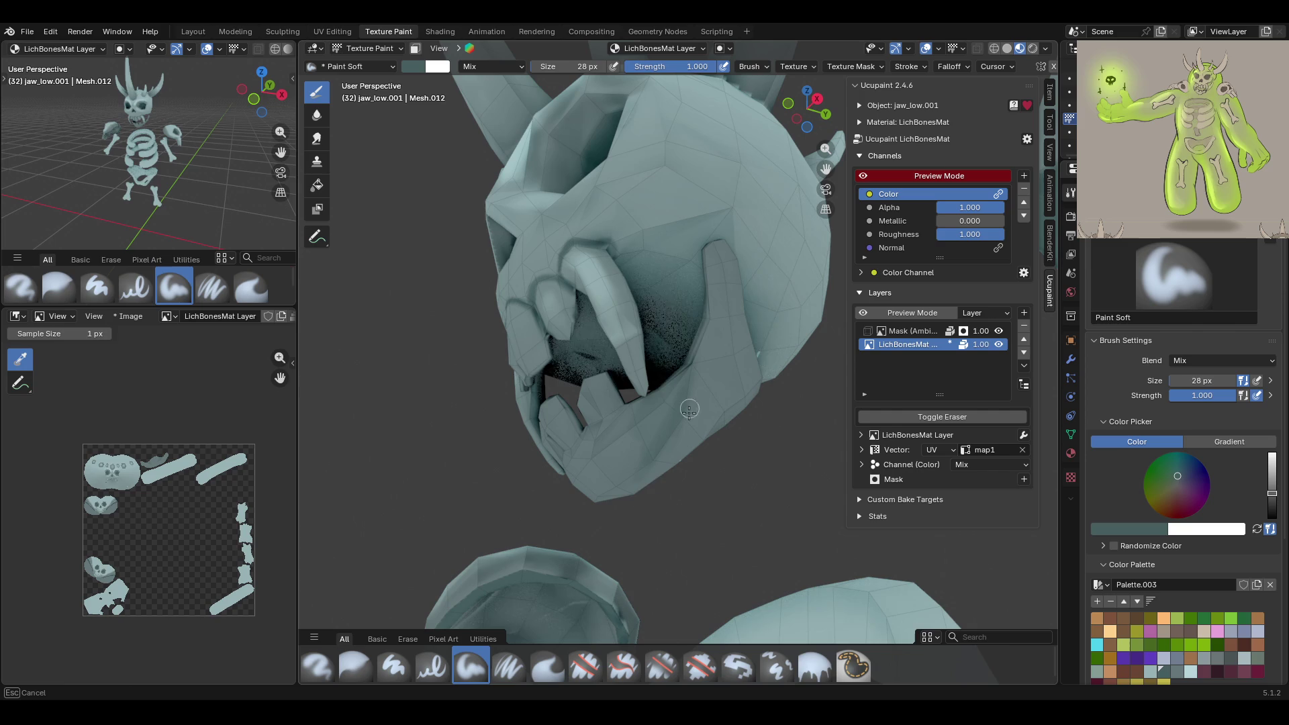
mouse_move(547, 537)
middle_mouse_down()
mouse_move(589, 561)
mouse_move(831, 561)
mouse_move(849, 537)
middle_mouse_up()
scroll(1182, 593, "down", 1)
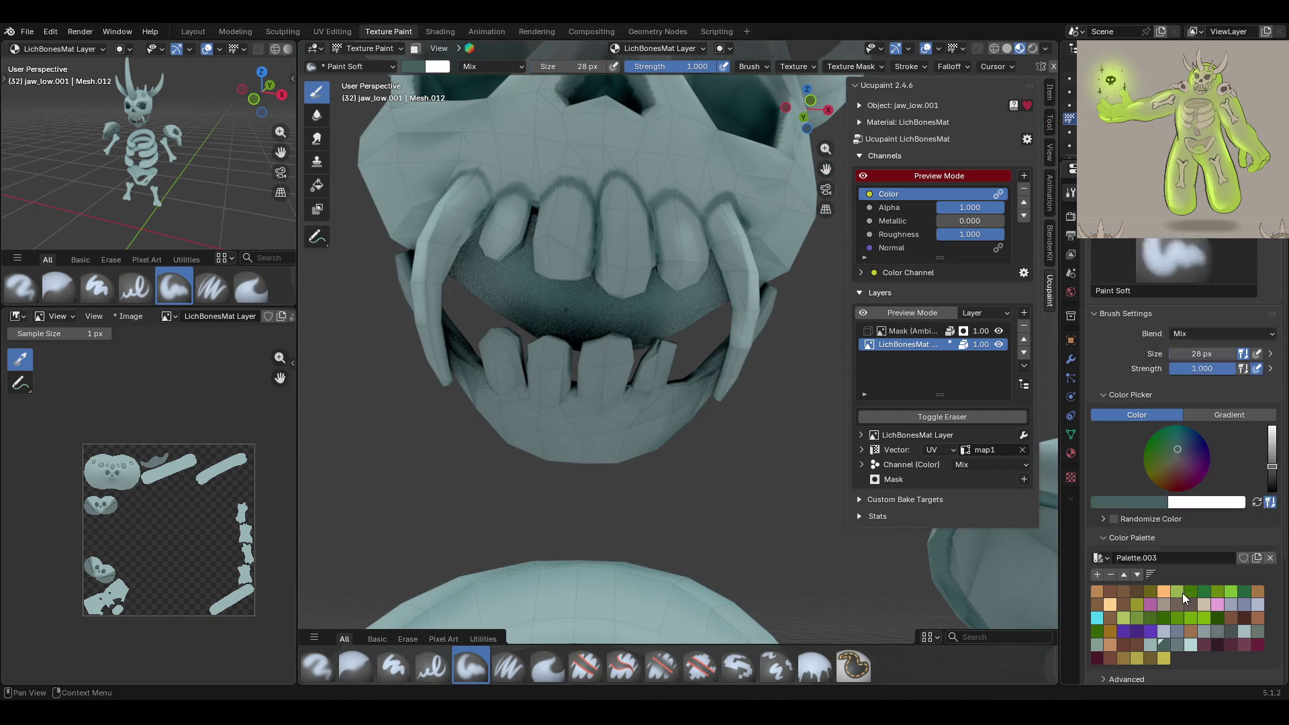
Select the Paint Soft Pressure brush and turn off Ucupaint preview mode
scroll(1182, 593, "down", 1)
left_click(508, 664)
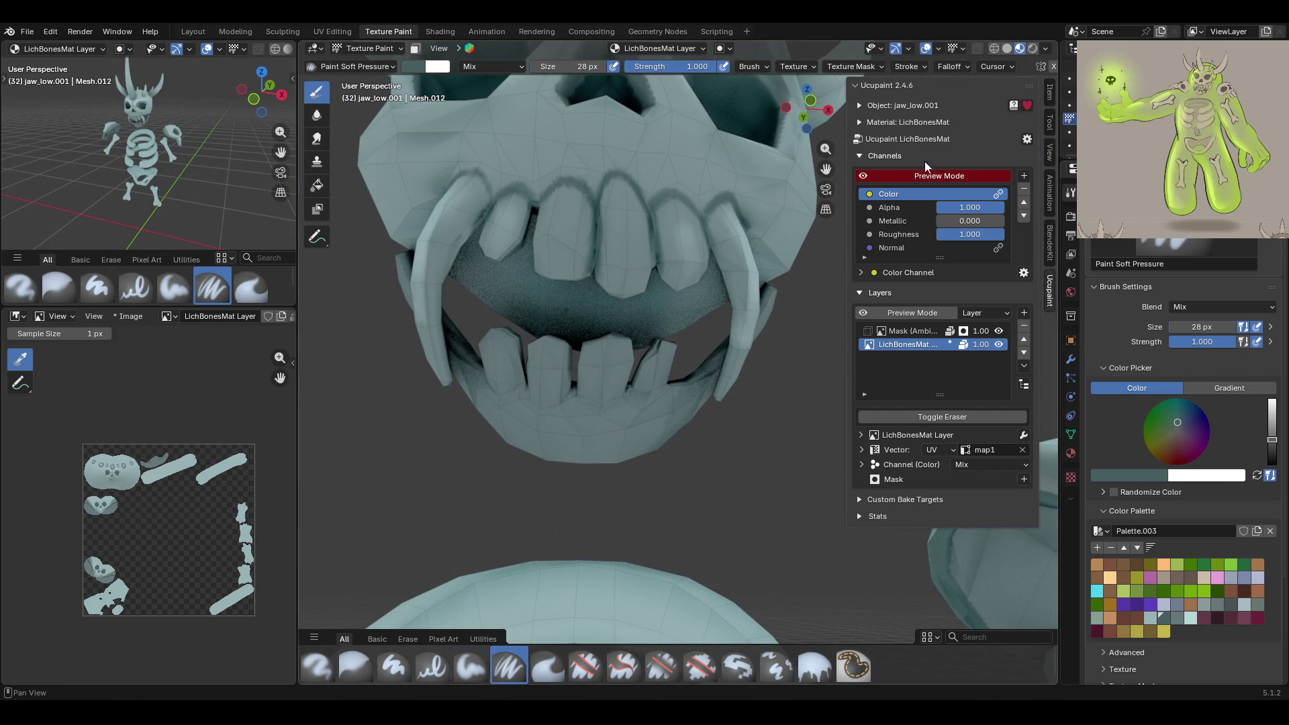
scroll(827, 171, "up", 2)
scroll(637, 346, "up", 2)
middle_click_drag(629, 356, 817, 294)
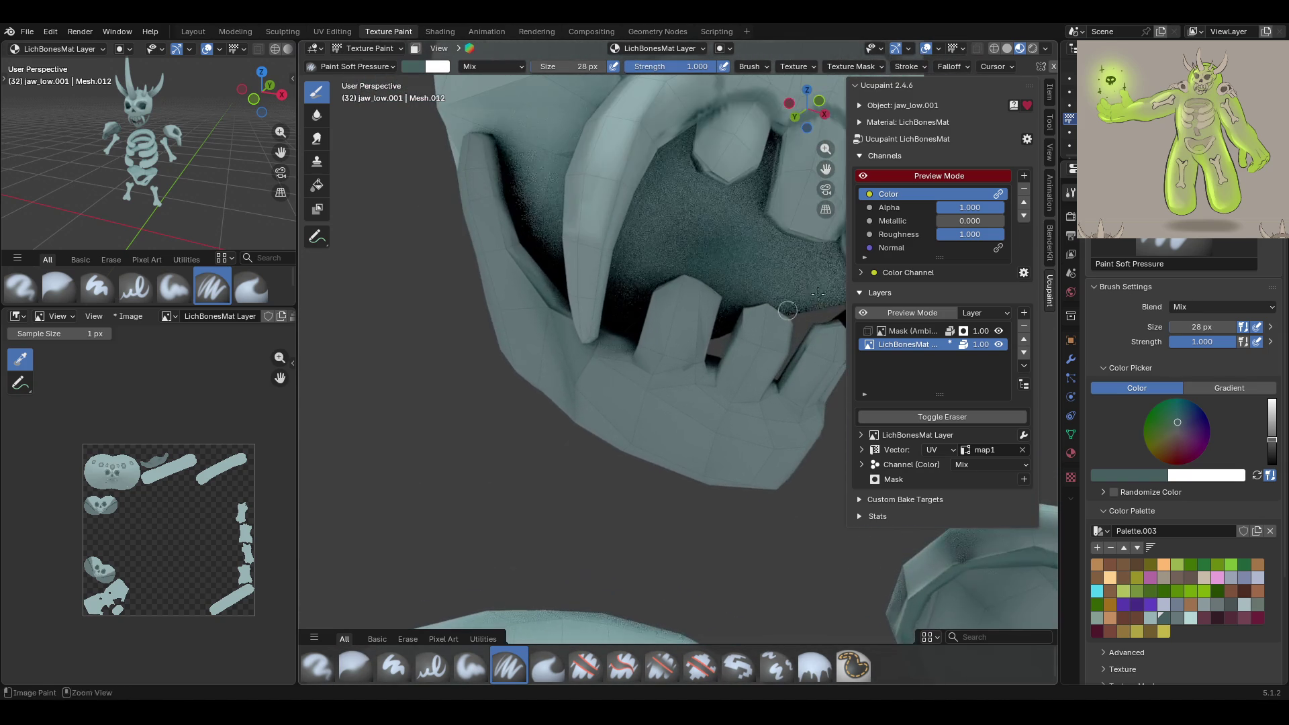
left_click(863, 176)
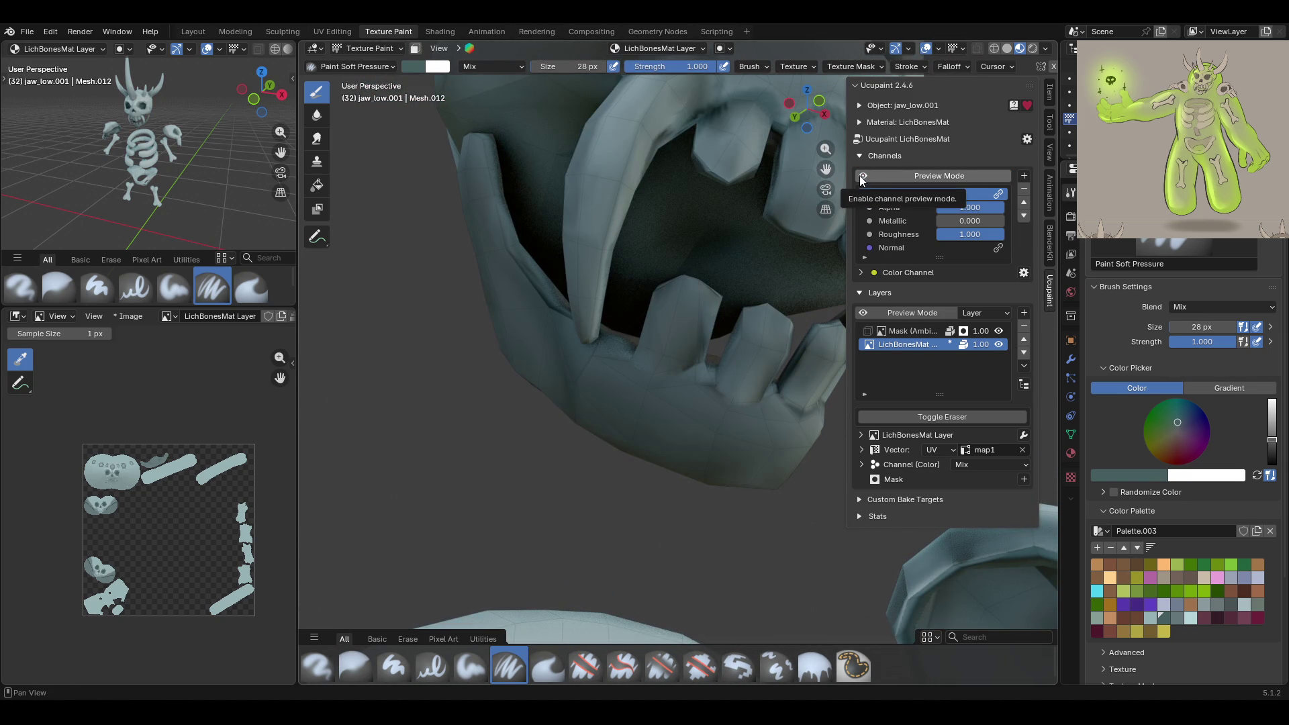
Paint dark teal along the gums between the teeth, restoring preview mode, then zoom out
mouse_move(630, 355)
left_mouse_down()
mouse_move(661, 380)
mouse_move(701, 367)
mouse_move(675, 381)
mouse_move(634, 359)
mouse_move(747, 400)
left_mouse_up()
left_click(865, 177)
middle_click_drag(847, 188, 826, 171)
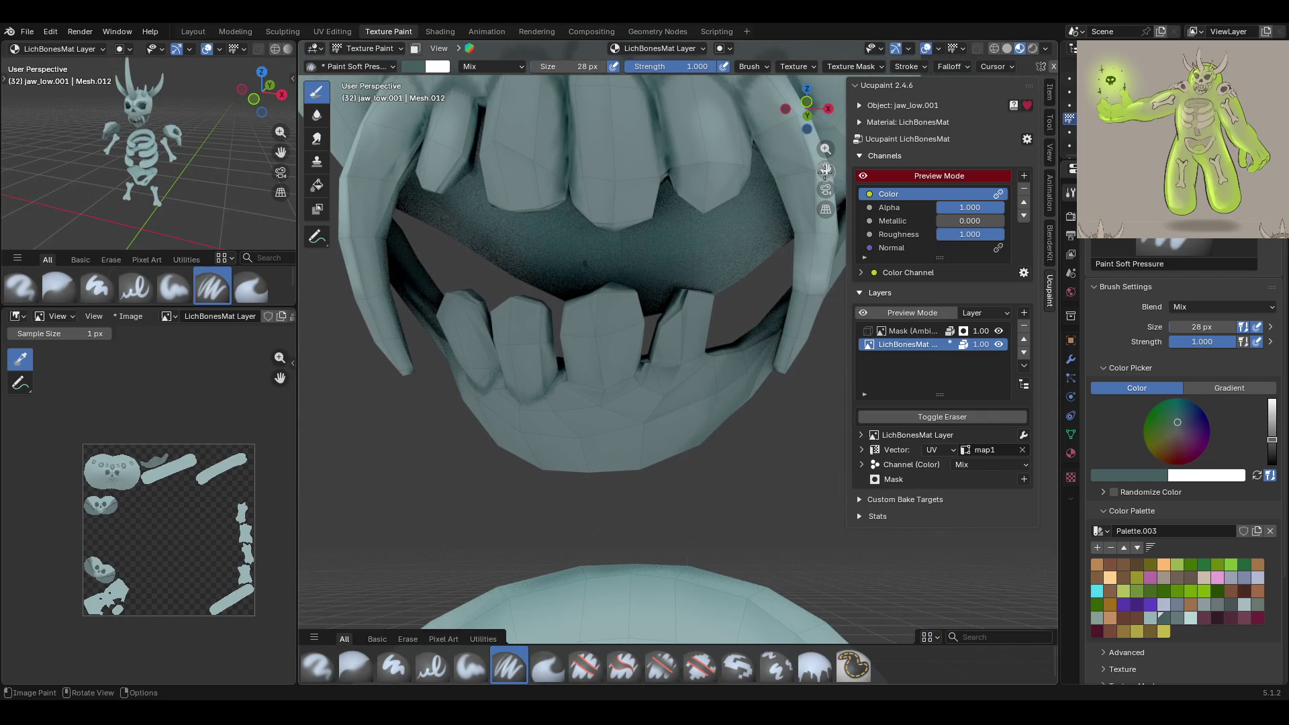
mouse_move(566, 381)
left_mouse_down()
mouse_move(604, 388)
mouse_move(655, 361)
mouse_move(673, 368)
left_mouse_up()
mouse_move(643, 380)
middle_mouse_down()
mouse_move(790, 464)
mouse_move(670, 384)
mouse_move(541, 340)
mouse_move(628, 355)
middle_mouse_up()
scroll(669, 384, "down", 8)
scroll(614, 362, "down", 5)
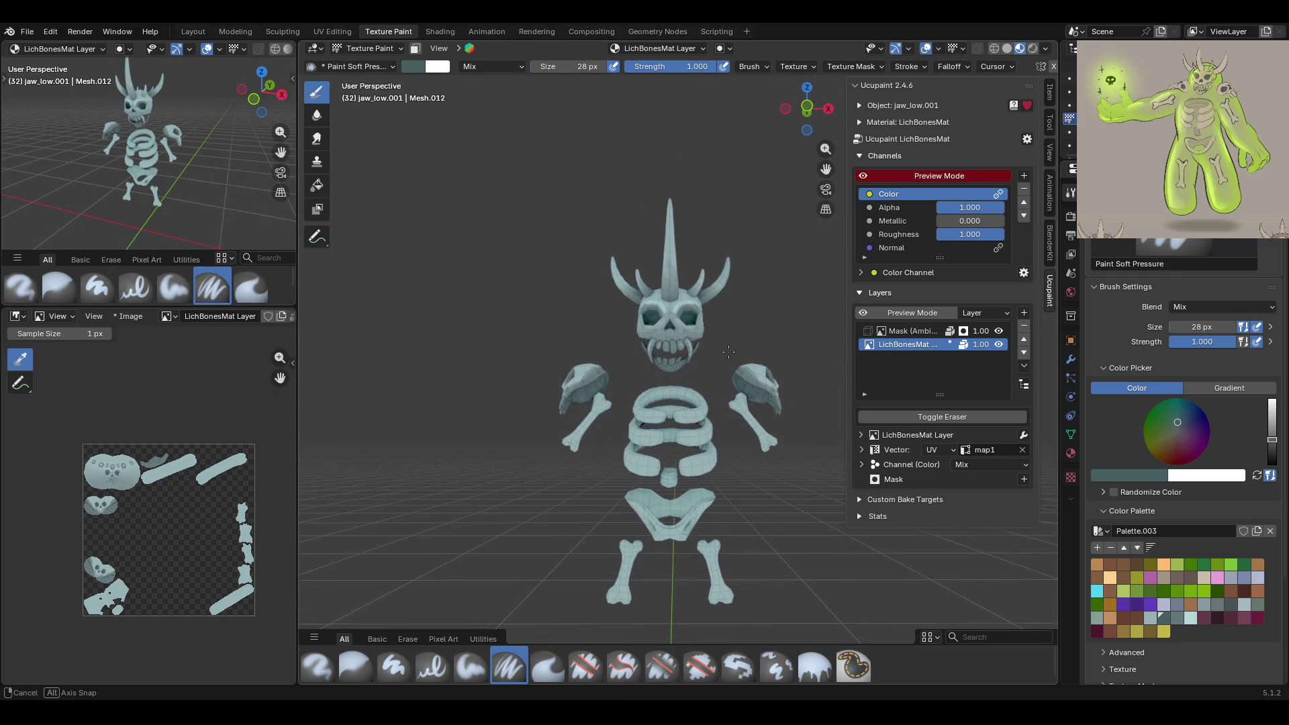
In Object Mode, select the arm bones in a front view, keeping the green body mesh hidden
left_click(369, 48)
left_click(362, 67)
left_click(685, 435)
mouse_move(684, 435)
middle_mouse_down()
mouse_move(672, 447)
mouse_move(705, 448)
middle_mouse_up()
key("alt+h")
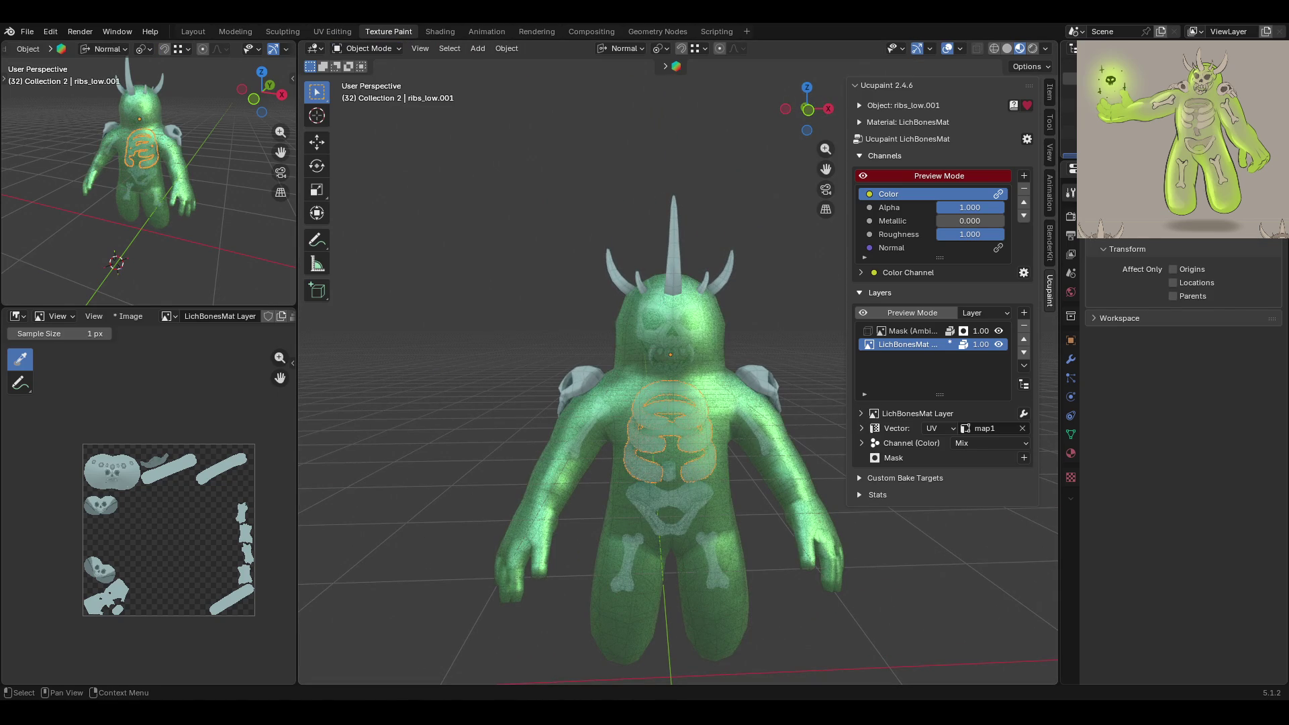
key("ctrl+z")
middle_click_drag(732, 583, 632, 393)
scroll(634, 367, "up", 3)
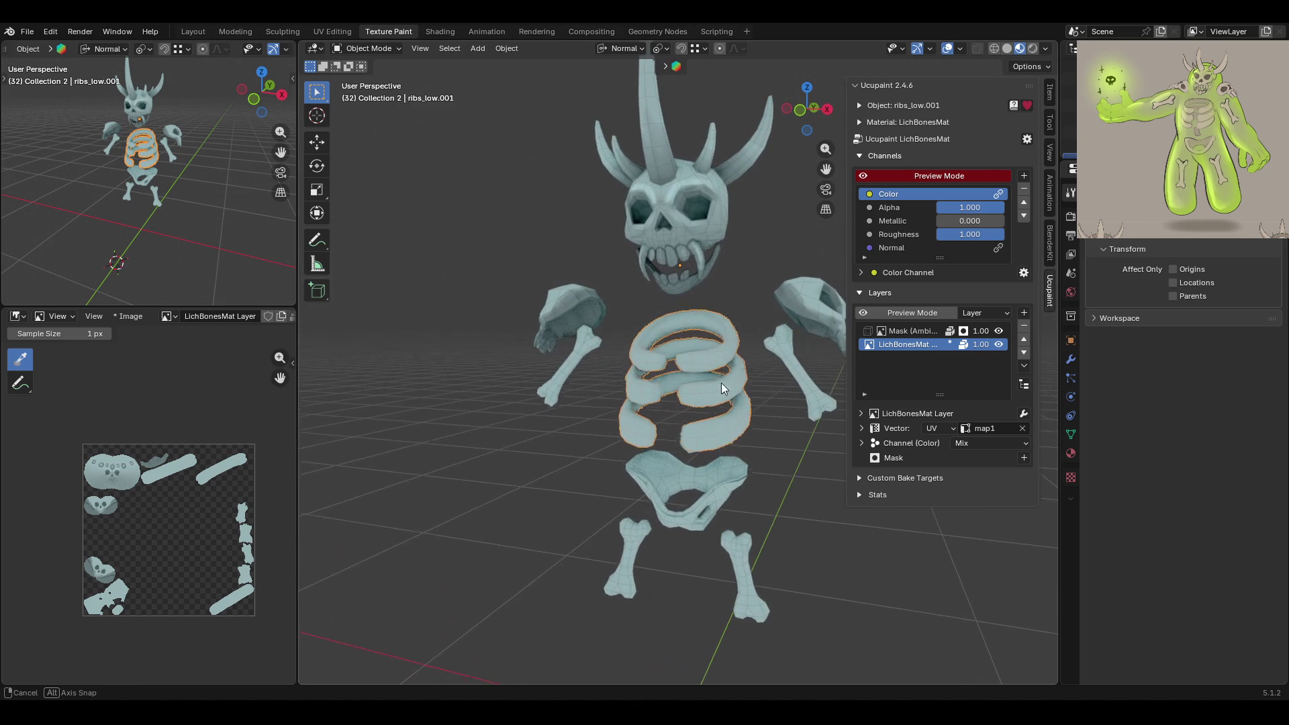
left_click(781, 349)
left_click_drag(807, 109, 832, 110)
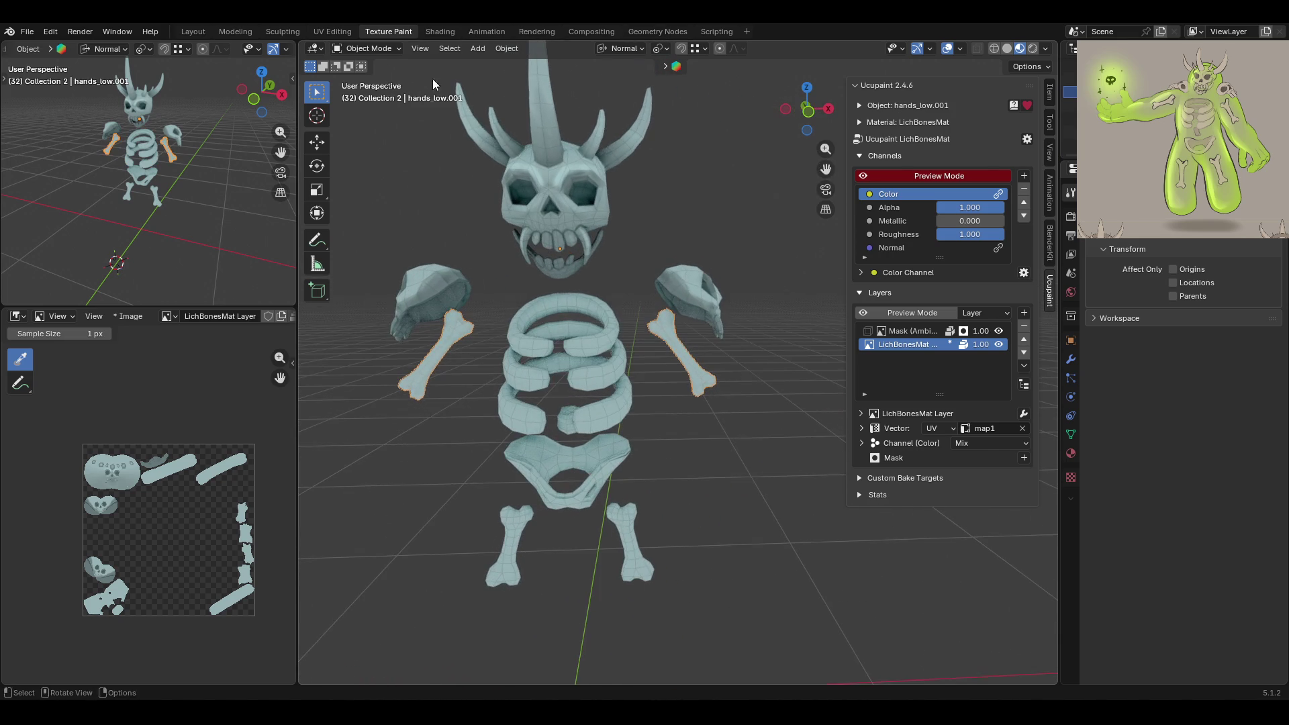
Enter Texture Paint on the arm bones with face-select masking and box-select some faces
left_click(368, 48)
left_click(371, 137)
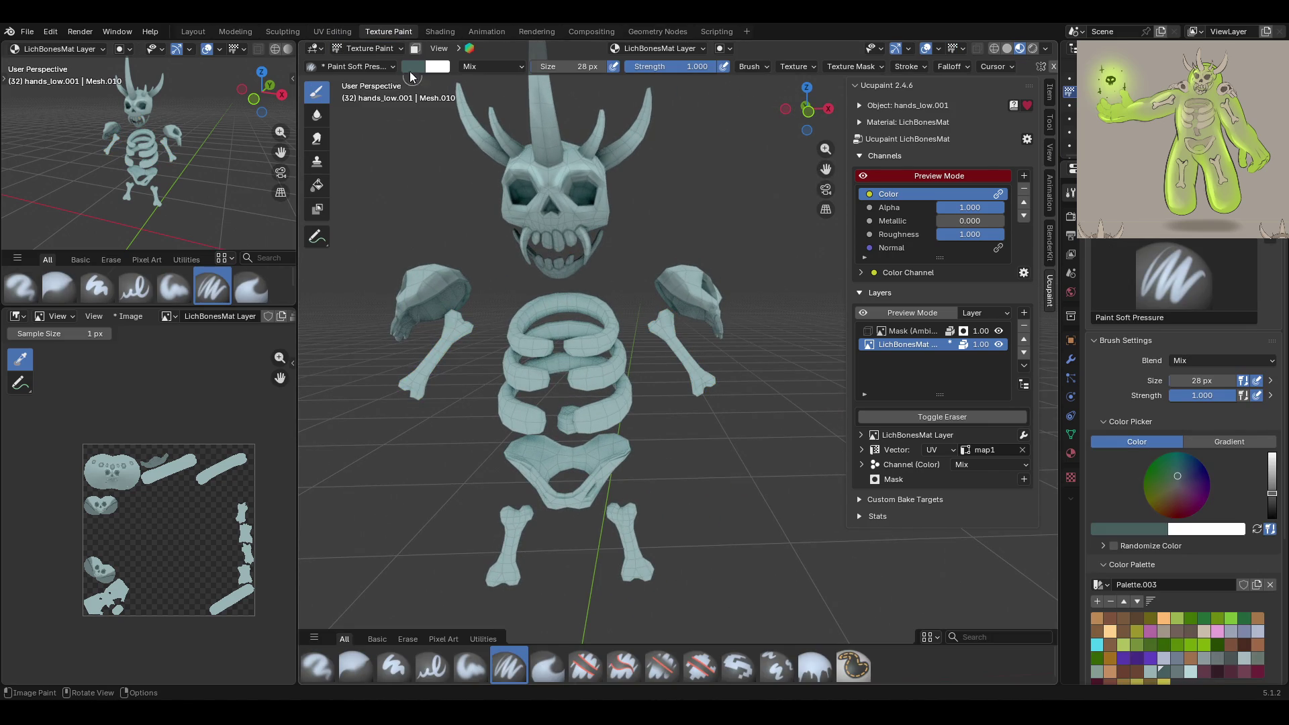
left_click(415, 48)
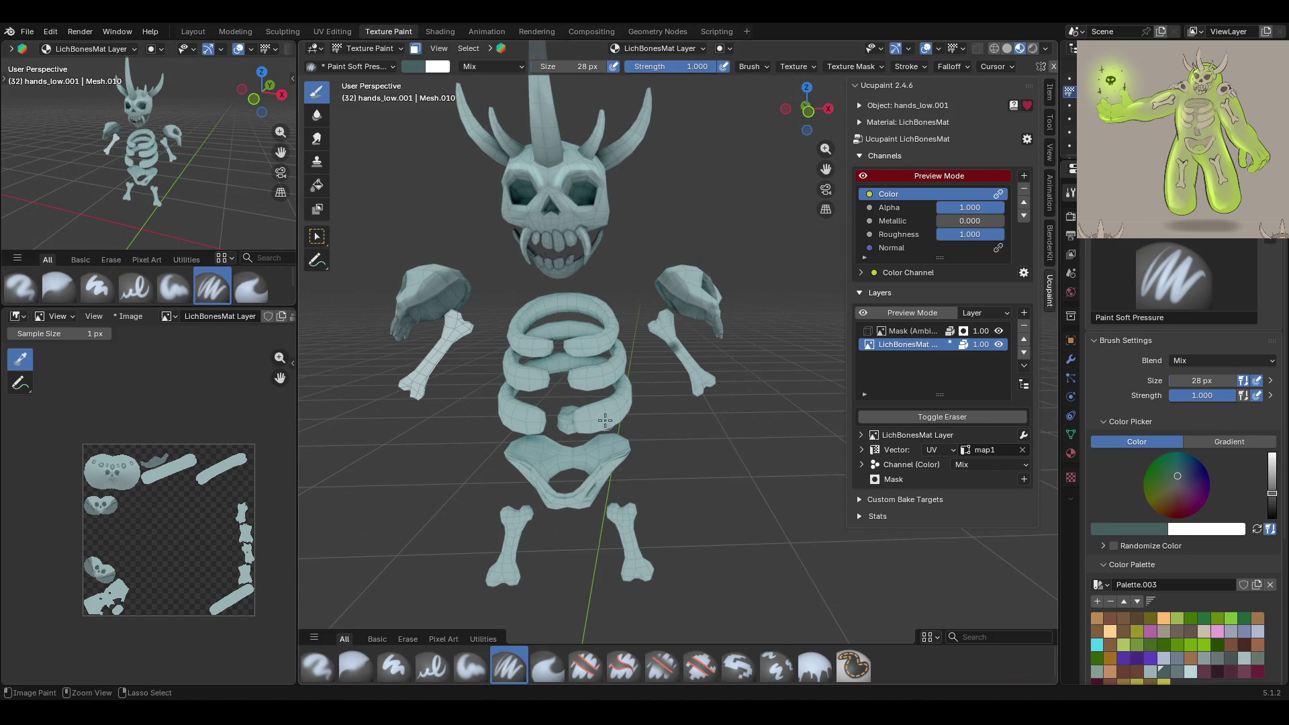
left_click(323, 239)
left_click(663, 334, "ctrl")
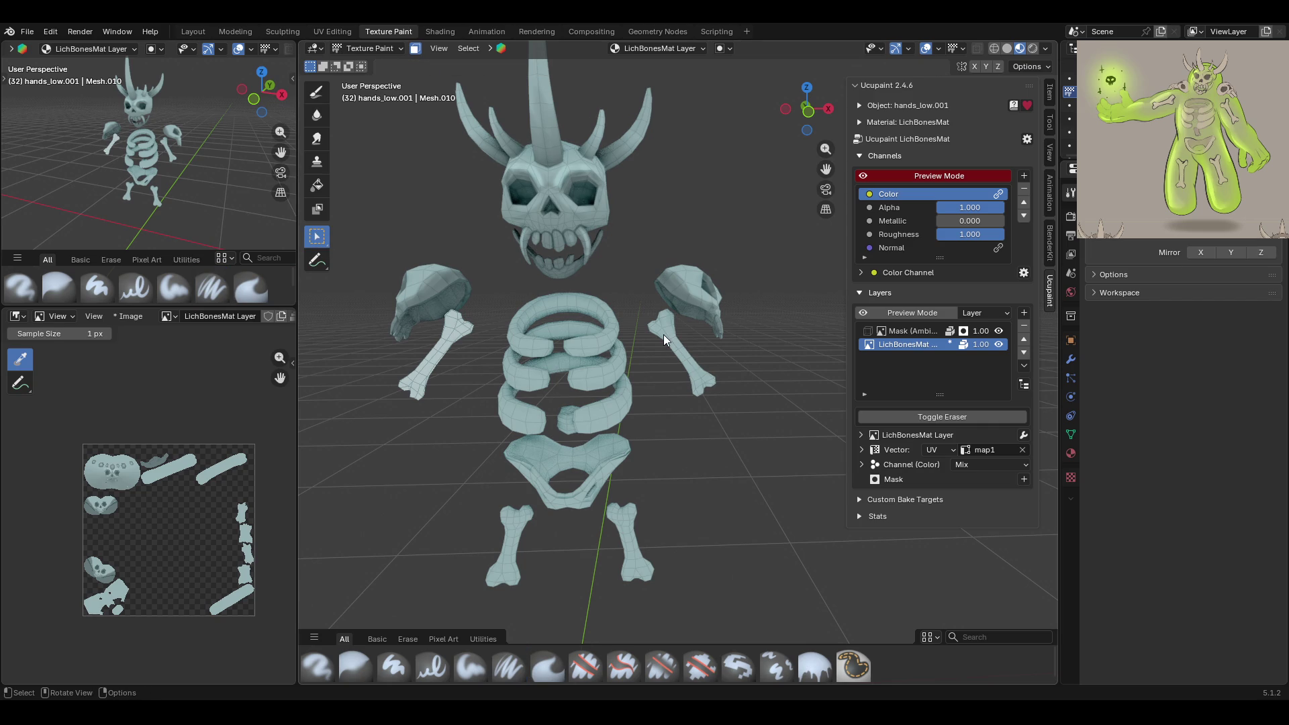
Set the Fill brush colour to a gradient with a grey end stop
left_click(316, 188)
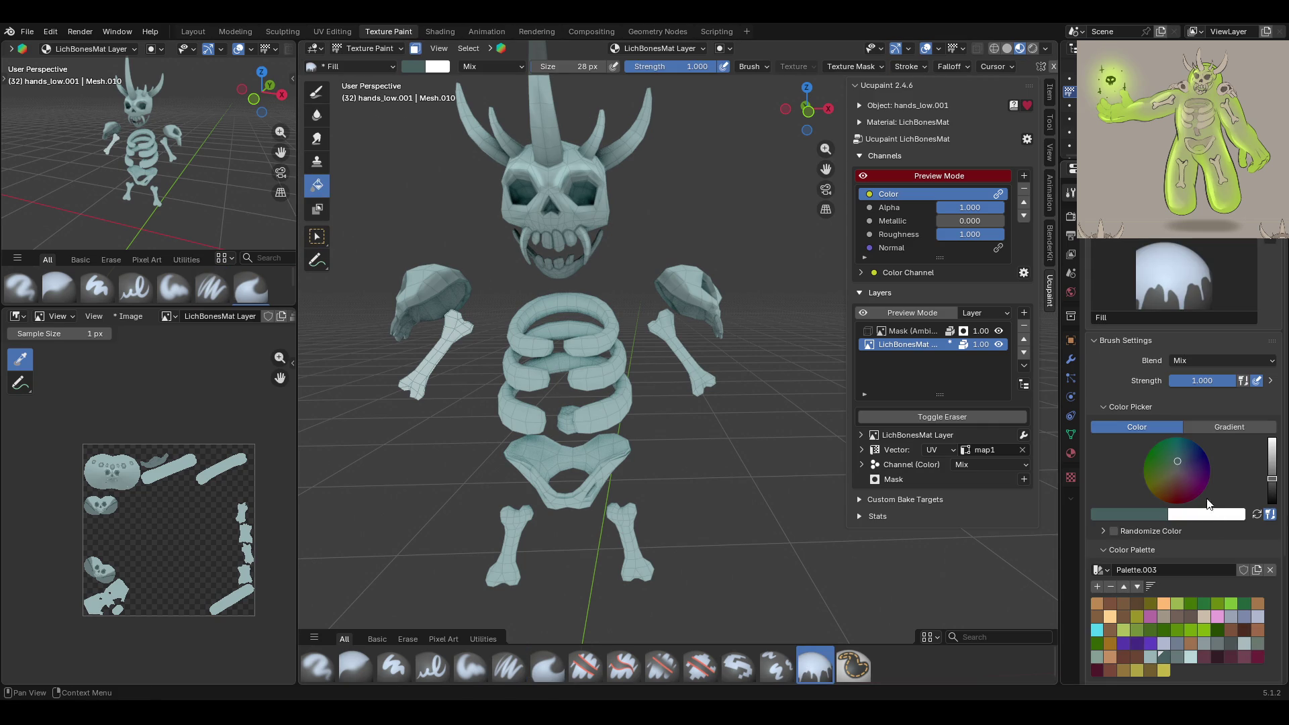
left_click(1223, 441)
left_click(1176, 629)
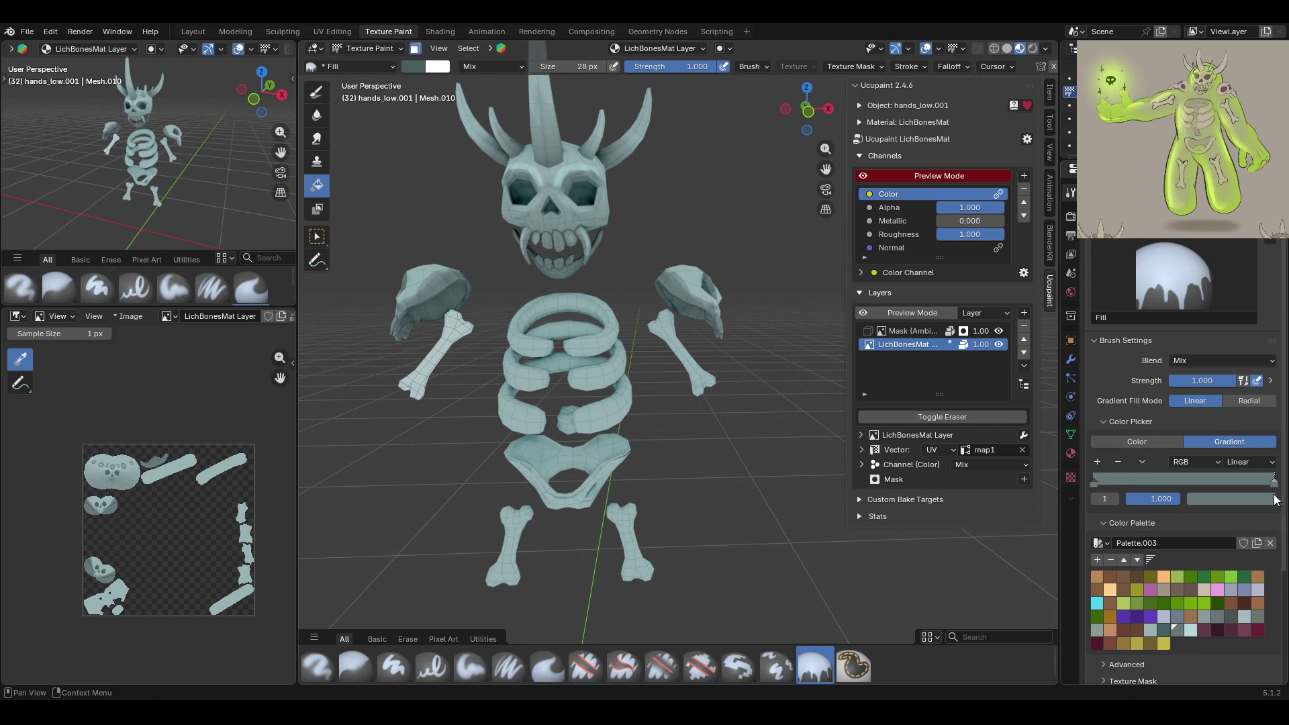
left_click(1231, 498)
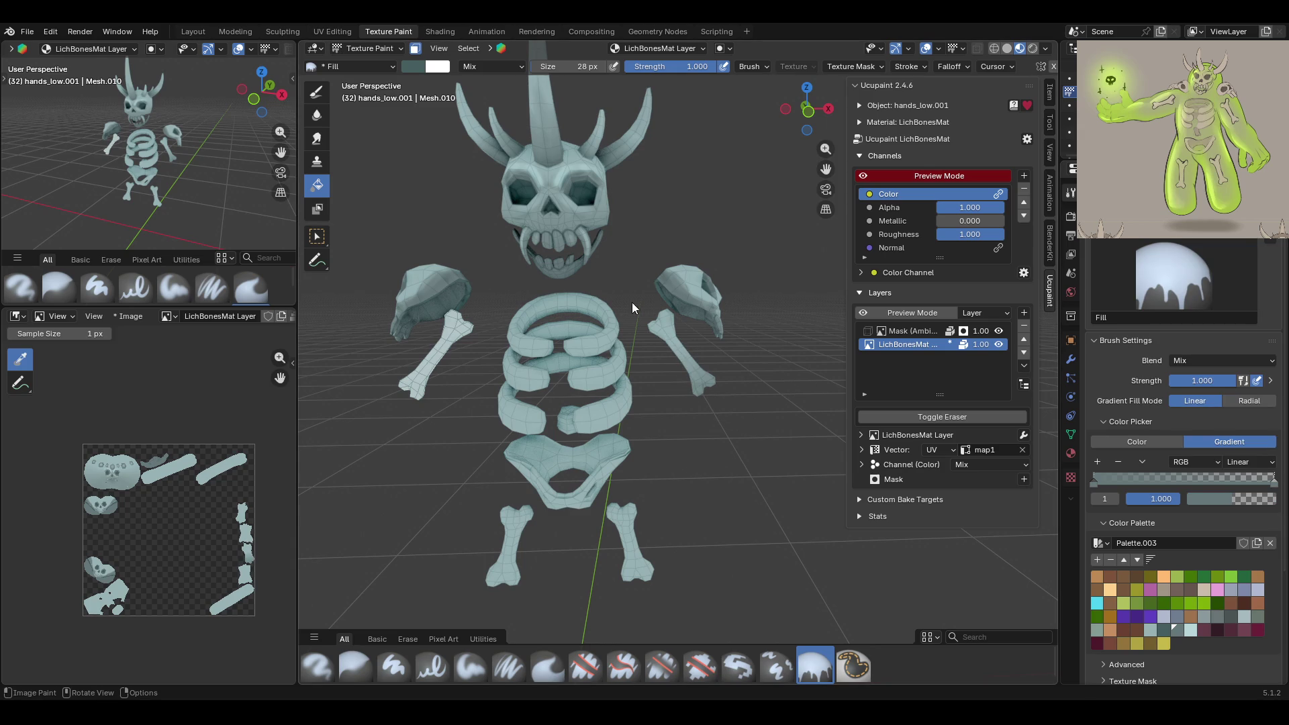
mouse_move(756, 414)
middle_mouse_down()
mouse_move(852, 426)
mouse_move(751, 389)
middle_mouse_up()
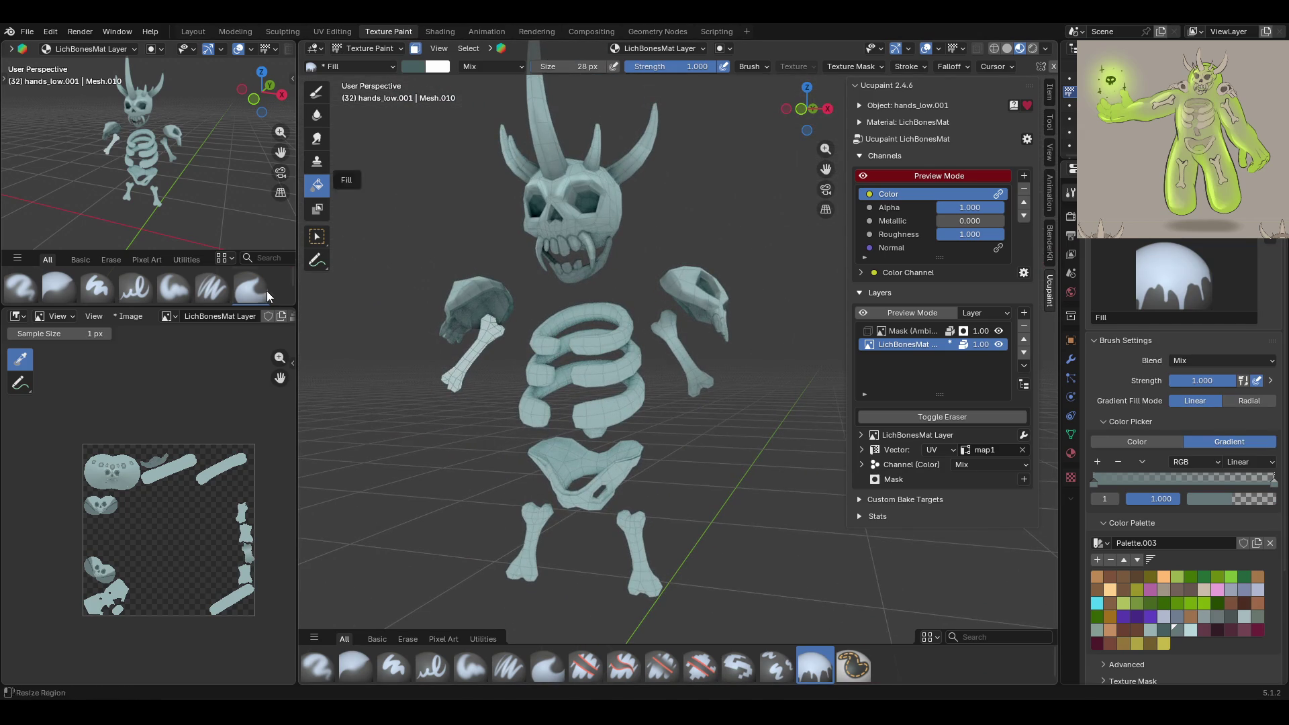
left_click(317, 236)
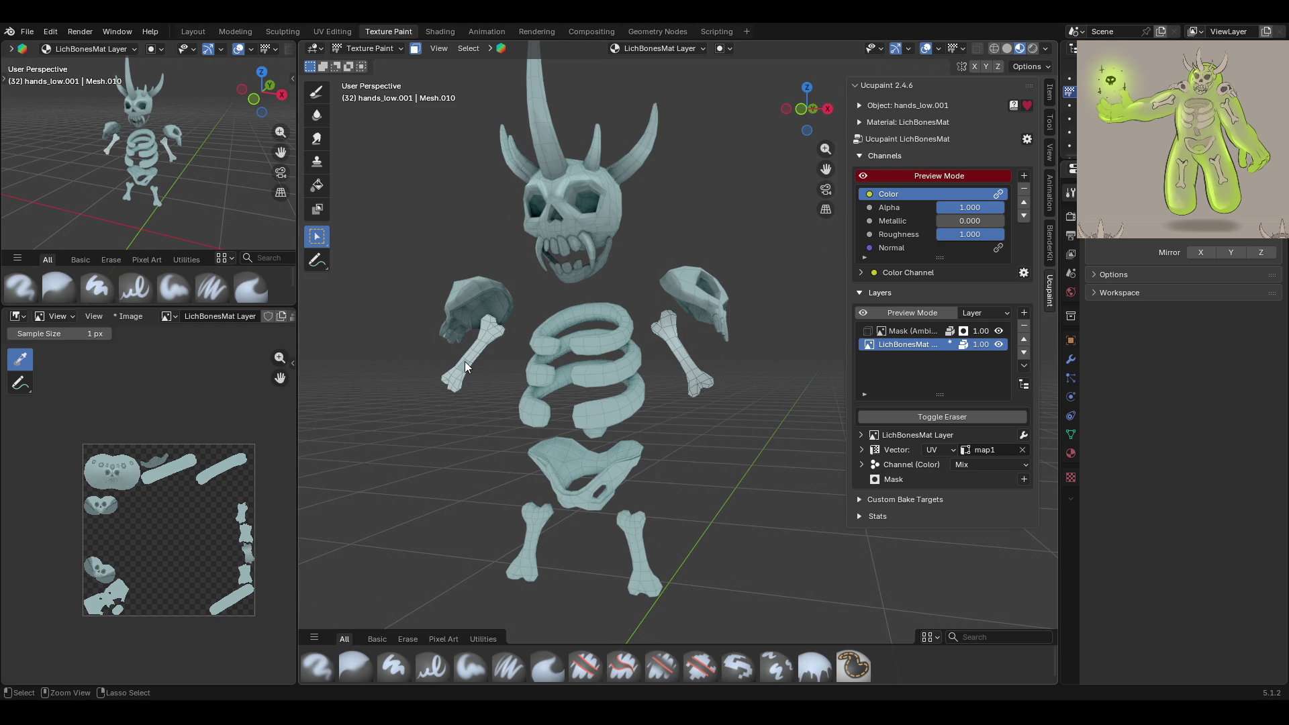
left_click(316, 185)
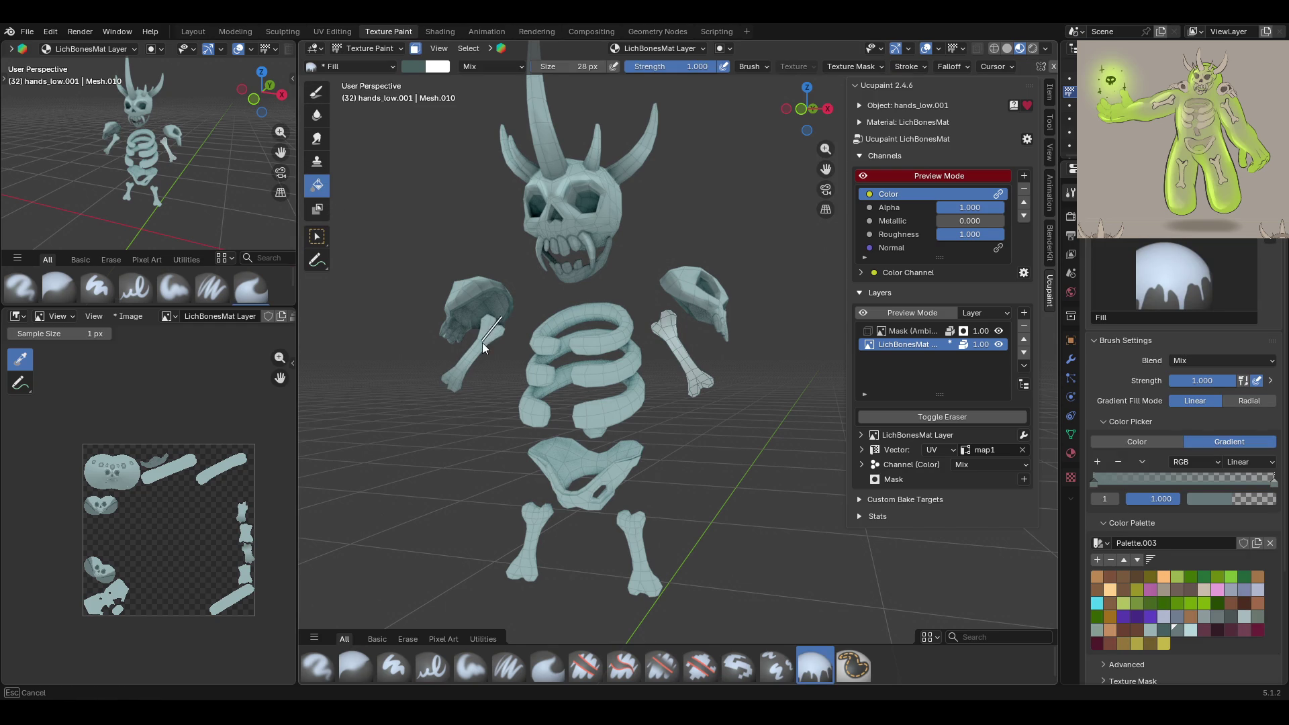
middle_click_drag(490, 316, 547, 301)
middle_click_drag(487, 348, 594, 382)
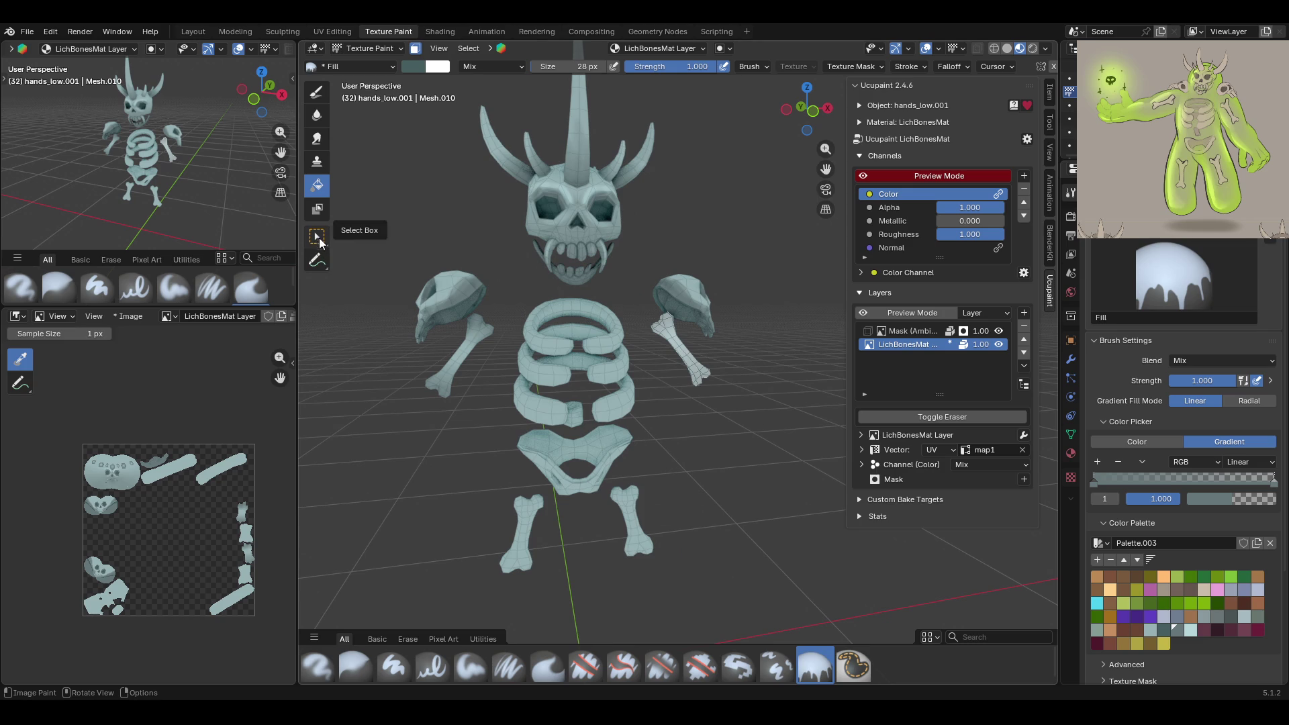
Move Texture Paint to the legs object with face-select masking enabled
left_click(388, 50)
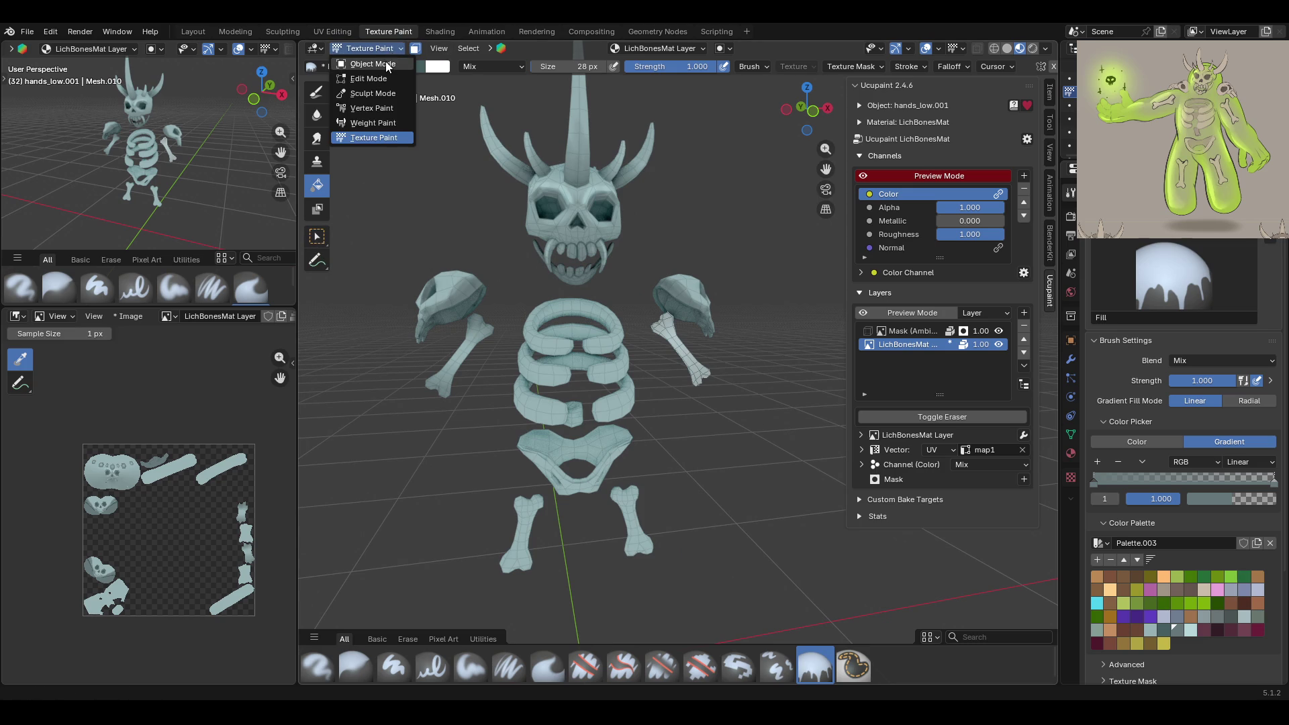
left_click(385, 63)
left_click(632, 523)
left_click(367, 48)
left_click(392, 138)
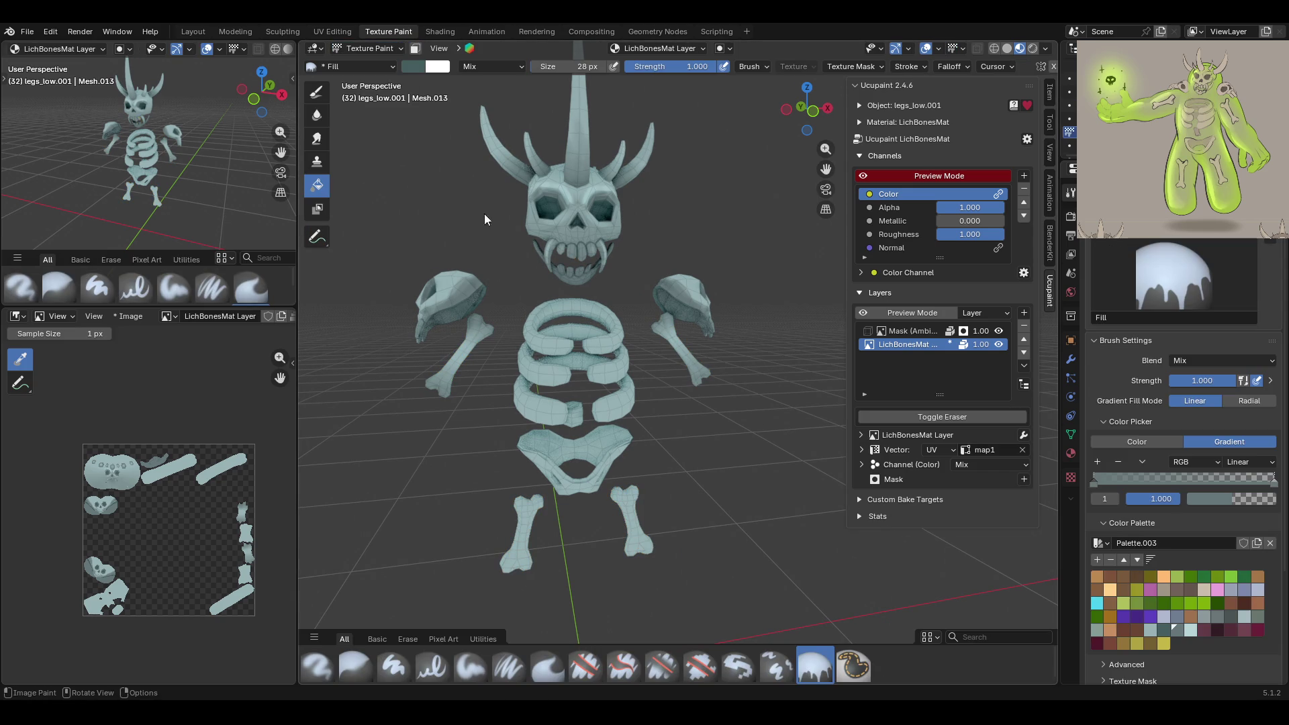
left_click(416, 48)
left_click(317, 236)
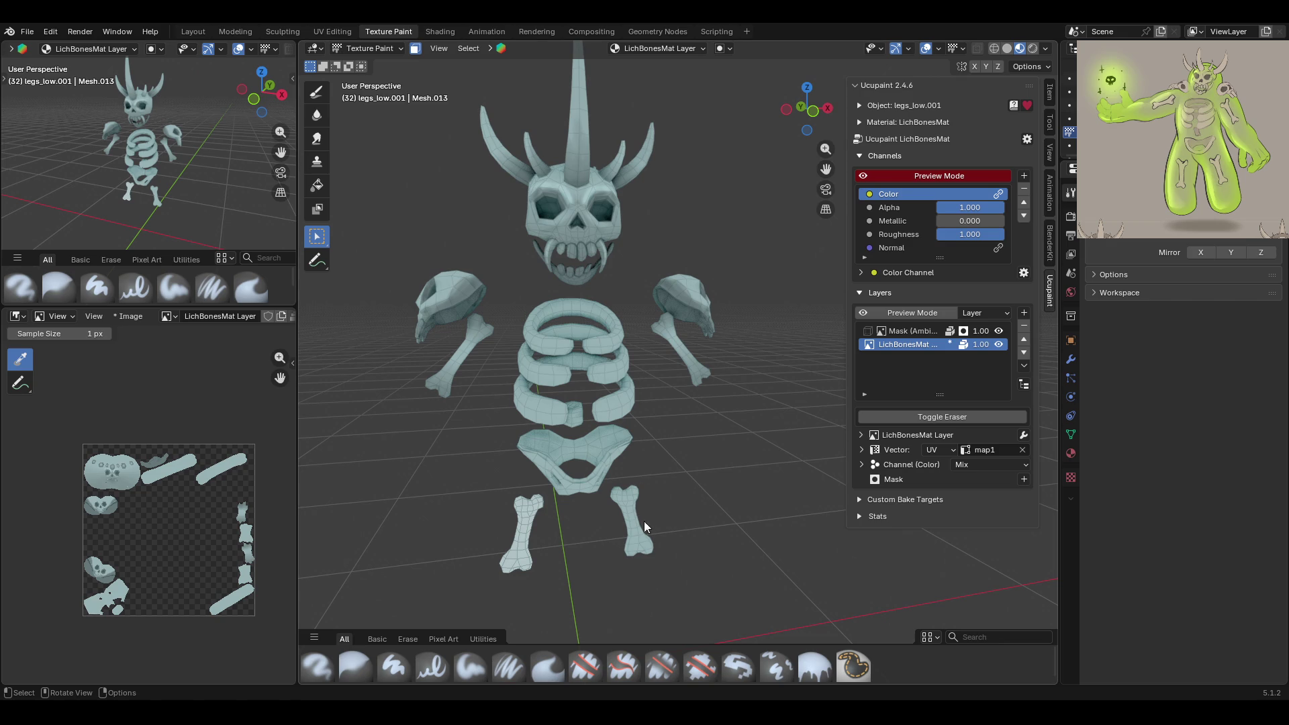
Select the left leg bone's faces and fill them with paint
left_click(316, 190)
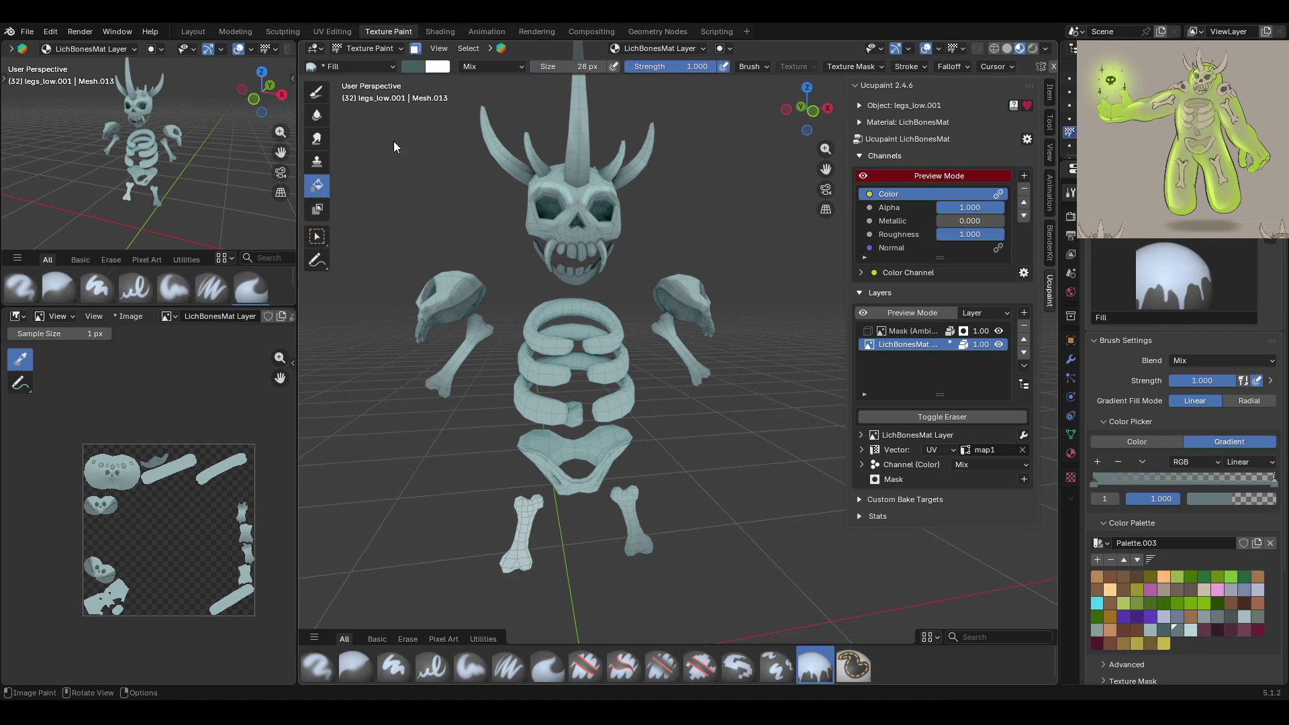
left_click(313, 236)
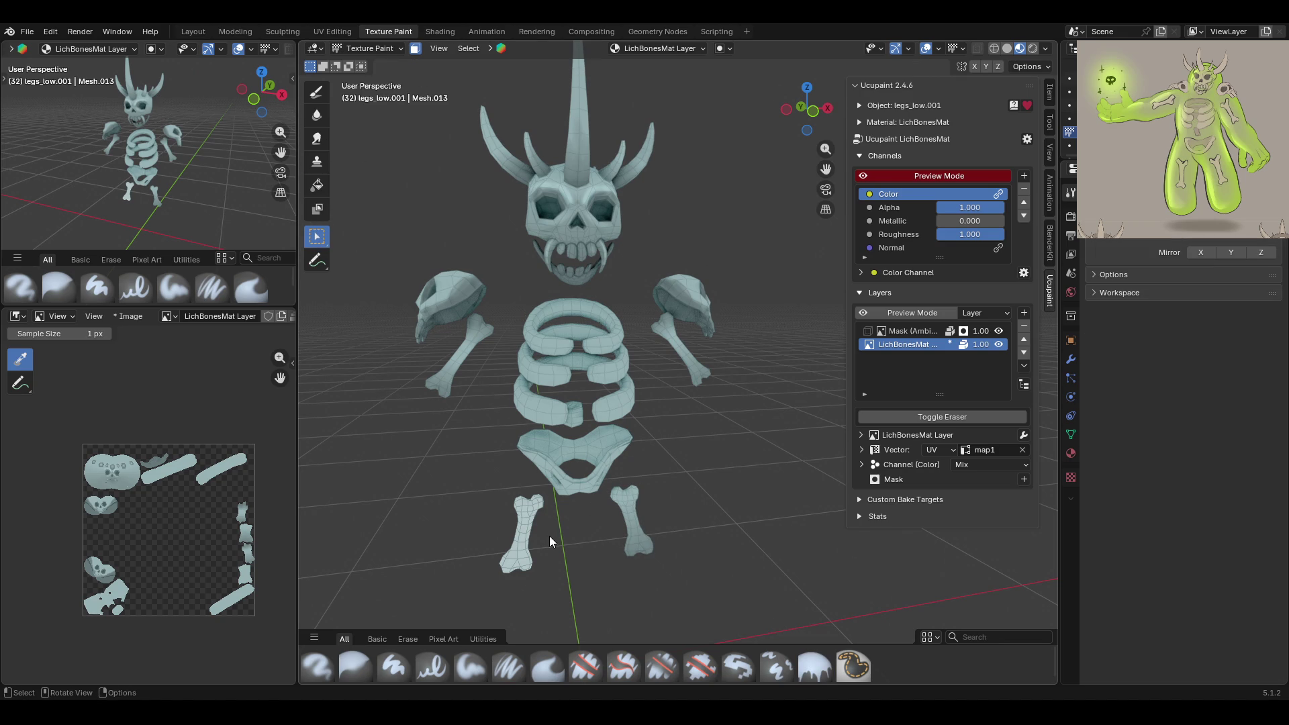
left_click(530, 522)
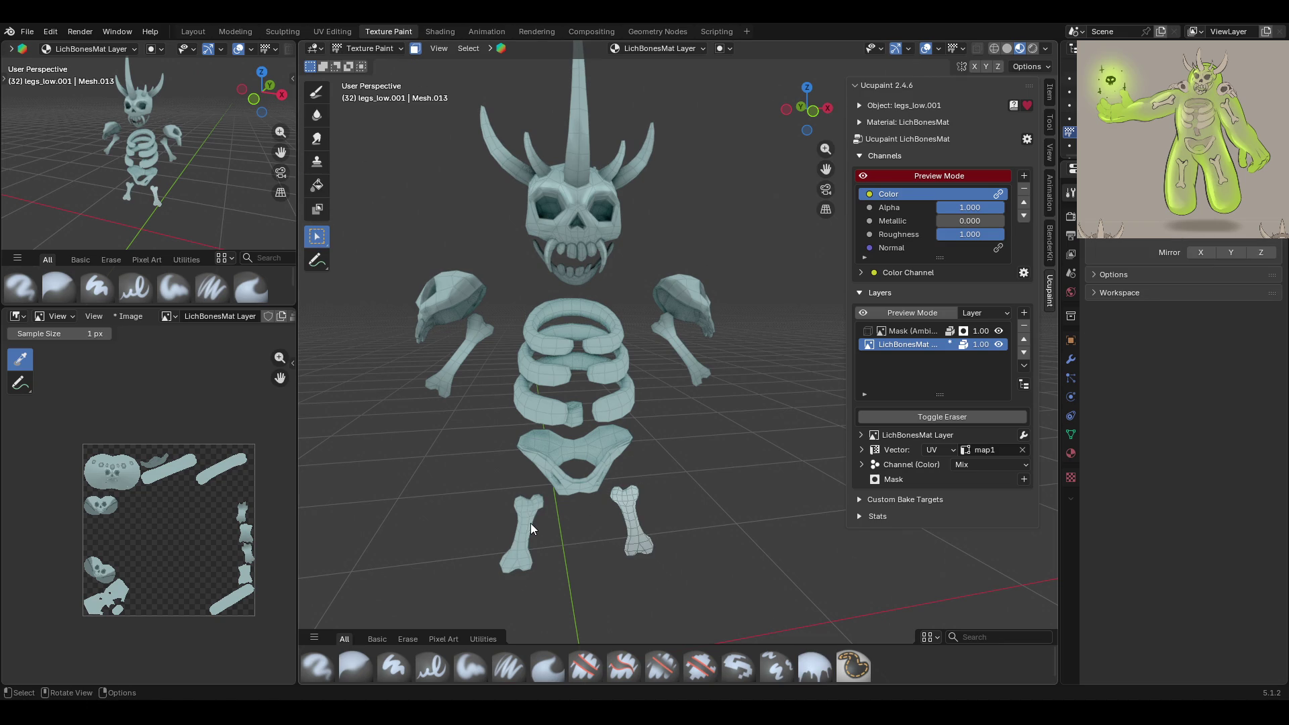
left_click(317, 185)
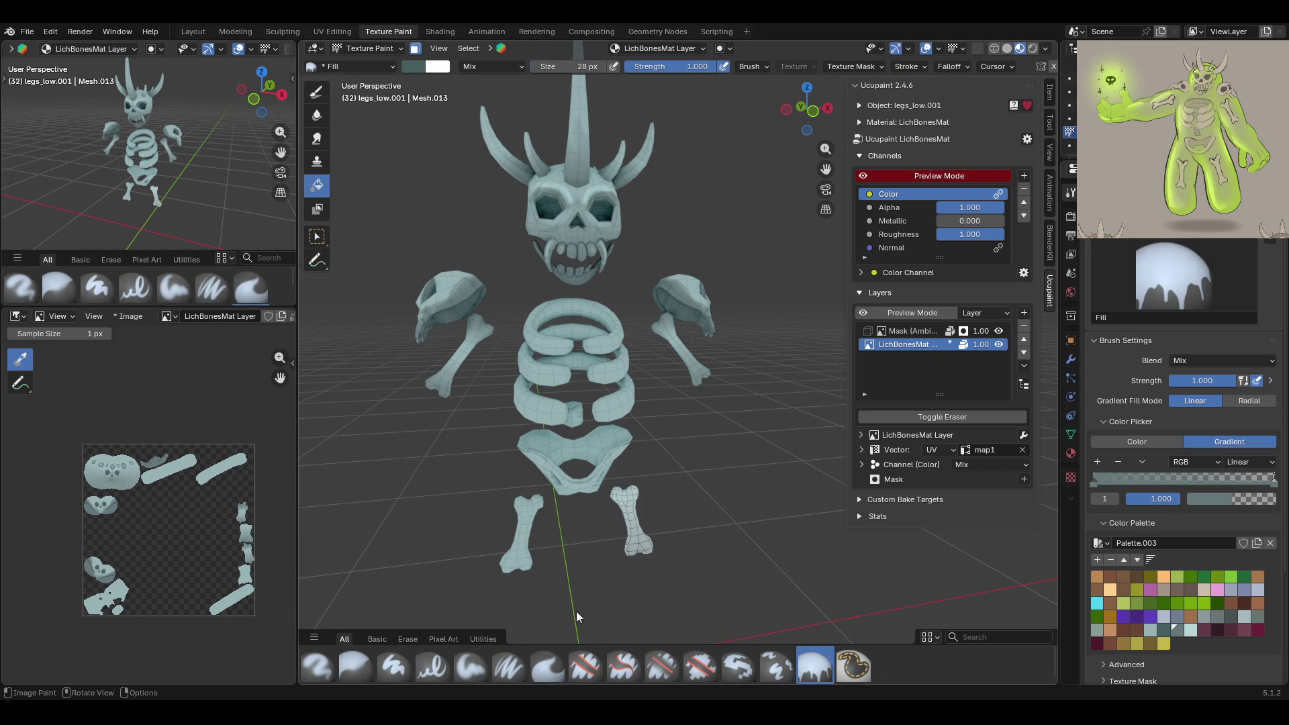
left_click(522, 567)
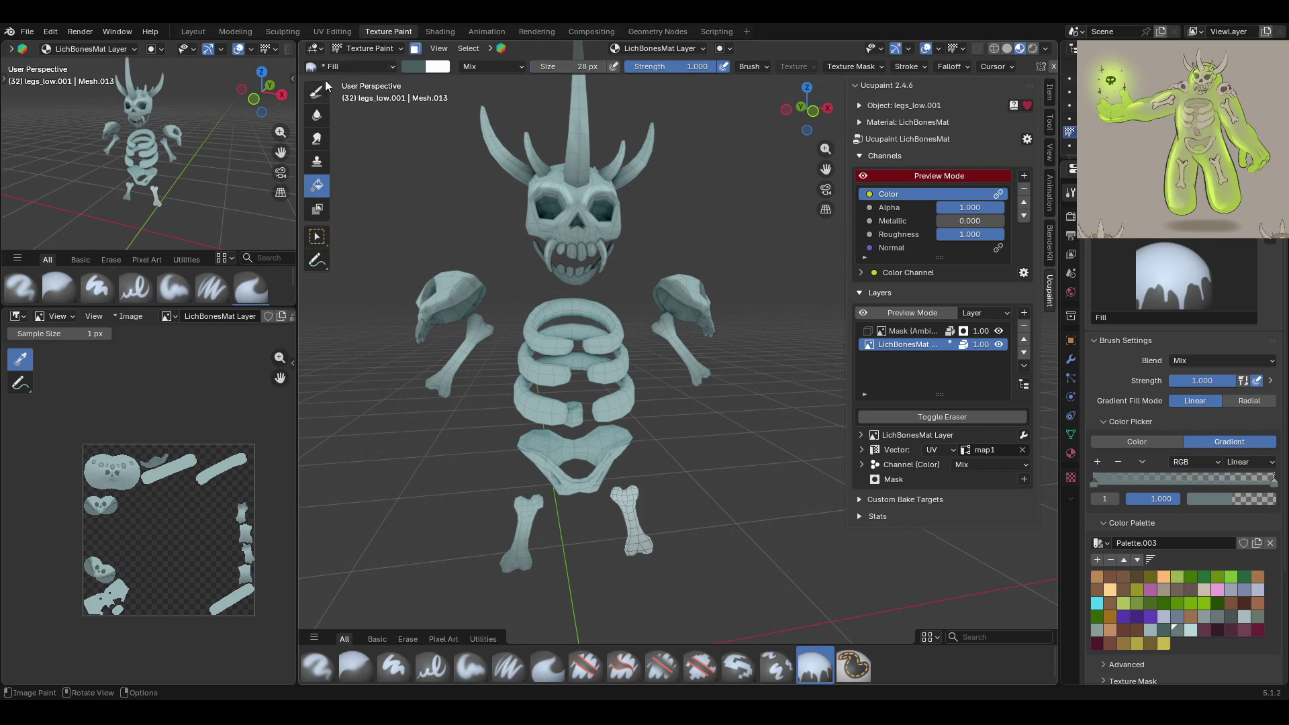
left_click(319, 235)
Return to Object Mode and select the ribs object
left_click(369, 48)
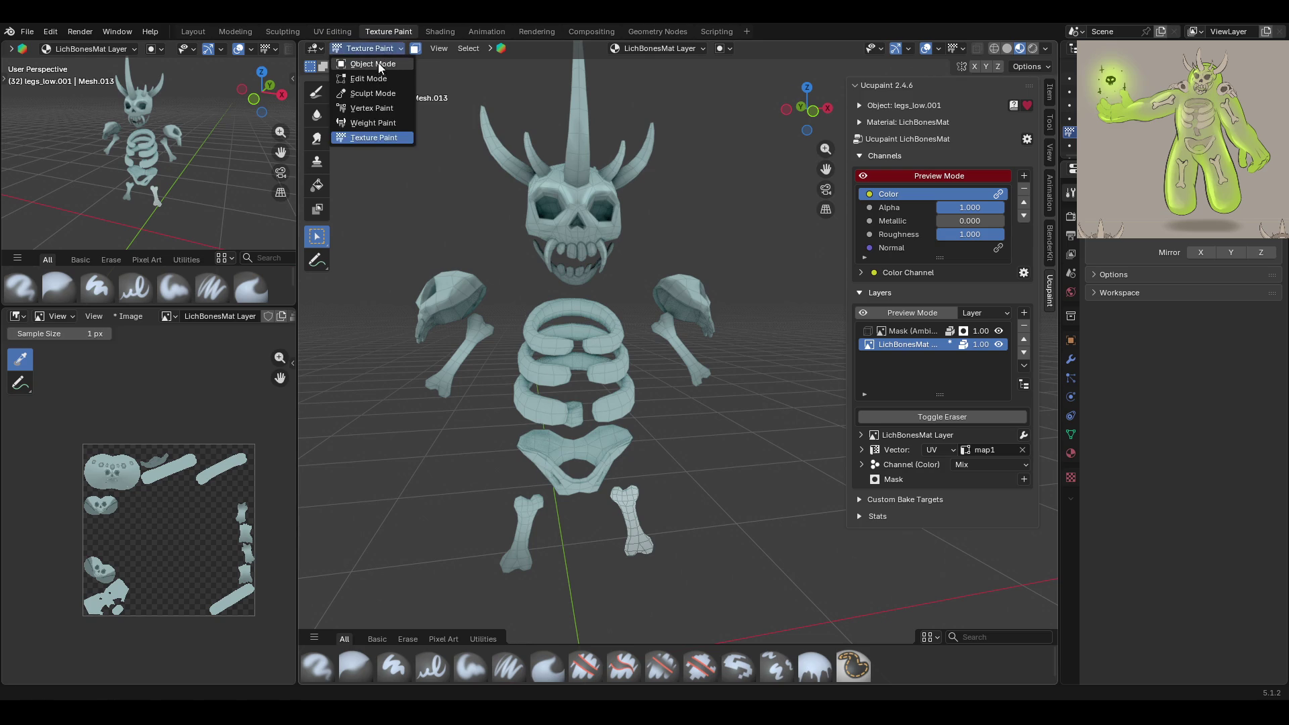
left_click(378, 62)
left_click(552, 388)
mouse_move(552, 388)
middle_mouse_down()
mouse_move(600, 337)
mouse_move(365, 312)
mouse_move(529, 417)
mouse_move(573, 344)
mouse_move(653, 456)
mouse_move(707, 459)
mouse_move(768, 423)
mouse_move(768, 400)
mouse_move(536, 441)
middle_mouse_up()
Put spine_low.001 in Texture Paint with face masking and select two vertebra faces
left_click(536, 441)
left_click(366, 49)
left_click(372, 137)
mouse_move(470, 323)
middle_mouse_down()
mouse_move(496, 336)
mouse_move(791, 273)
middle_mouse_up()
scroll(656, 364, "up", 5)
scroll(656, 363, "up", 2)
middle_click_drag(600, 444, 504, 291)
left_click(412, 48)
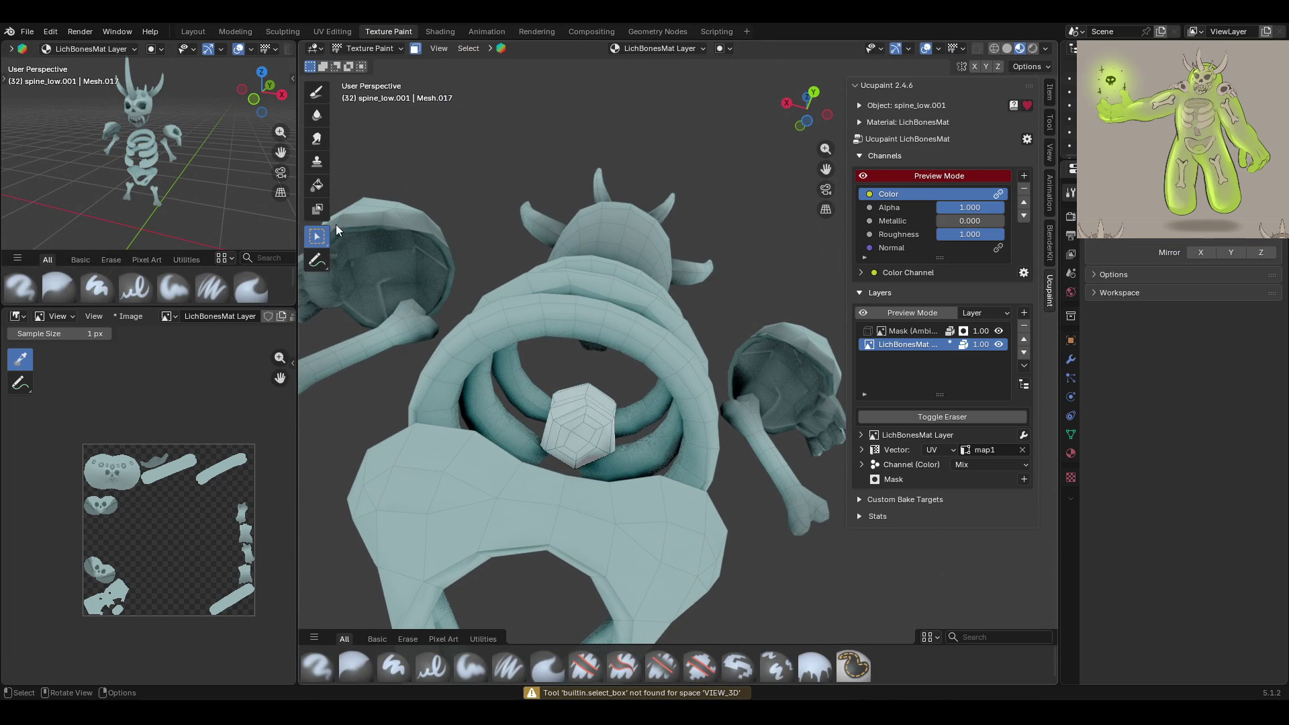
left_click(565, 457, "shift")
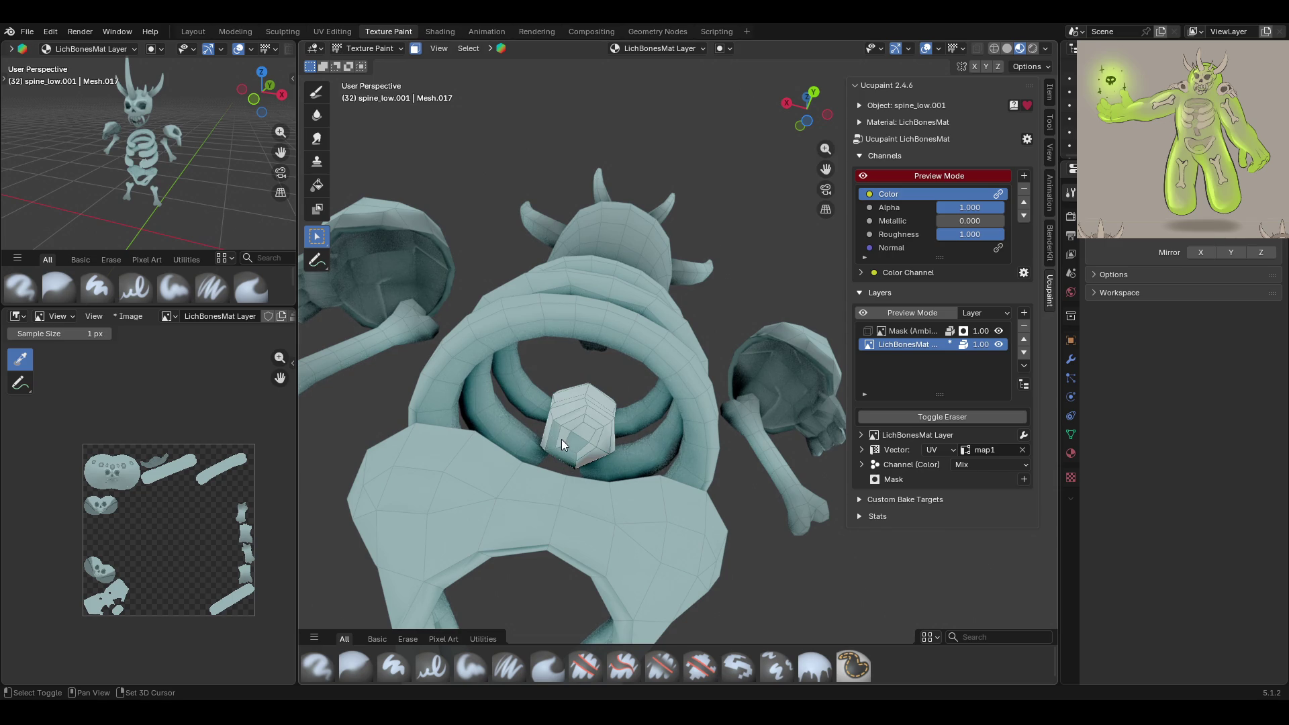
left_click(588, 431, "shift")
mouse_move(611, 458)
middle_mouse_down()
mouse_move(562, 482)
mouse_move(528, 542)
mouse_move(590, 482)
mouse_move(510, 376)
middle_mouse_up()
Set the Fill tool to a solid lighter teal-grey and target the Mask (Ambient Occlusion) layer
left_click(317, 186)
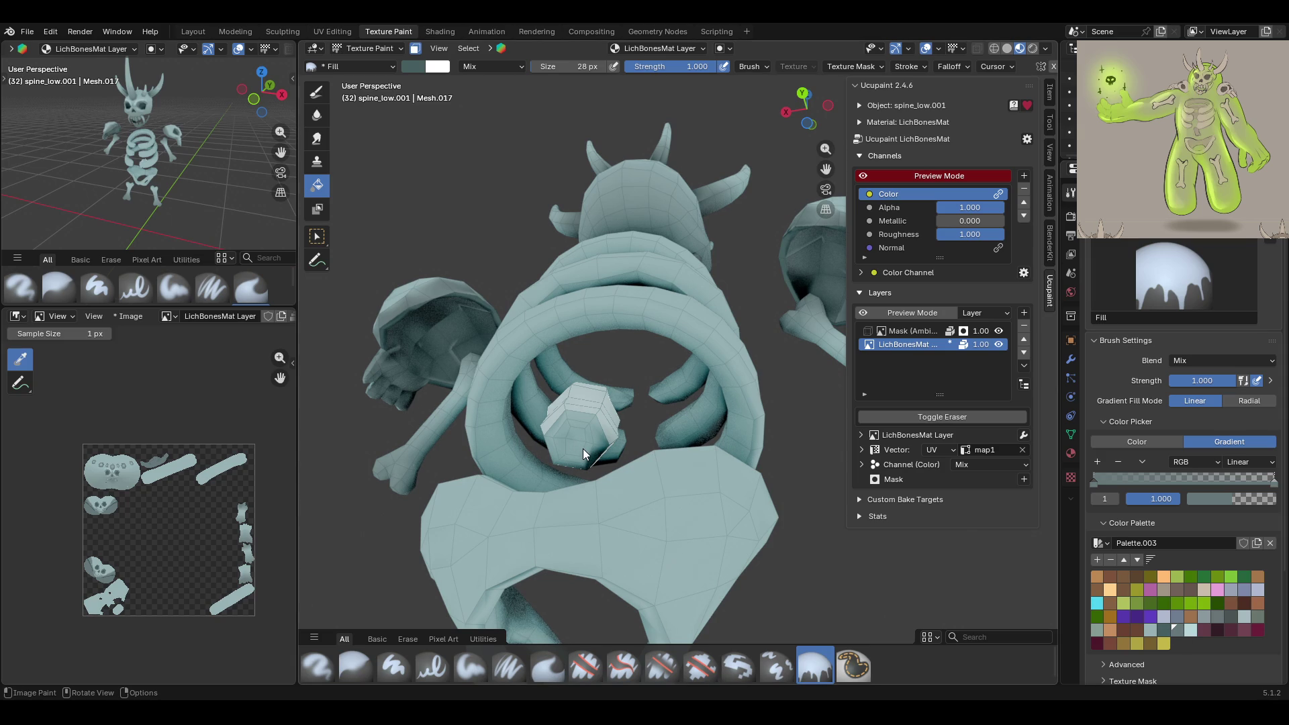
left_click(416, 48)
mouse_move(562, 264)
middle_mouse_down()
mouse_move(634, 321)
mouse_move(381, 64)
middle_mouse_up()
left_click(416, 49)
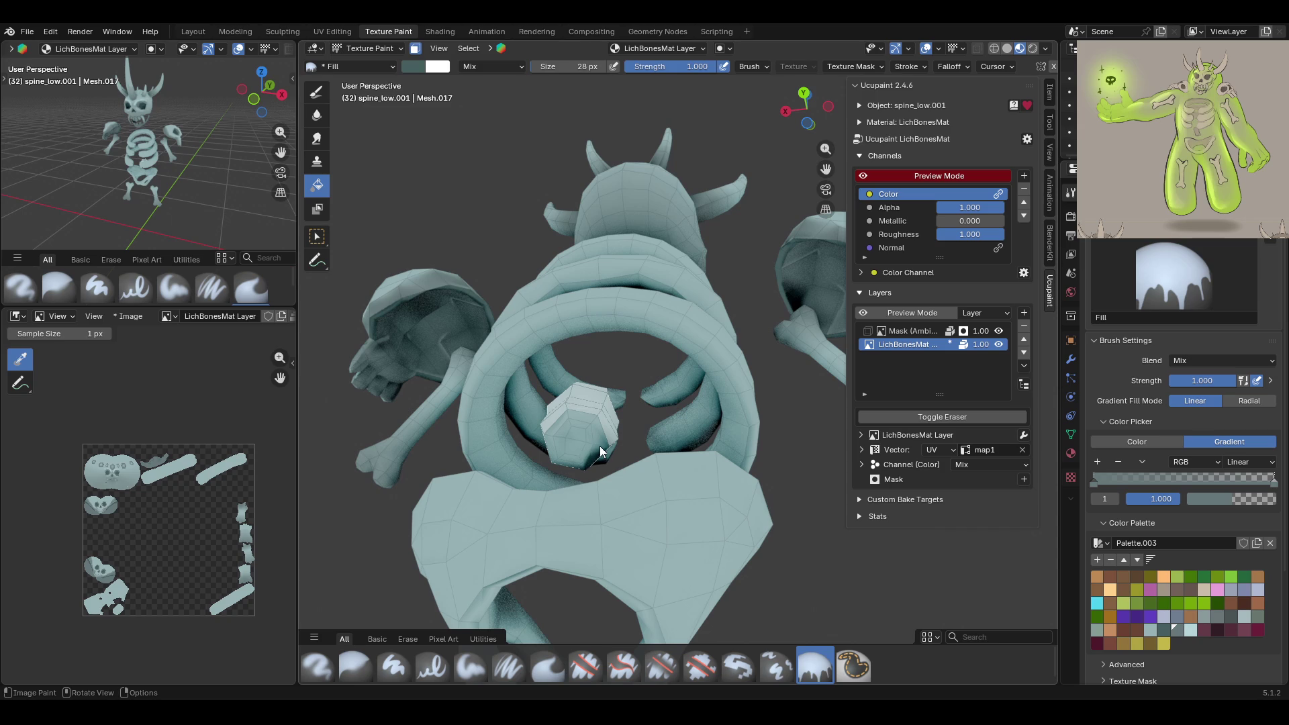
left_click(1154, 442)
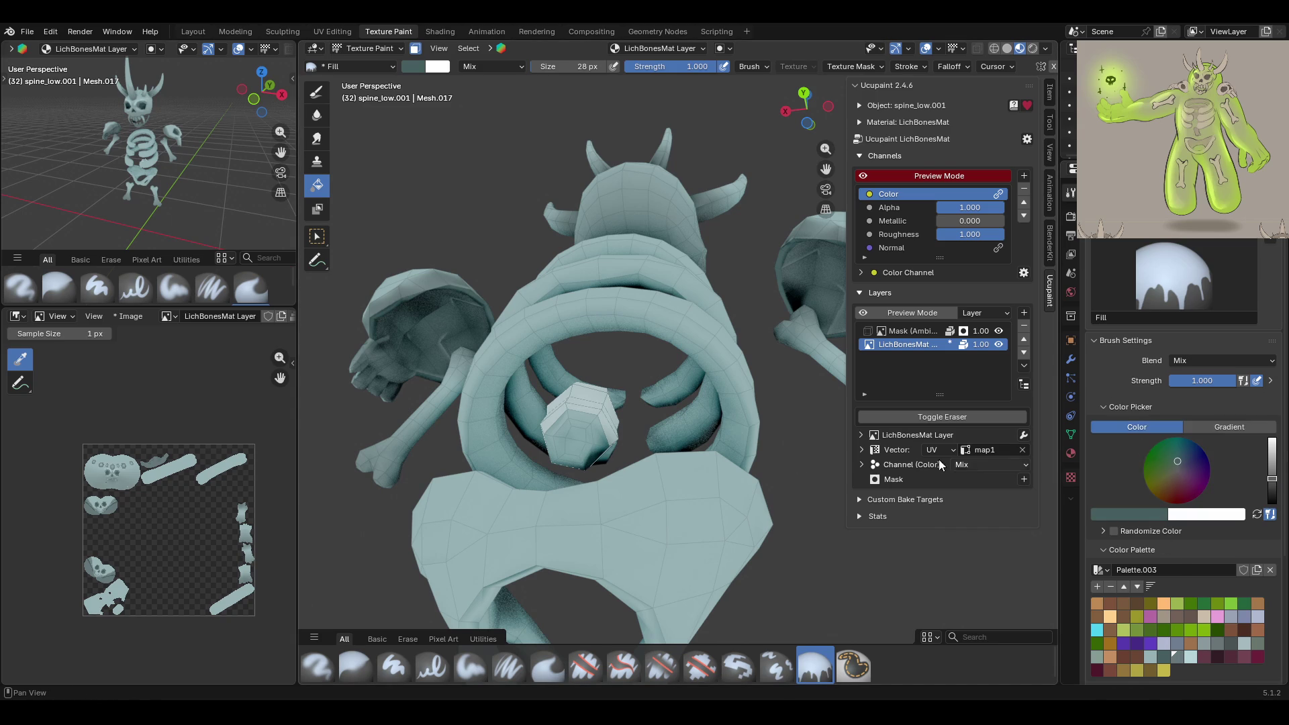
left_click(1177, 656)
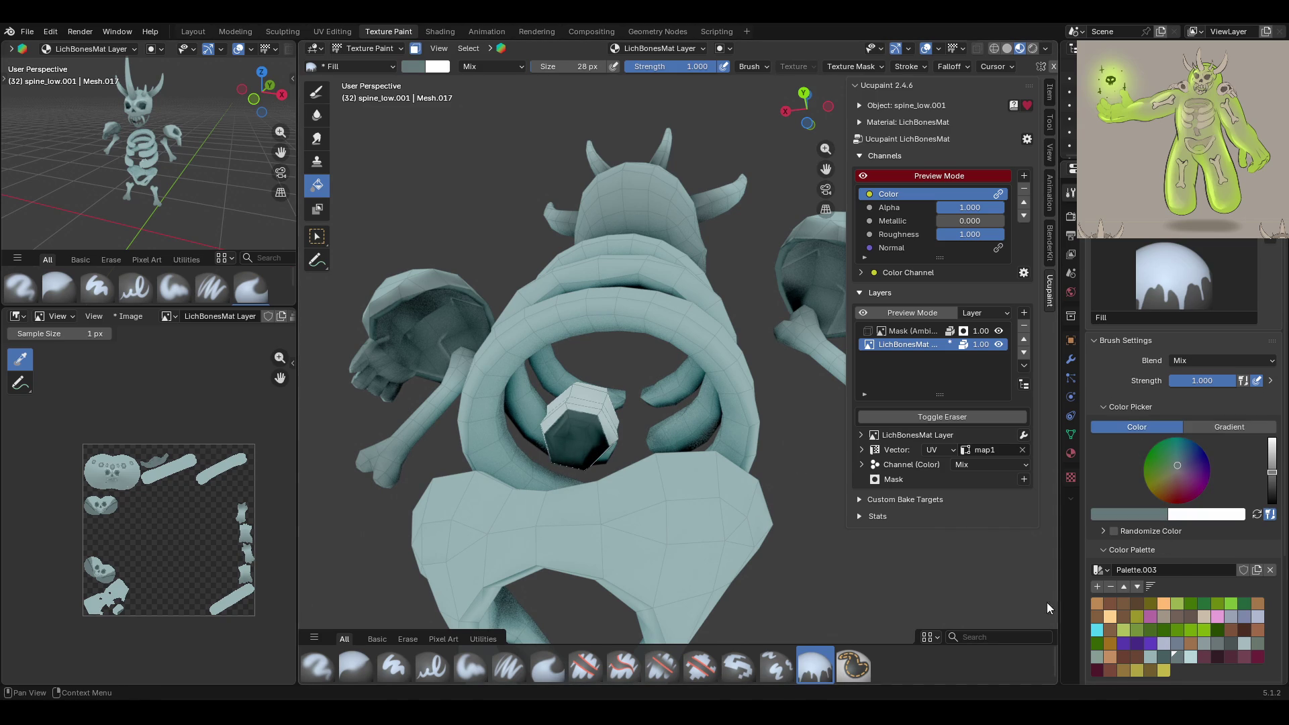
mouse_move(582, 437)
middle_mouse_down()
mouse_move(751, 480)
mouse_move(570, 445)
mouse_move(598, 493)
mouse_move(686, 526)
mouse_move(805, 437)
middle_mouse_up()
left_click(912, 330)
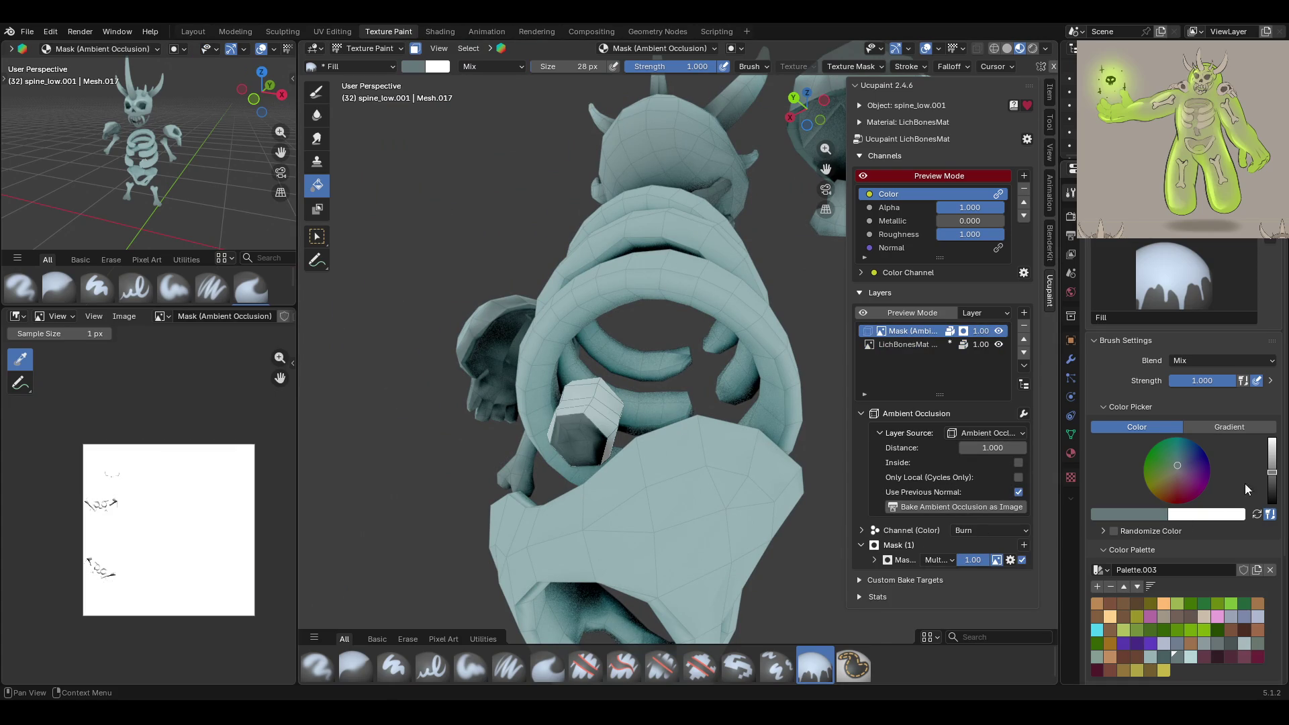
Paint dark shading strokes on the spine's ambient-occlusion mask with Paint Soft, then disable face masking
left_click(476, 650)
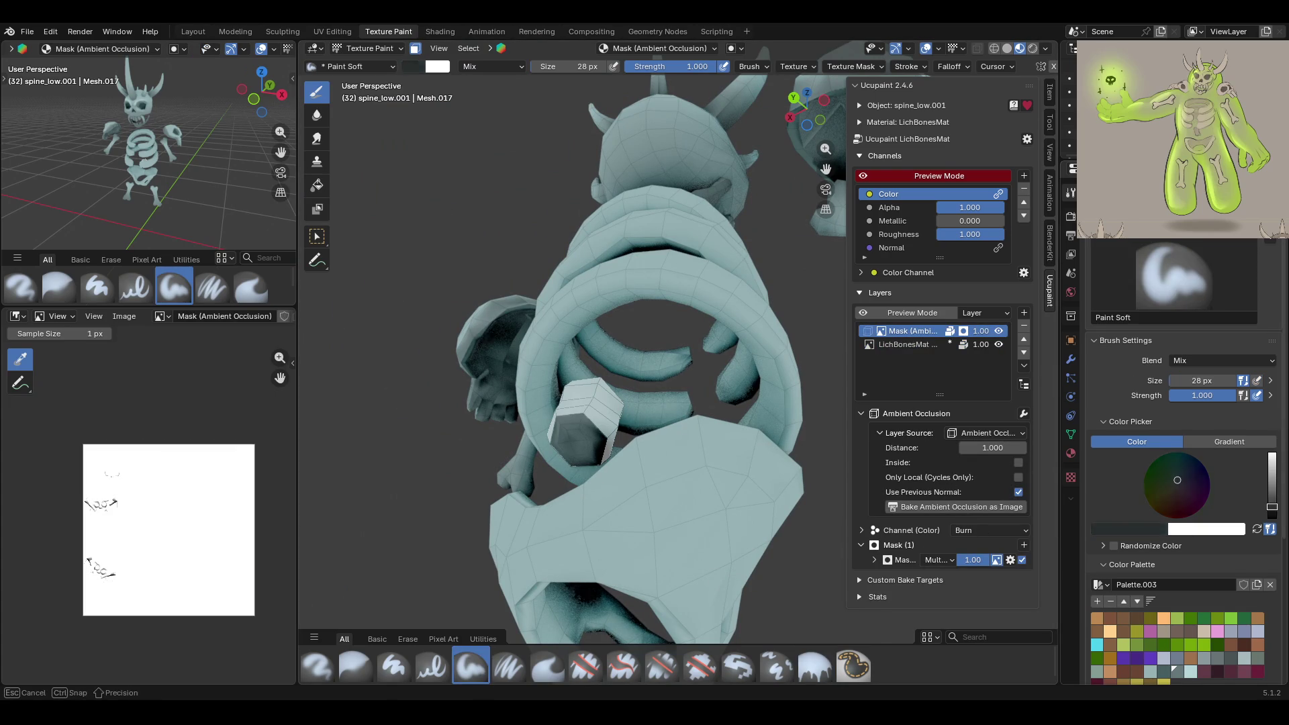
left_click_drag(587, 468, 568, 458)
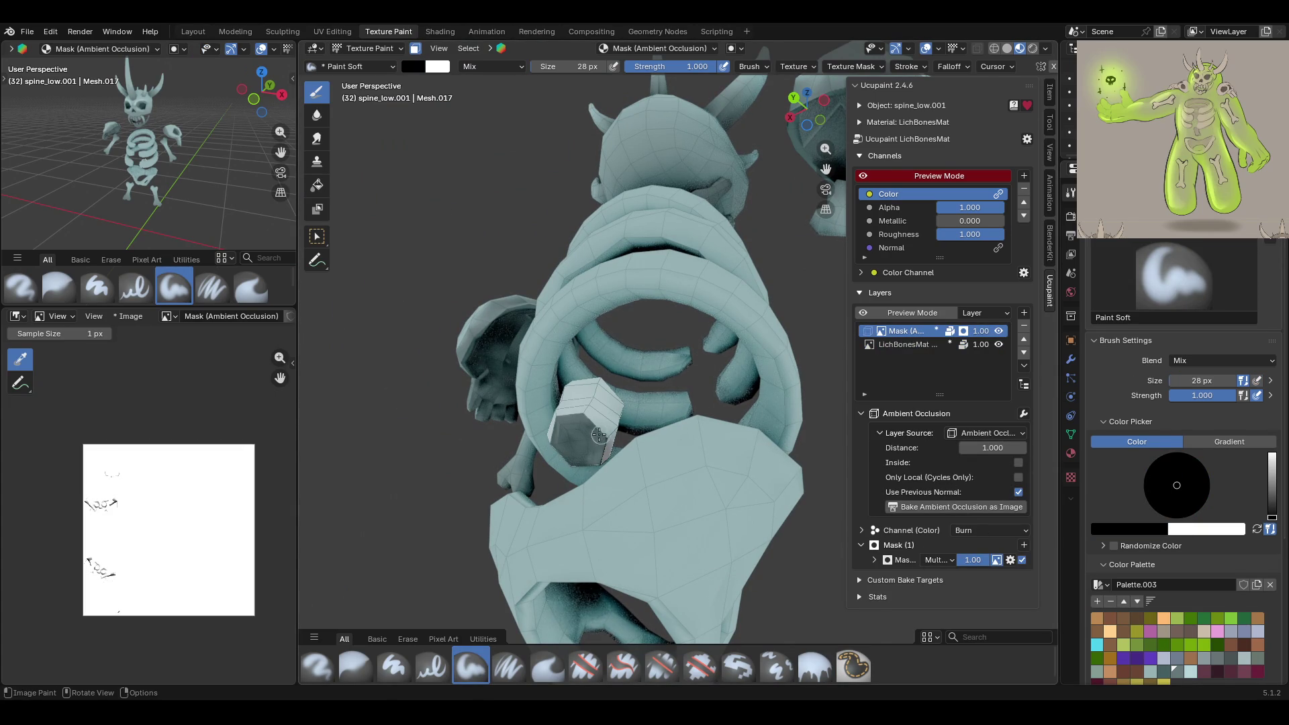
left_click_drag(558, 532, 476, 290)
mouse_move(476, 290)
middle_mouse_down()
mouse_move(578, 259)
mouse_move(433, 182)
middle_mouse_up()
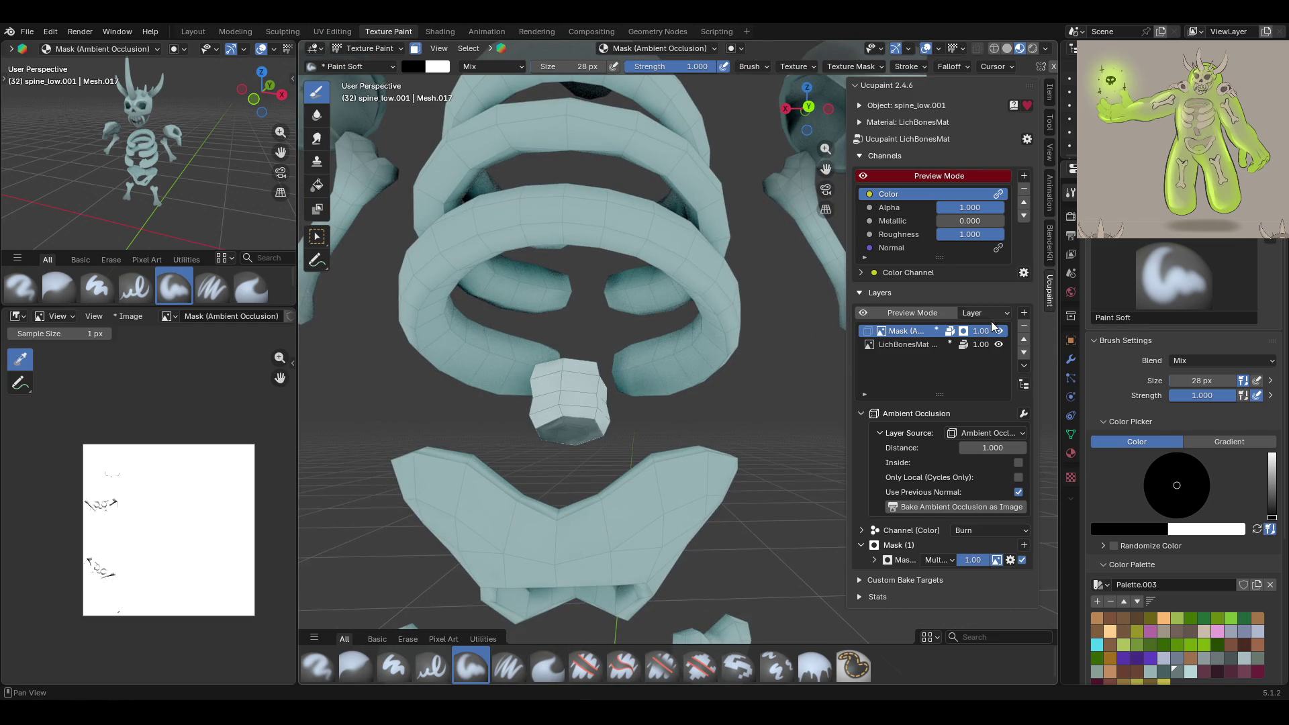
left_click(415, 50)
mouse_move(430, 107)
middle_mouse_down()
mouse_move(550, 255)
mouse_move(644, 342)
mouse_move(621, 312)
middle_mouse_up()
scroll(653, 352, "up", 3)
scroll(653, 352, "down", 4)
Switch Texture Paint to the ribs_low.001 object and orbit to a side view
left_click(391, 49)
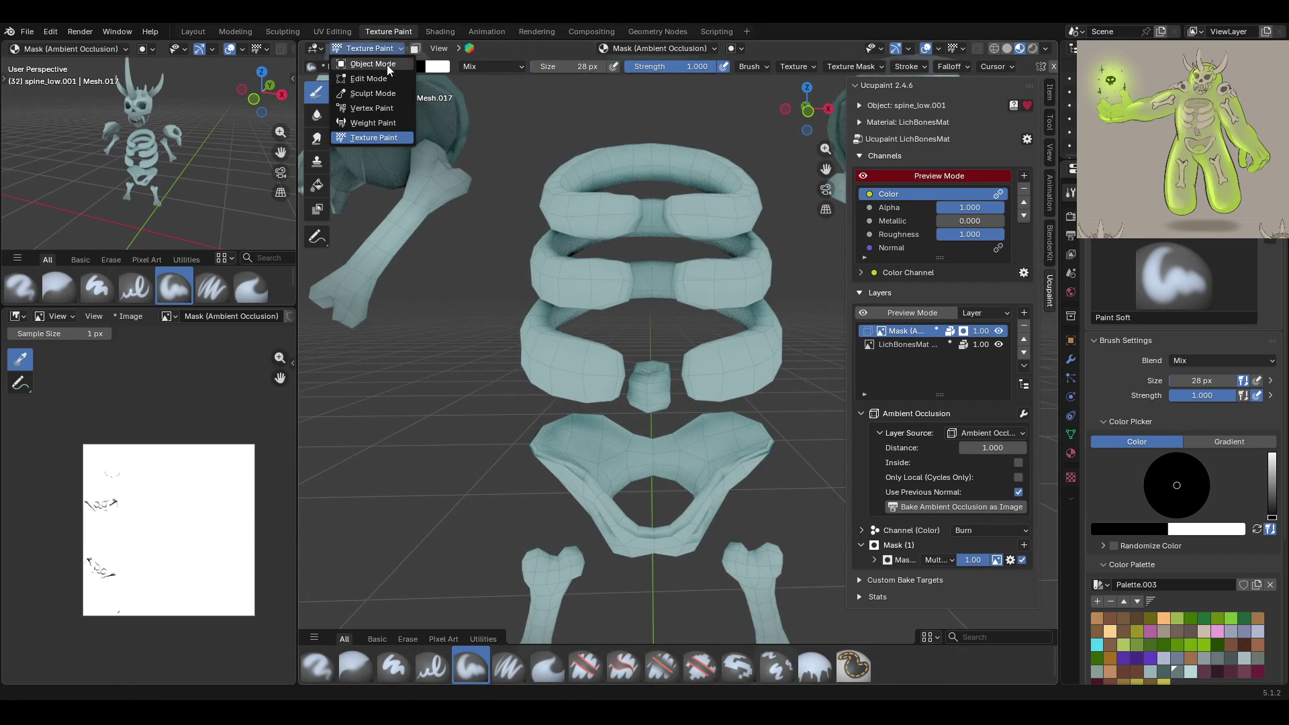
left_click(383, 64)
left_click(601, 219)
left_click(366, 54)
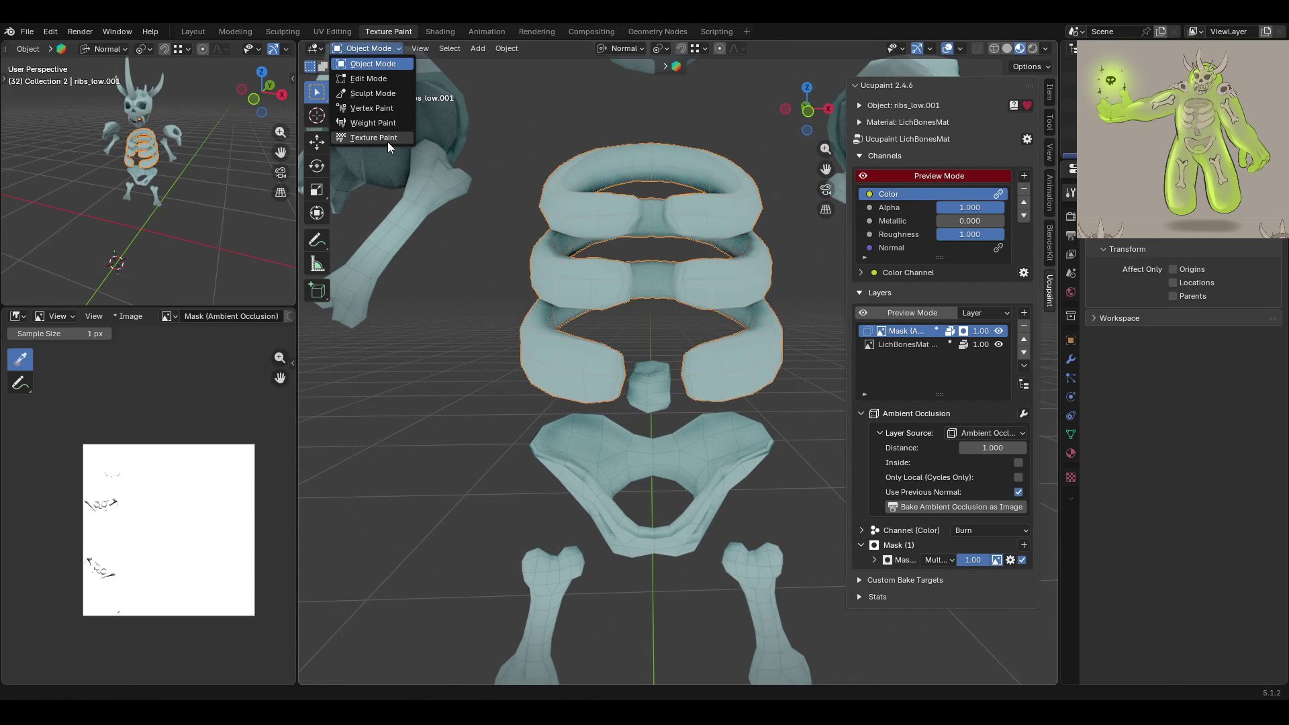
left_click(388, 142)
left_click_drag(825, 169, 820, 249)
mouse_move(772, 195)
middle_mouse_down()
mouse_move(520, 227)
mouse_move(471, 439)
middle_mouse_up()
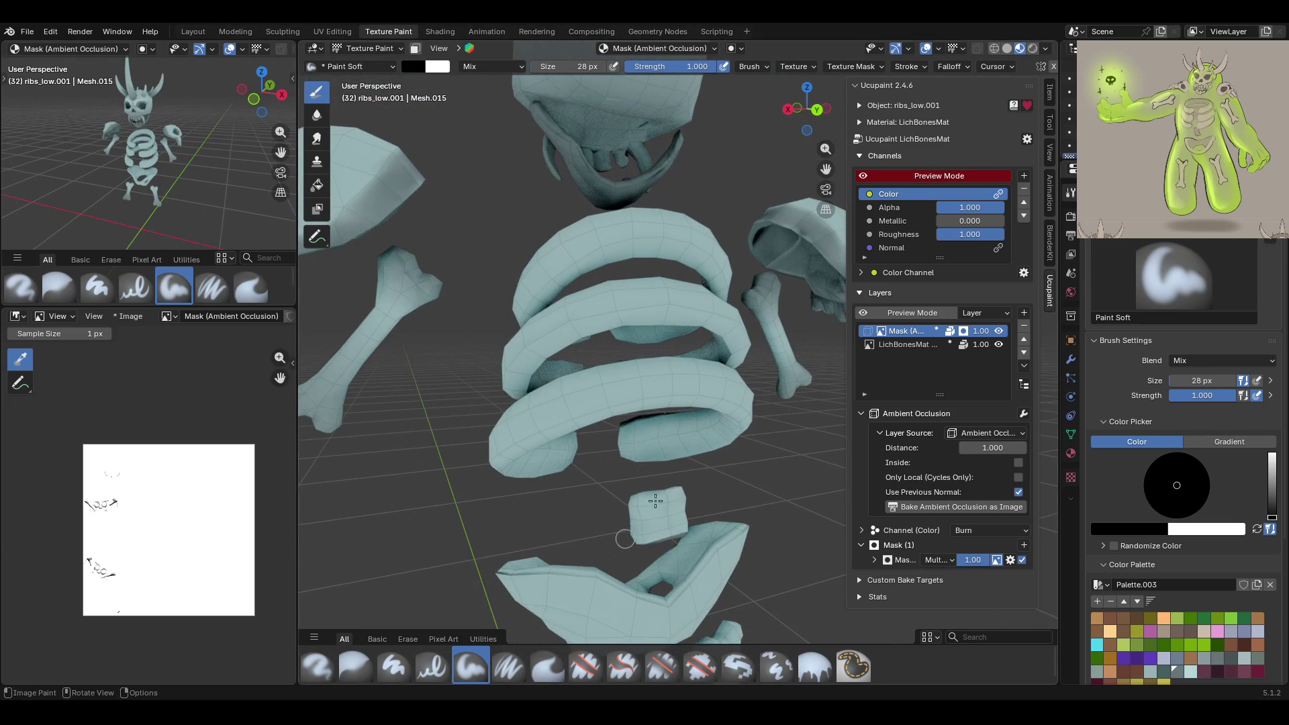
Pick the grey-blue swatch, set brush size 48 px and enable X mirroring
left_click(1177, 673)
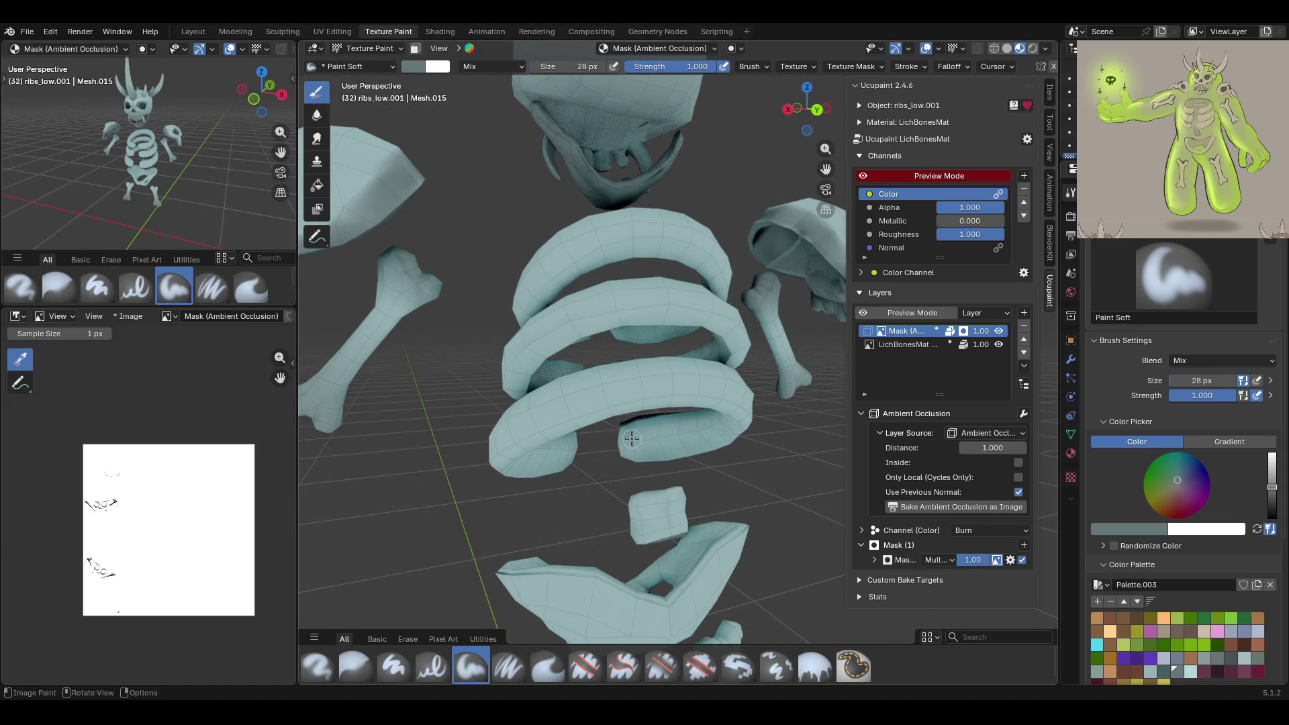
left_click_drag(1201, 380, 1211, 380)
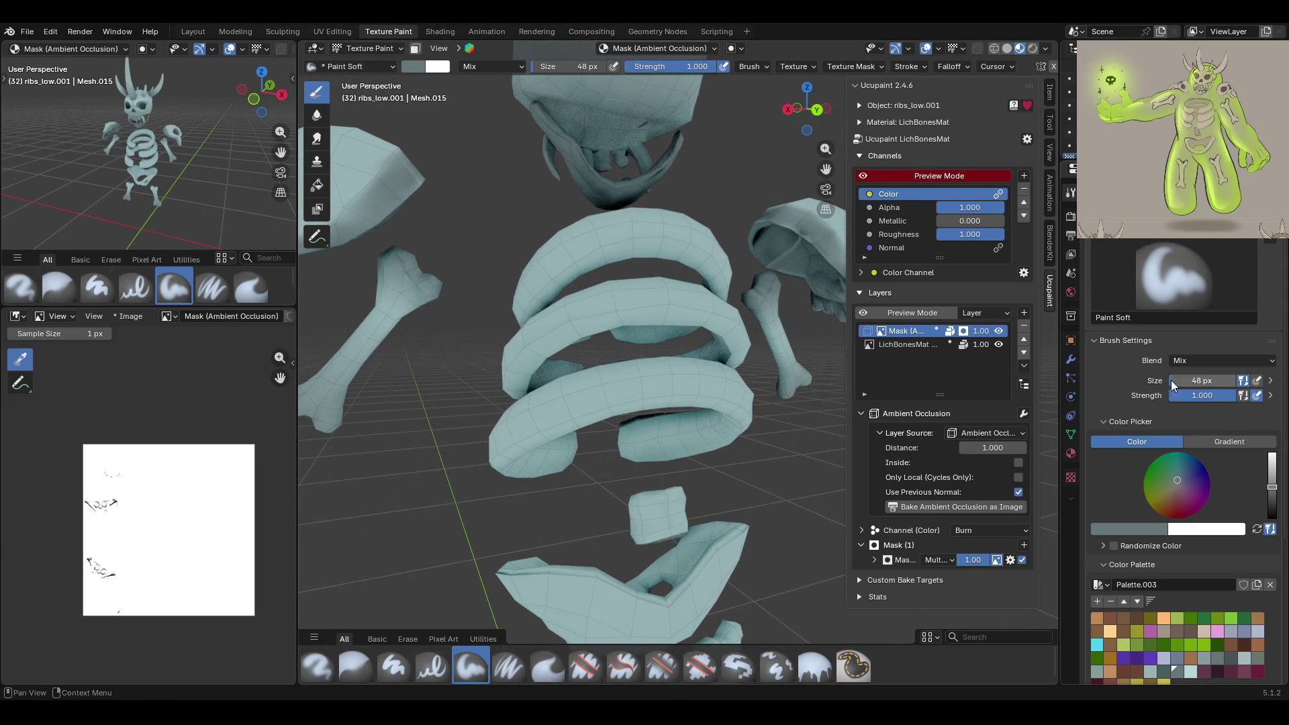
scroll(1235, 594, "down", 5)
left_click(1200, 667)
middle_click_drag(665, 403, 696, 400)
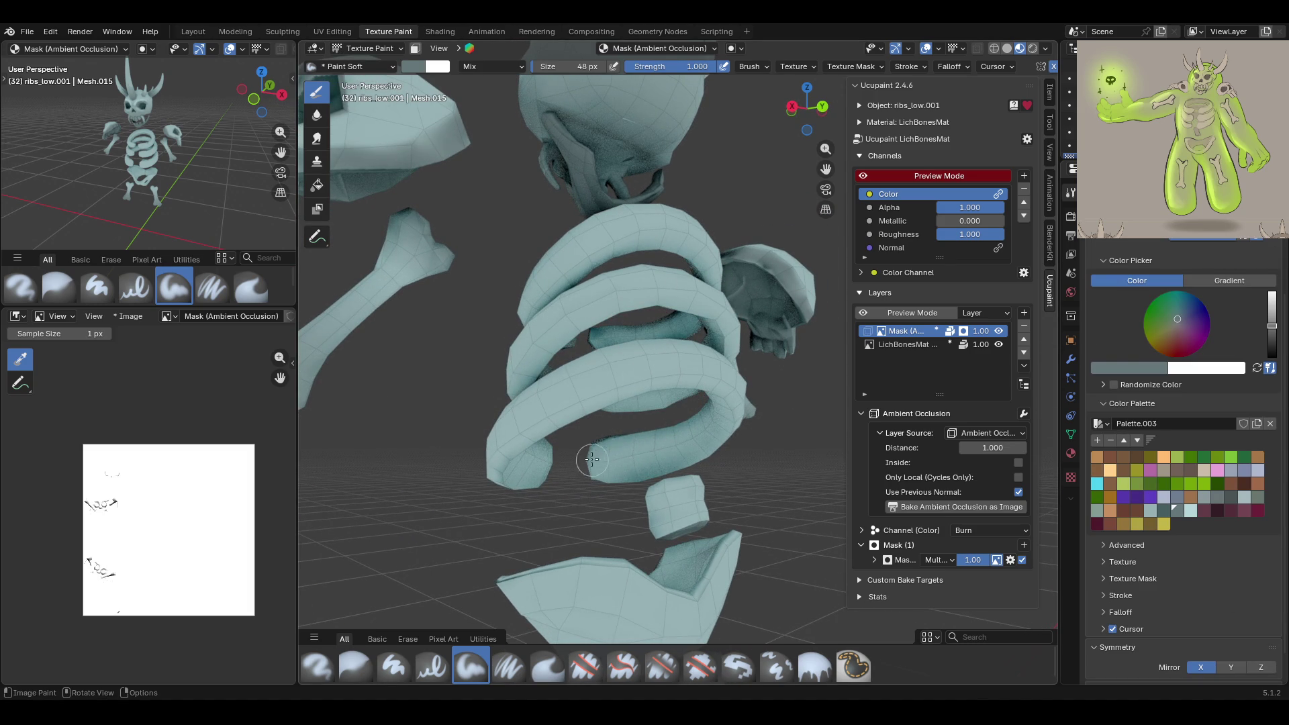
Undo two trial strokes on the ribs mask and switch to the LichBonesMat paint layer
left_click_drag(606, 457, 675, 463)
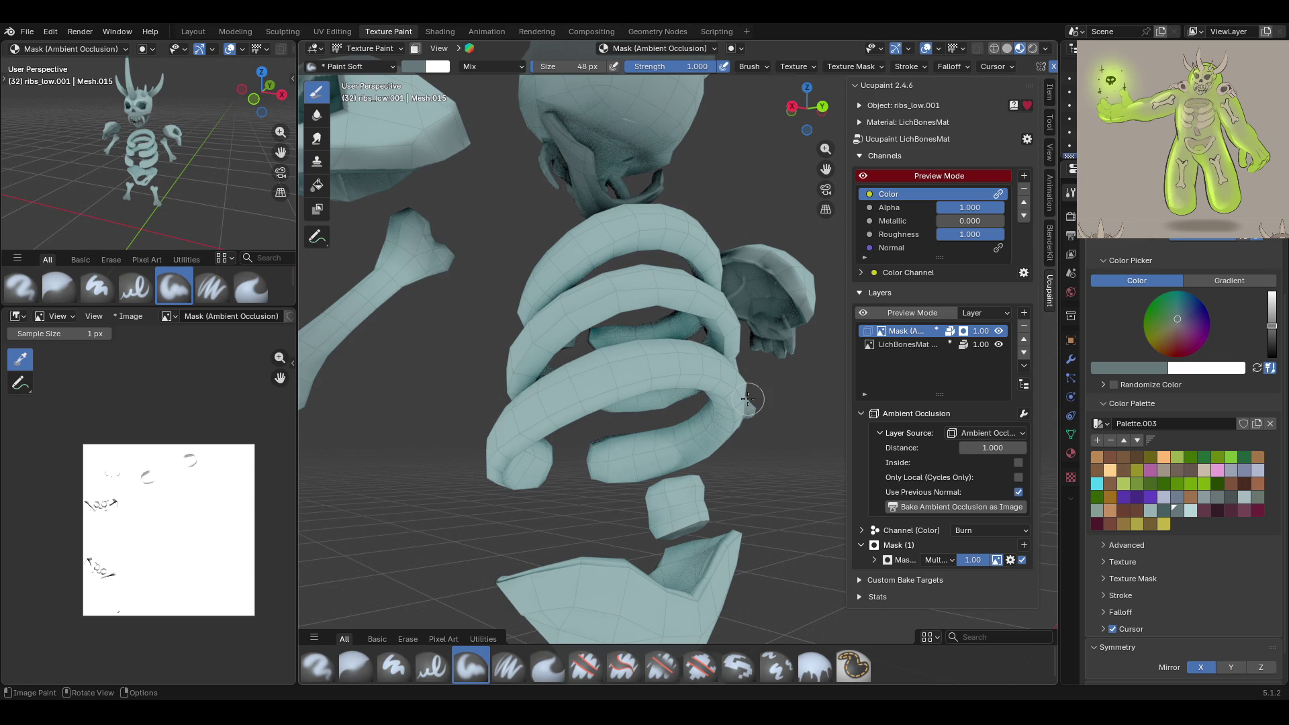
key("ctrl+z")
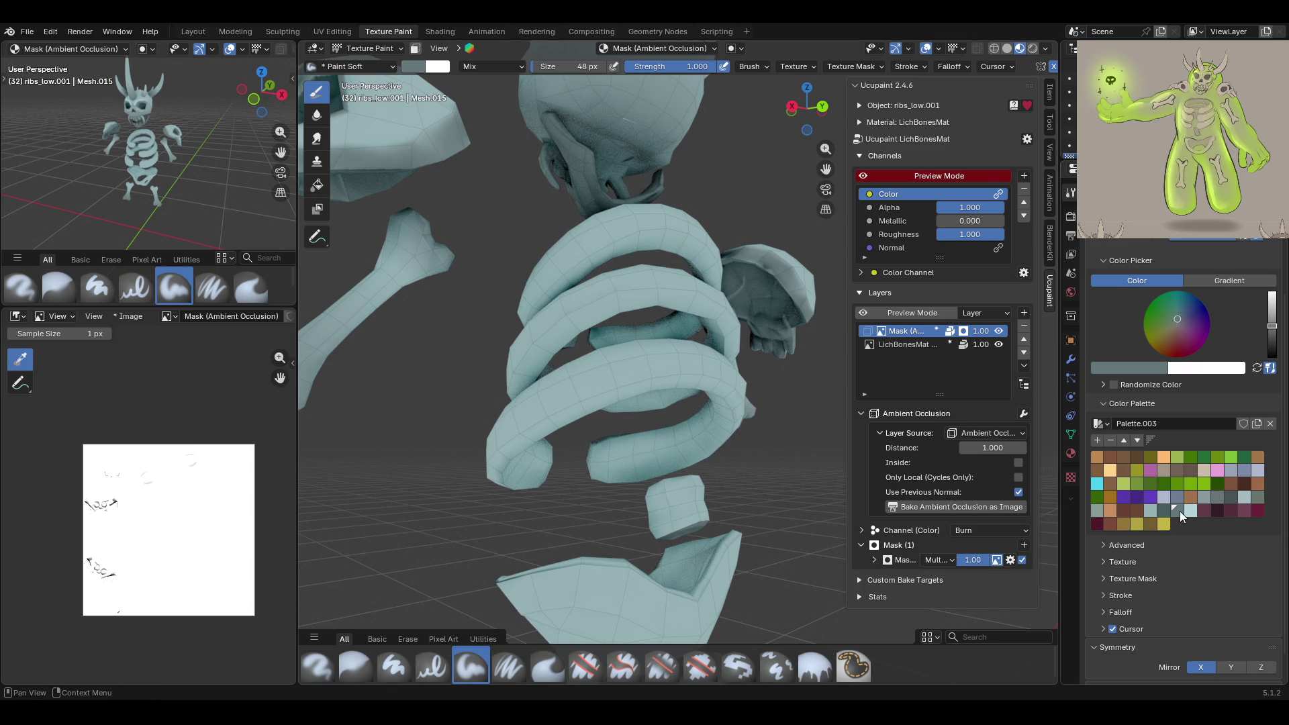
mouse_move(596, 453)
left_mouse_down()
mouse_move(665, 461)
mouse_move(642, 458)
left_mouse_up()
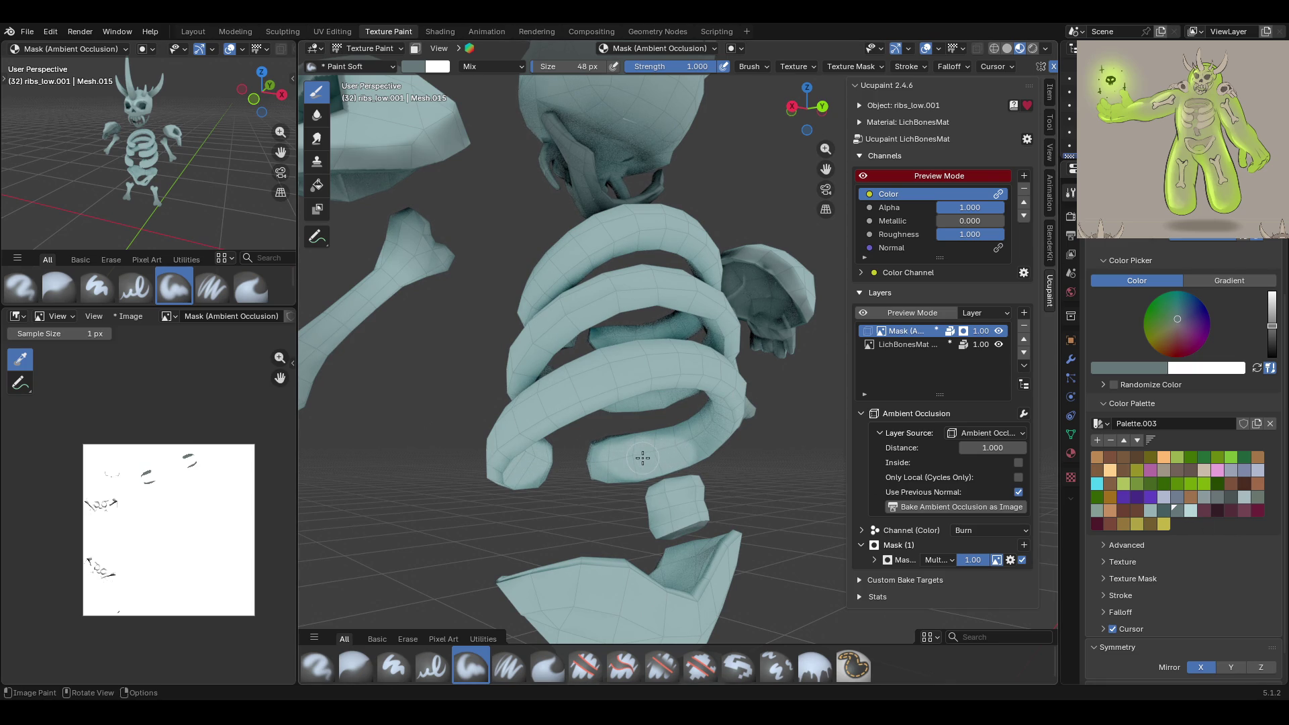
key("ctrl+z")
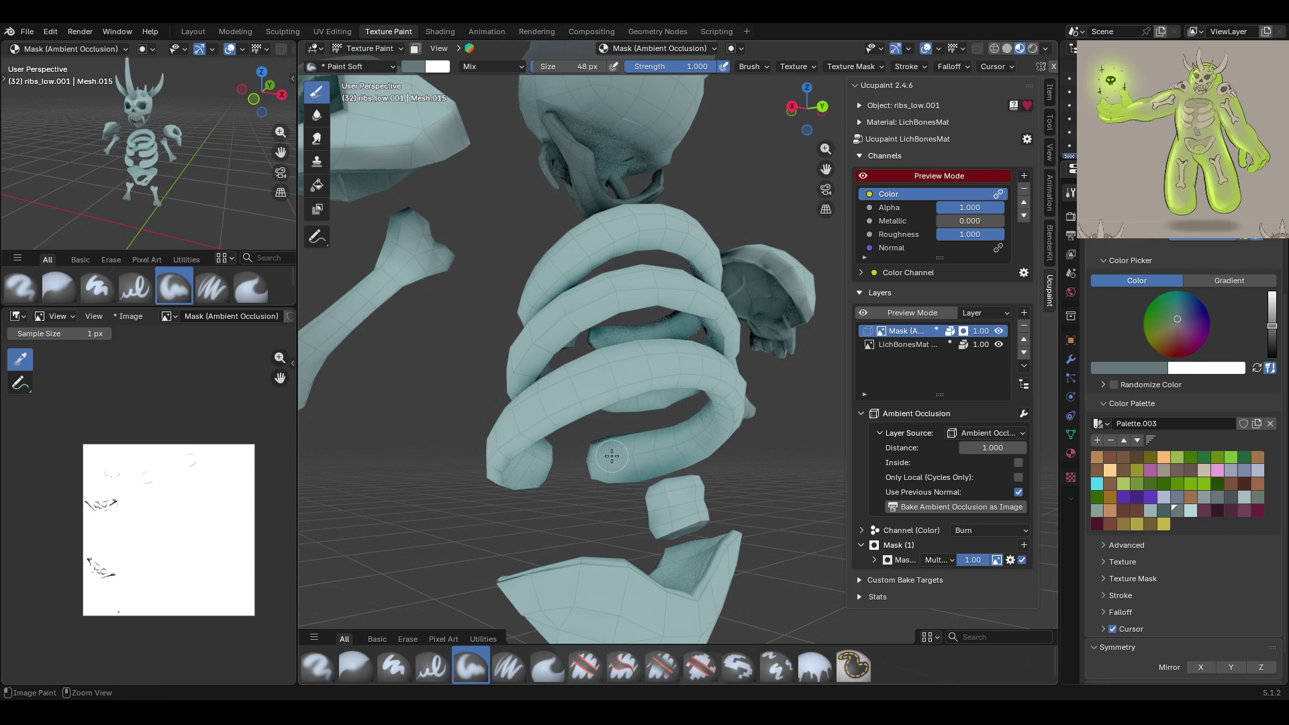
left_click(933, 345)
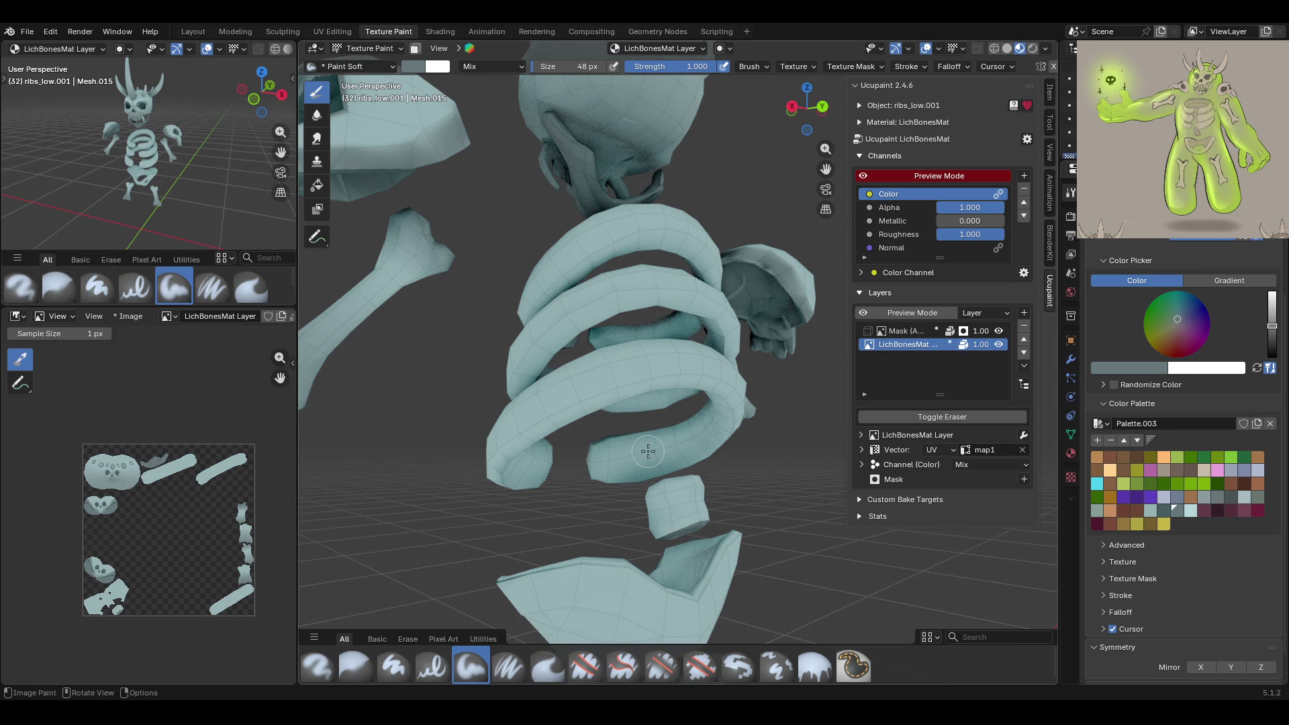
Paint darker shading along the underside of the lower rib
left_click_drag(616, 457, 652, 449)
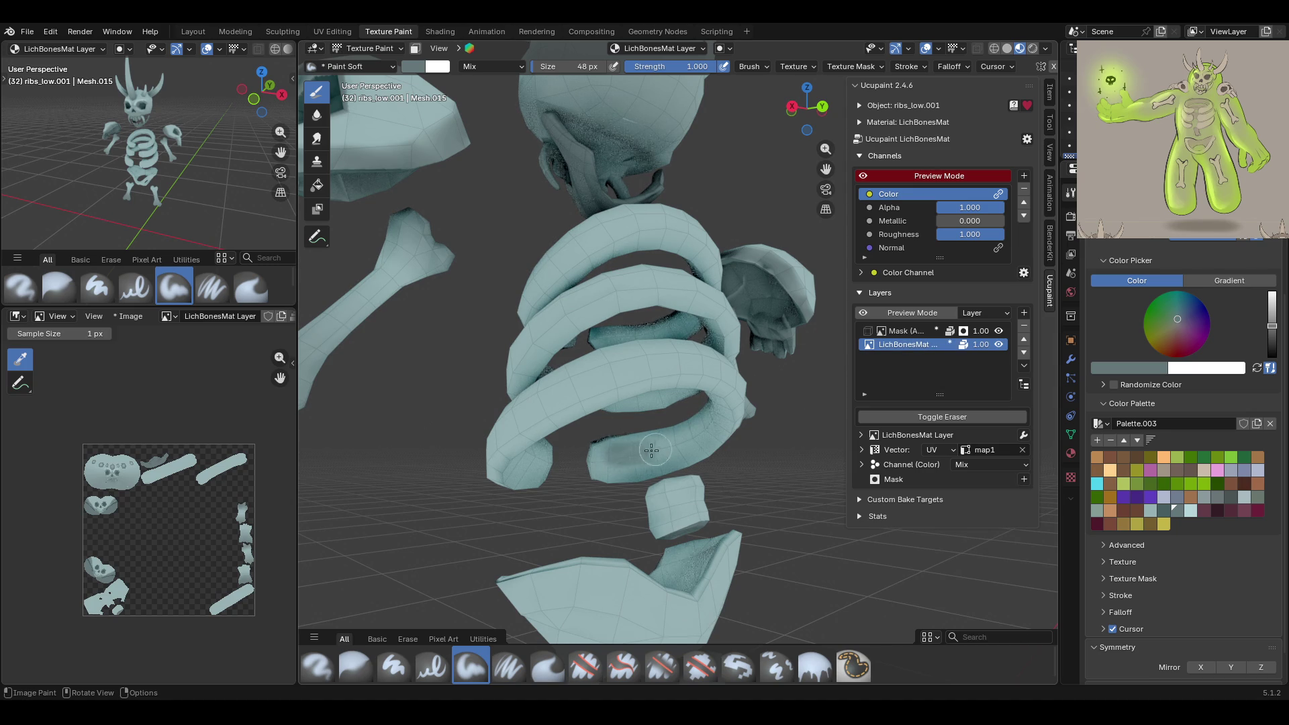
key("ctrl+z")
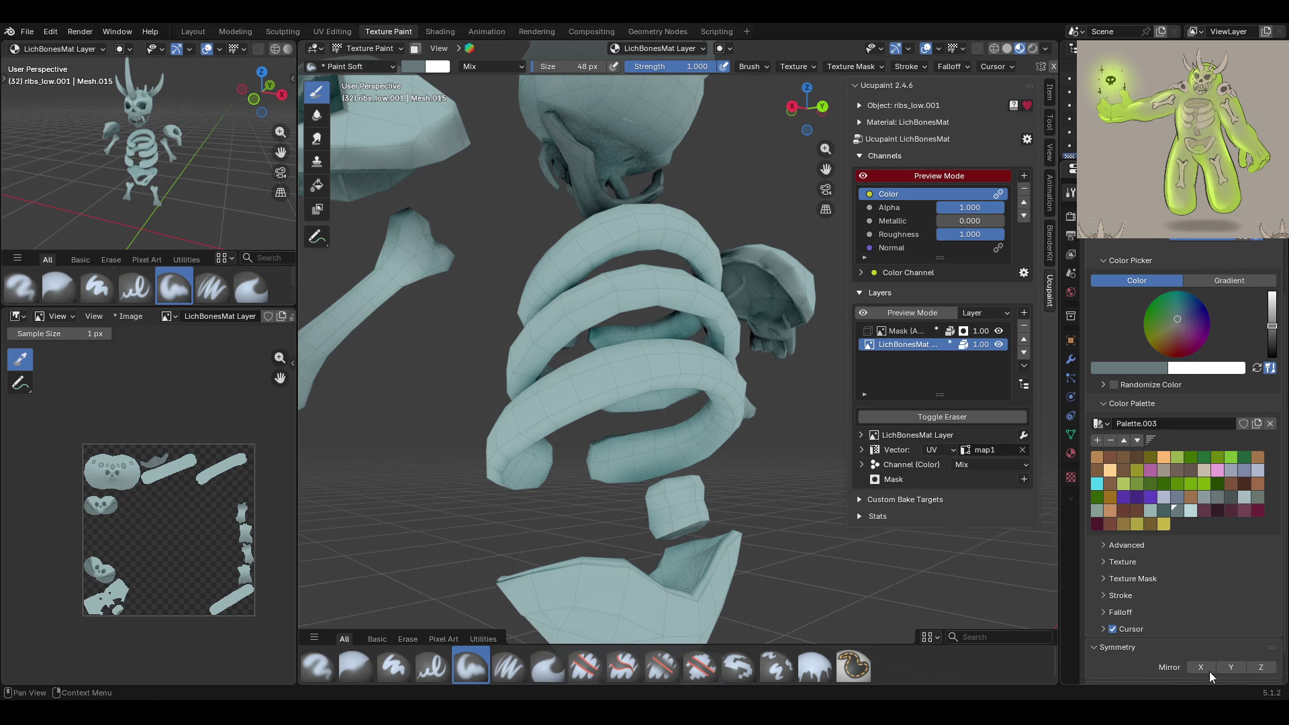
mouse_move(615, 460)
left_mouse_down()
mouse_move(661, 441)
mouse_move(621, 459)
mouse_move(665, 461)
mouse_move(713, 427)
left_mouse_up()
left_click_drag(638, 457, 617, 456)
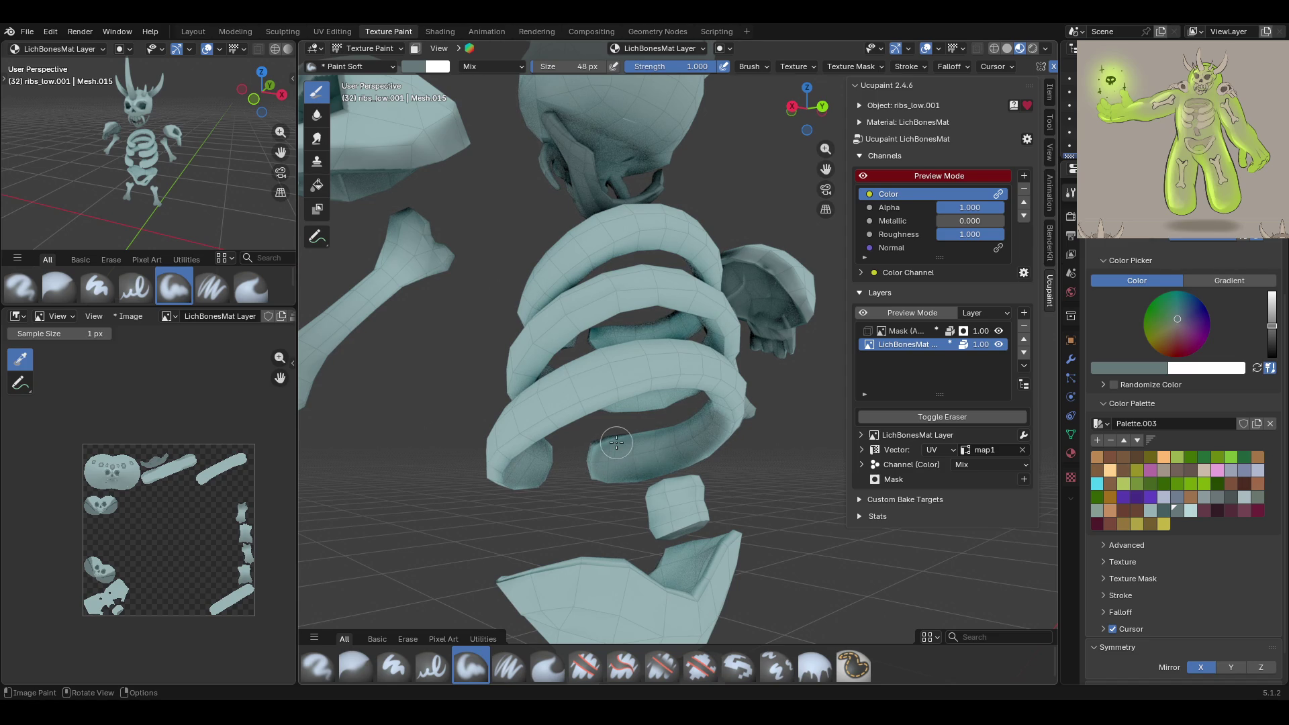
mouse_move(616, 443)
middle_mouse_down()
mouse_move(832, 433)
mouse_move(652, 415)
middle_mouse_up()
Enable the selected-faces paint mask, return to Paint Soft, and shade the middle rib's underside
left_click(415, 49)
left_click(317, 236)
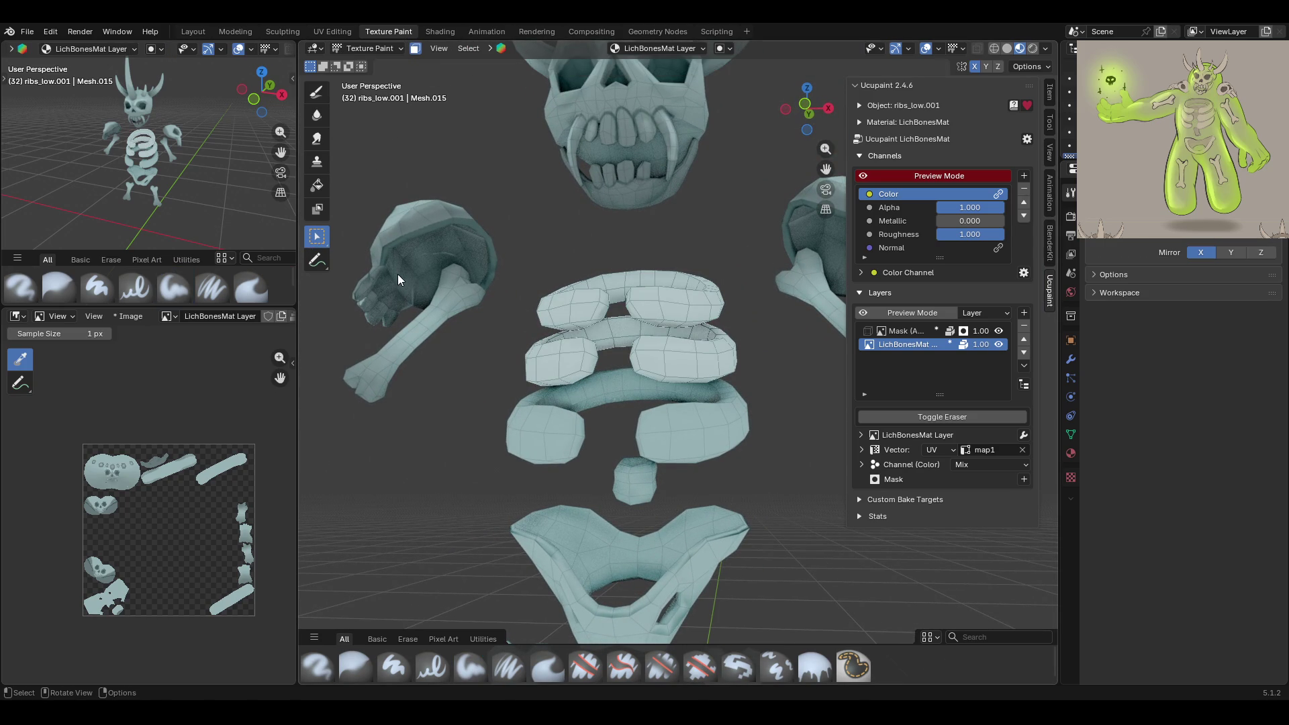
left_click(316, 92)
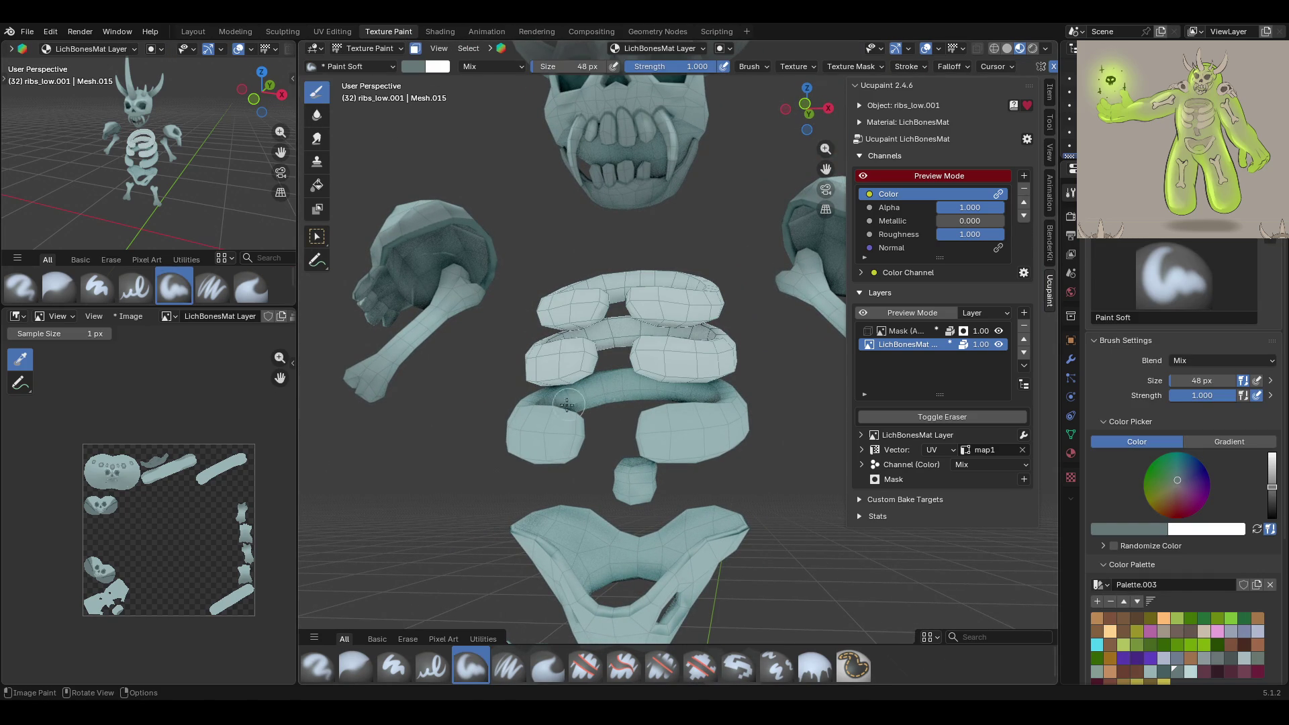
mouse_move(713, 334)
middle_mouse_down()
mouse_move(629, 447)
mouse_move(645, 453)
middle_mouse_up()
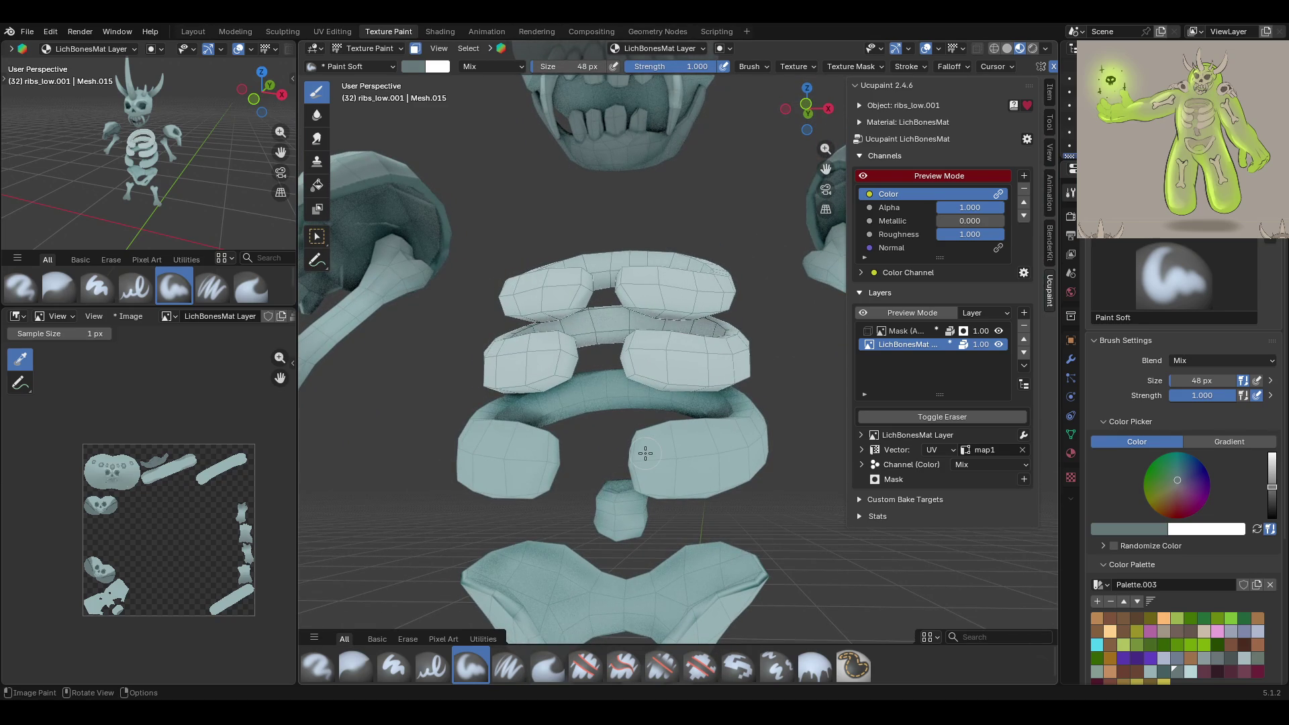
left_click_drag(532, 408, 636, 393)
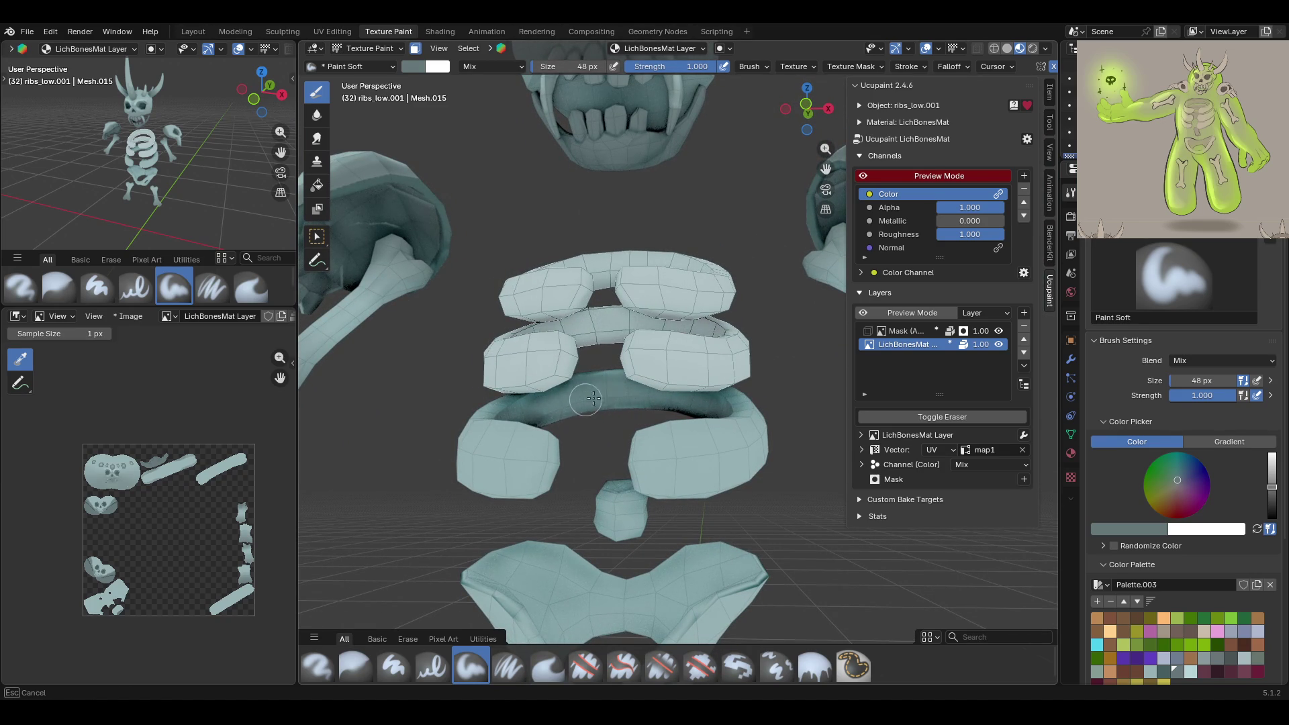
left_click_drag(594, 393, 522, 415)
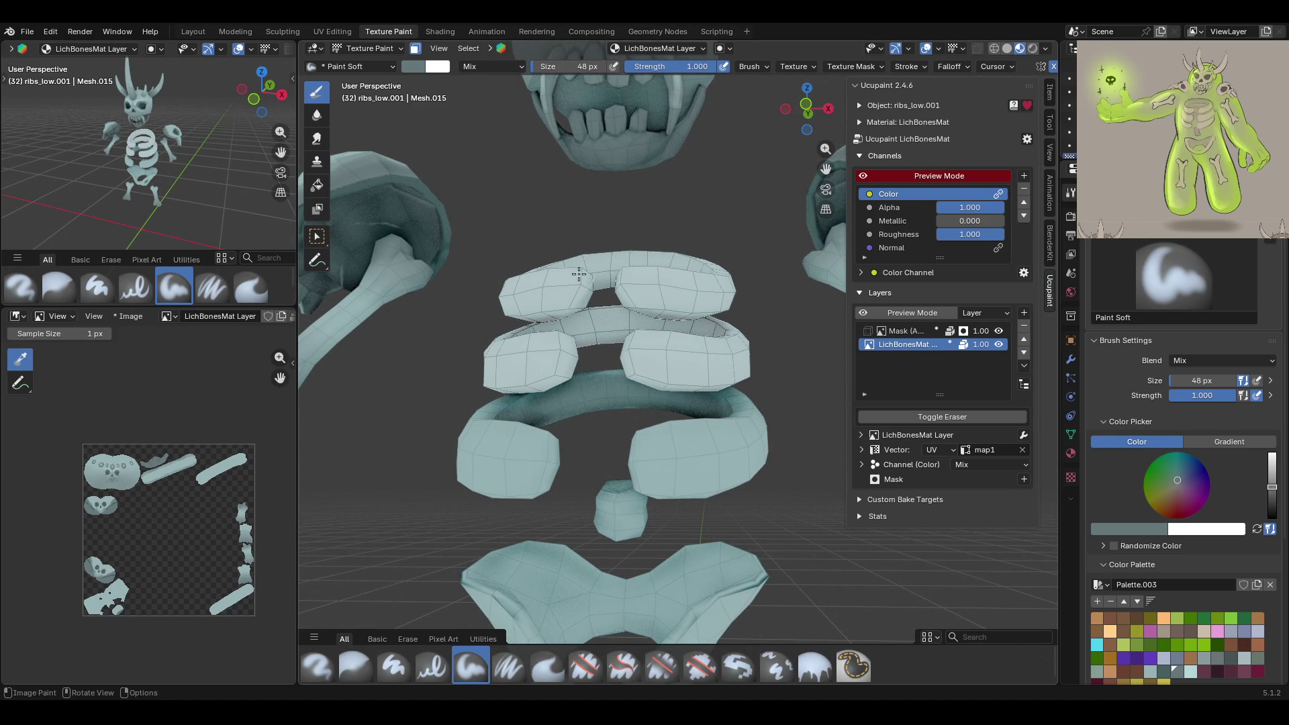
Darken the inside of the rib coil and the lower rib's underside from new angles
mouse_move(579, 274)
middle_mouse_down()
mouse_move(691, 365)
mouse_move(637, 397)
mouse_move(682, 360)
mouse_move(662, 367)
middle_mouse_up()
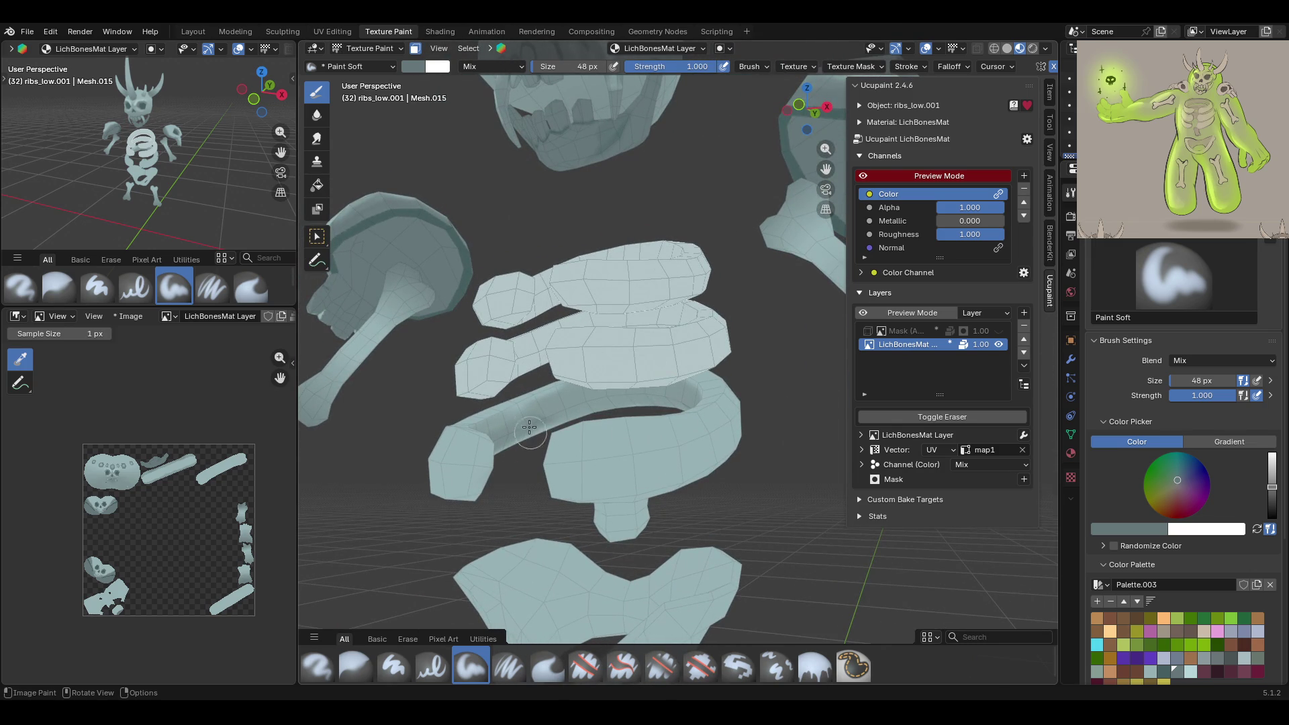
left_click_drag(502, 429, 678, 396)
mouse_move(601, 393)
left_mouse_down()
mouse_move(614, 388)
mouse_move(513, 420)
left_mouse_up()
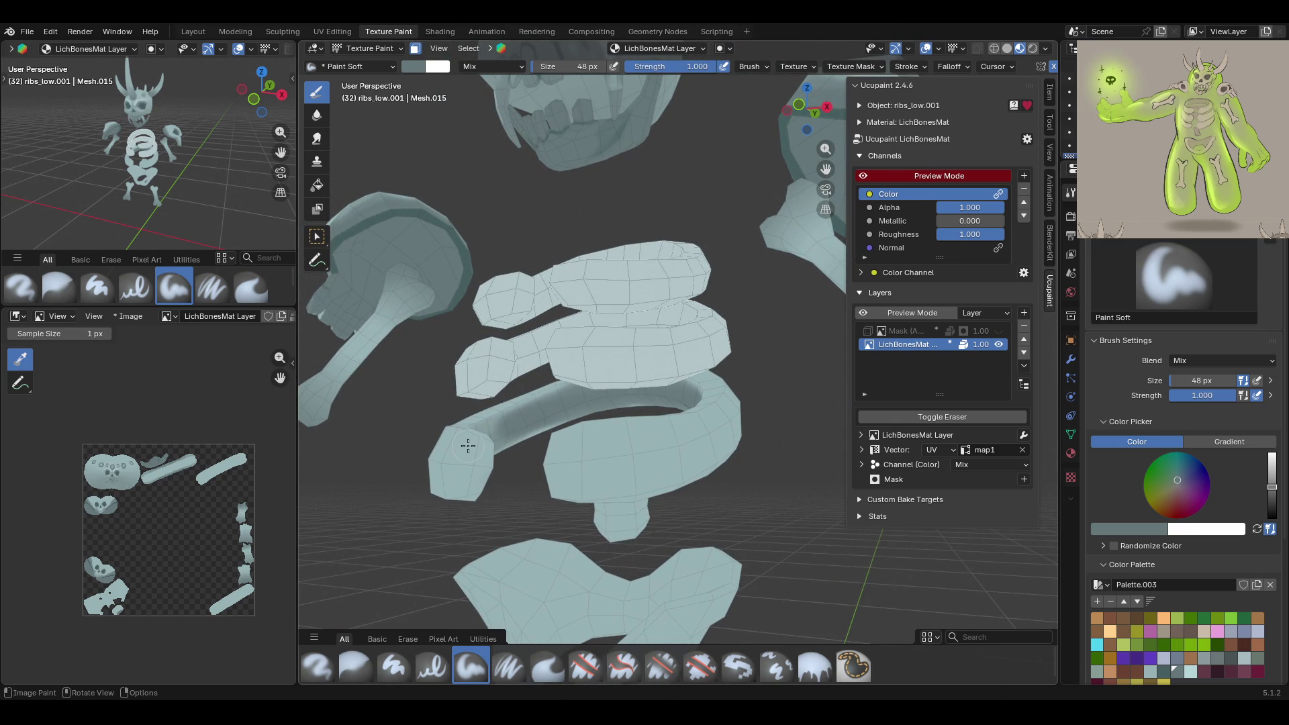
middle_click_drag(620, 301, 523, 362)
mouse_move(476, 474)
left_mouse_down()
mouse_move(537, 466)
mouse_move(573, 442)
mouse_move(471, 471)
mouse_move(512, 471)
left_mouse_up()
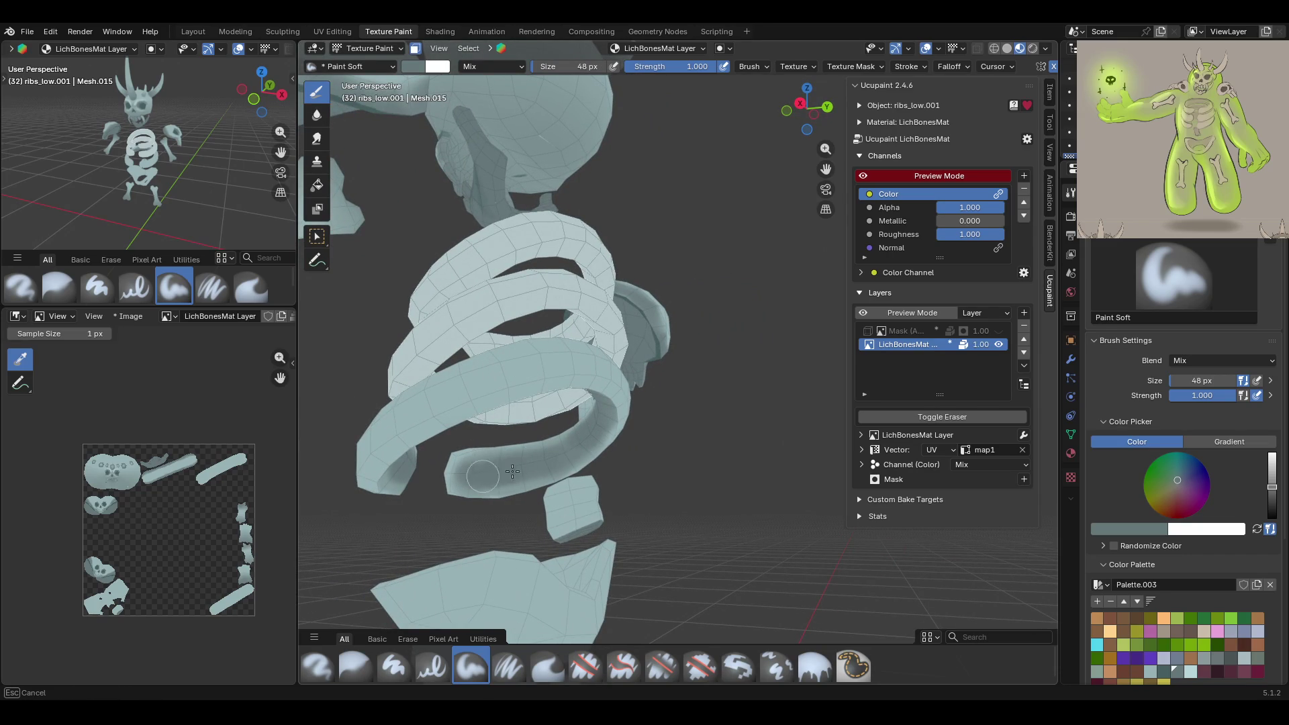
mouse_move(588, 444)
left_mouse_down()
mouse_move(470, 478)
mouse_move(615, 457)
left_mouse_up()
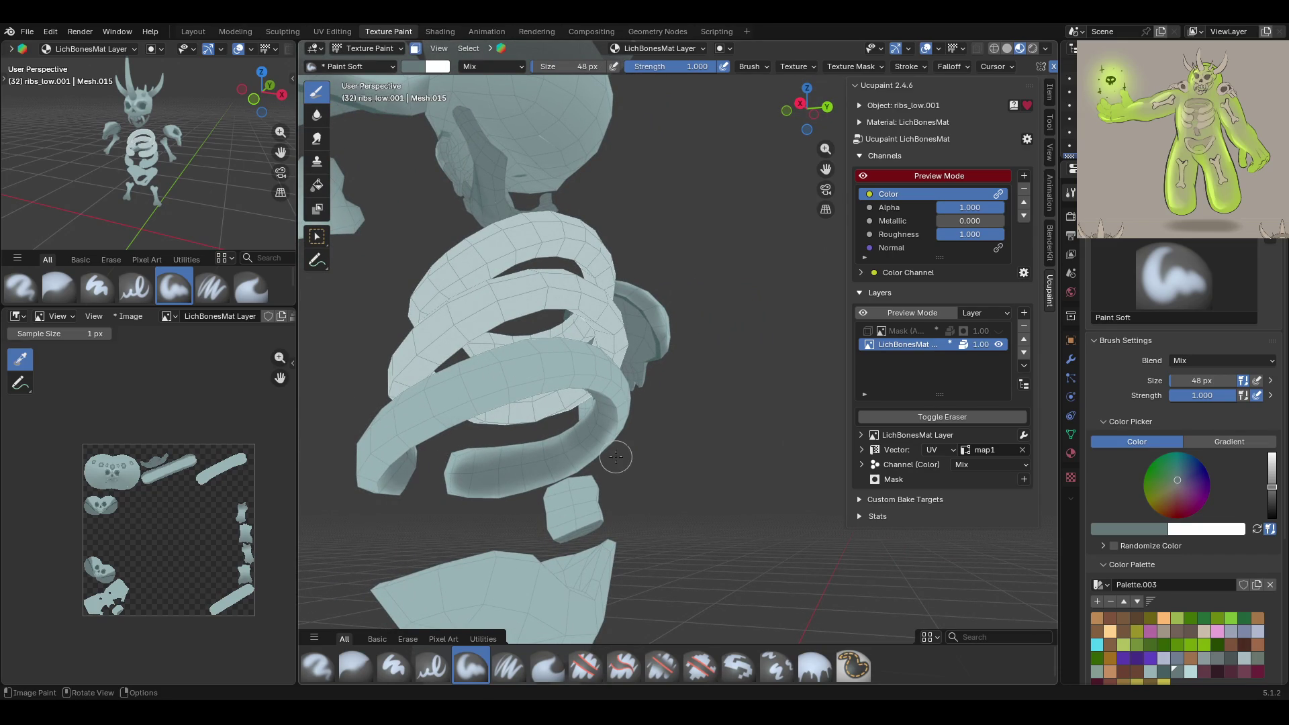
middle_click_drag(616, 485, 333, 451)
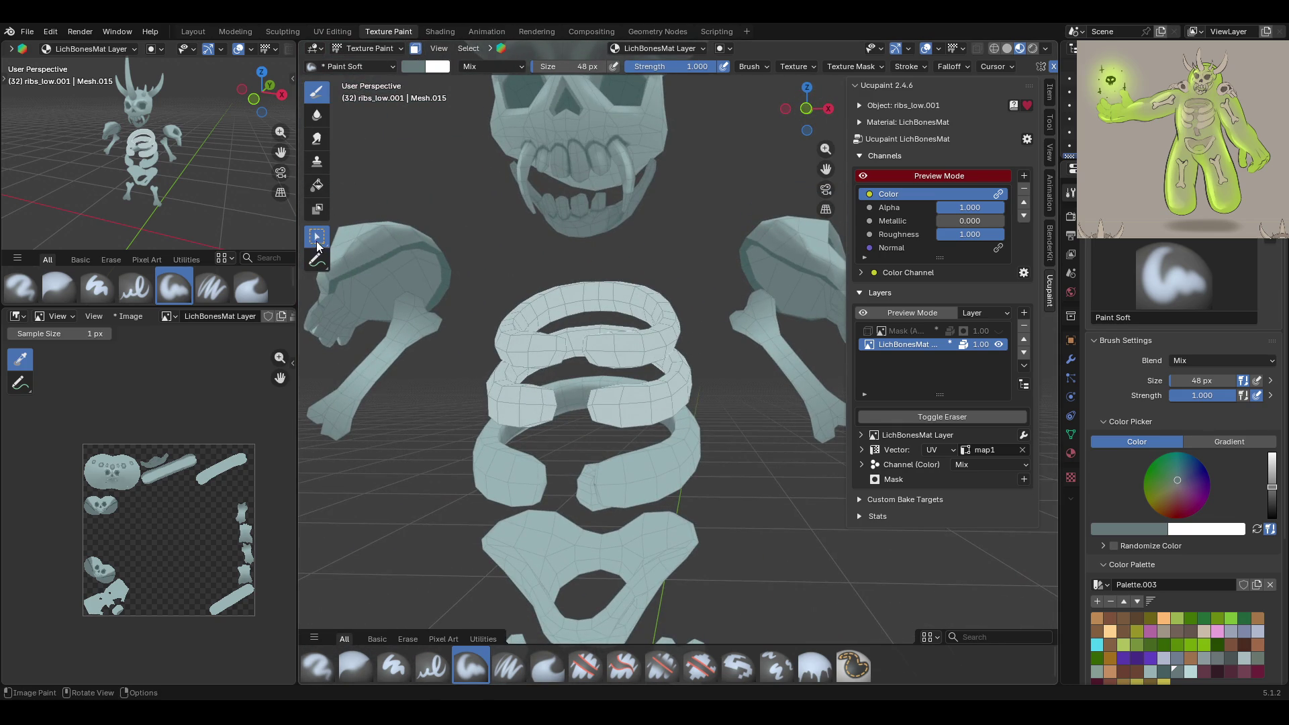
Briefly pick a face-selection tool, then return to the Paint Soft brush near the ribs
key("w")
left_click(659, 407)
mouse_move(714, 404)
middle_mouse_down()
mouse_move(495, 400)
mouse_move(490, 423)
middle_mouse_up()
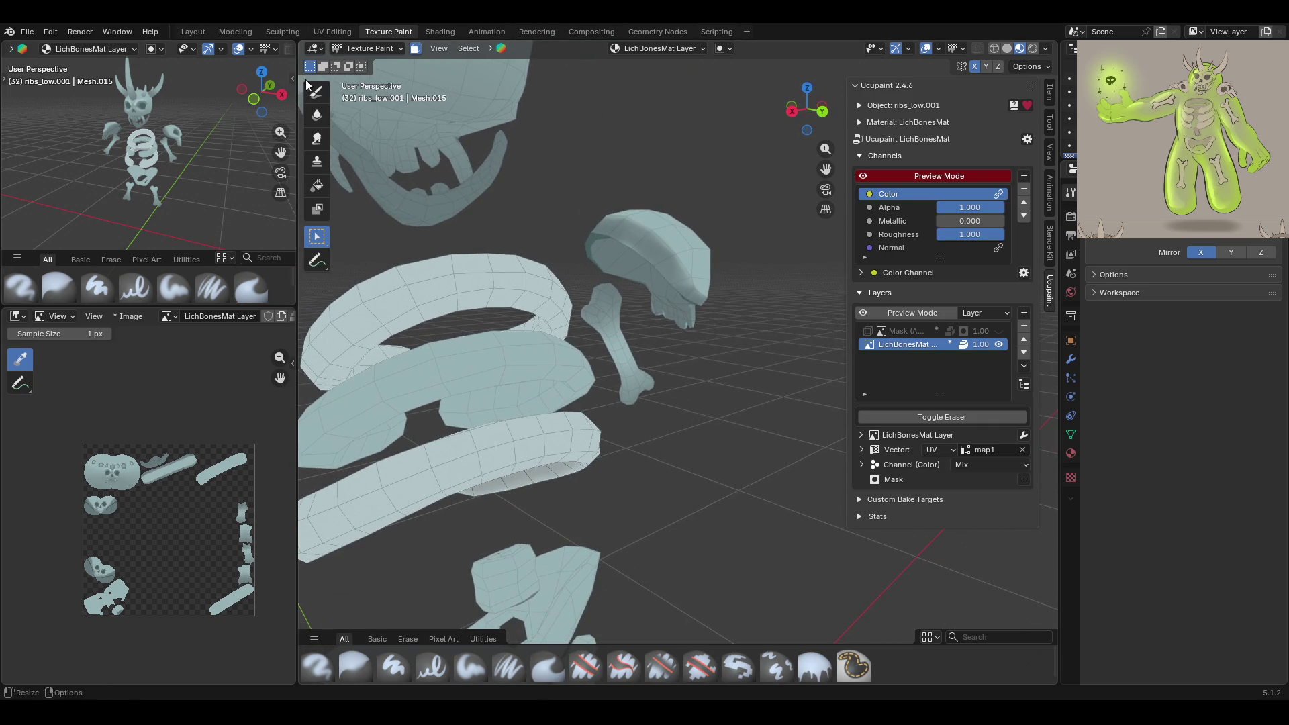
left_click(316, 91)
middle_click_drag(604, 376, 653, 380)
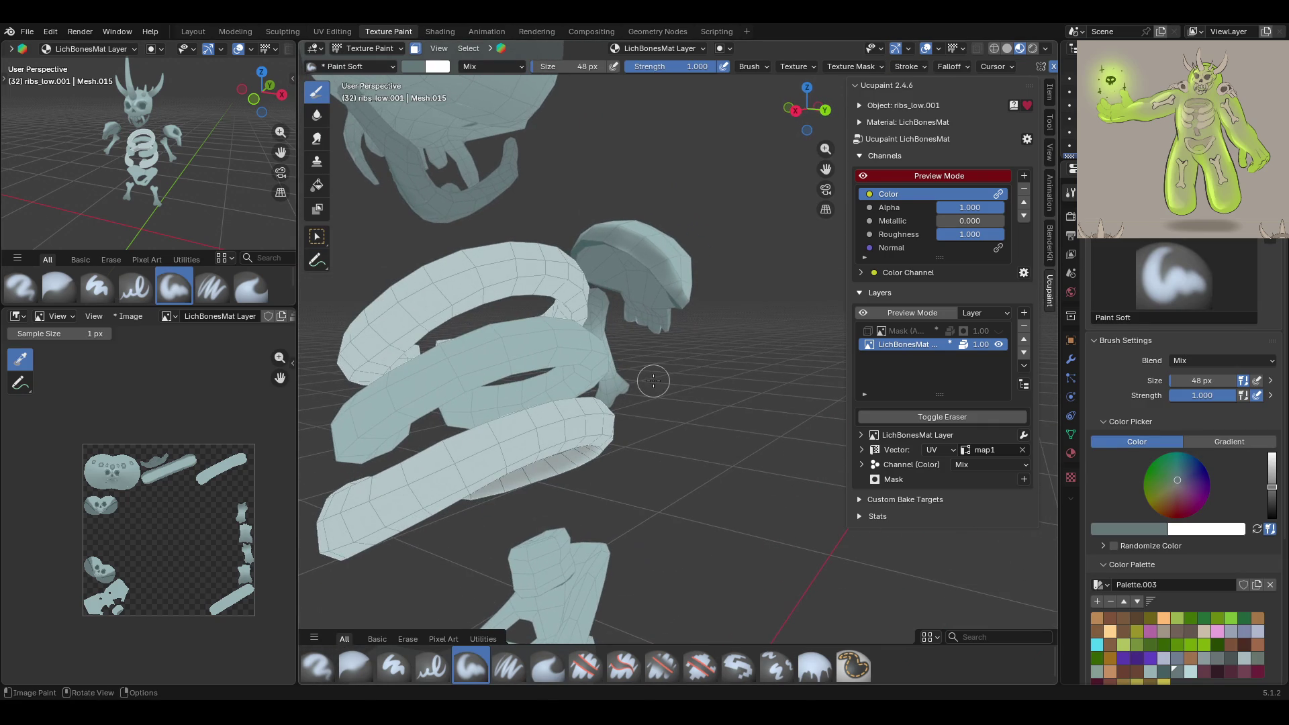
Paint dark shading under and inside the ribs from several angles
mouse_move(472, 412)
left_mouse_down()
mouse_move(519, 398)
mouse_move(472, 410)
left_mouse_up()
middle_click_drag(631, 429, 609, 439)
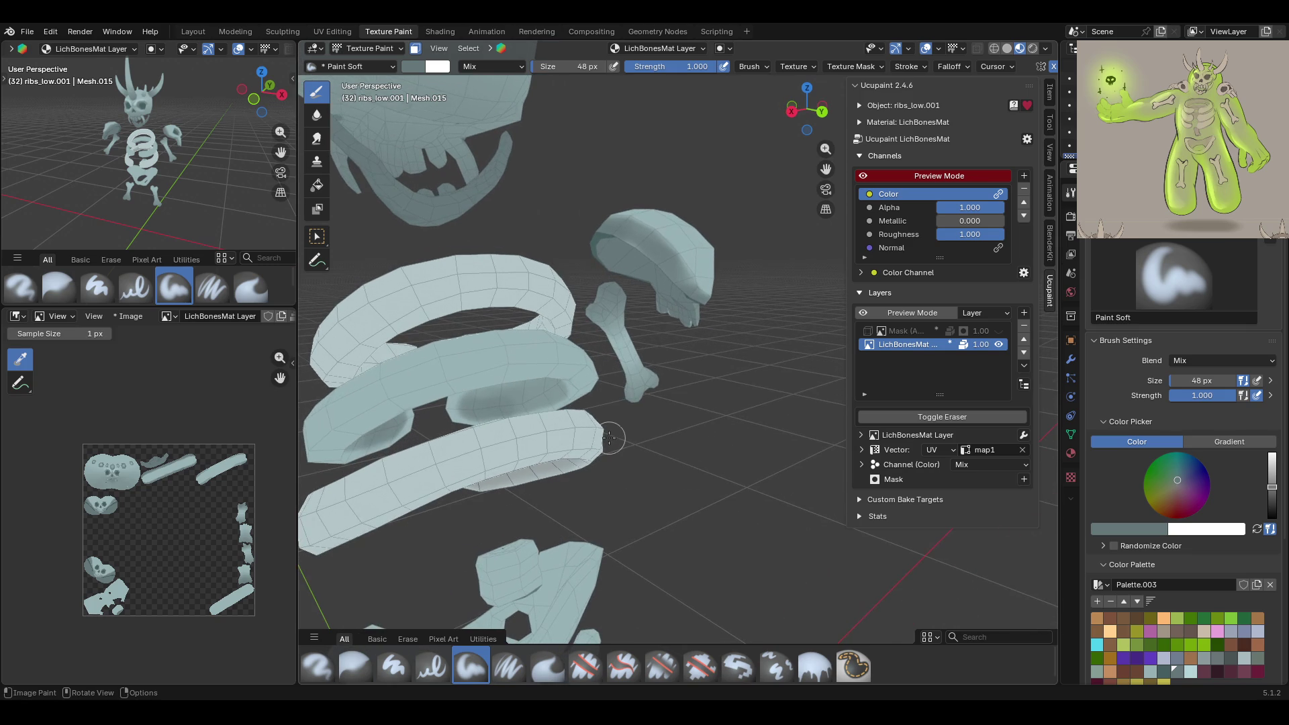
middle_click_drag(520, 374, 534, 377)
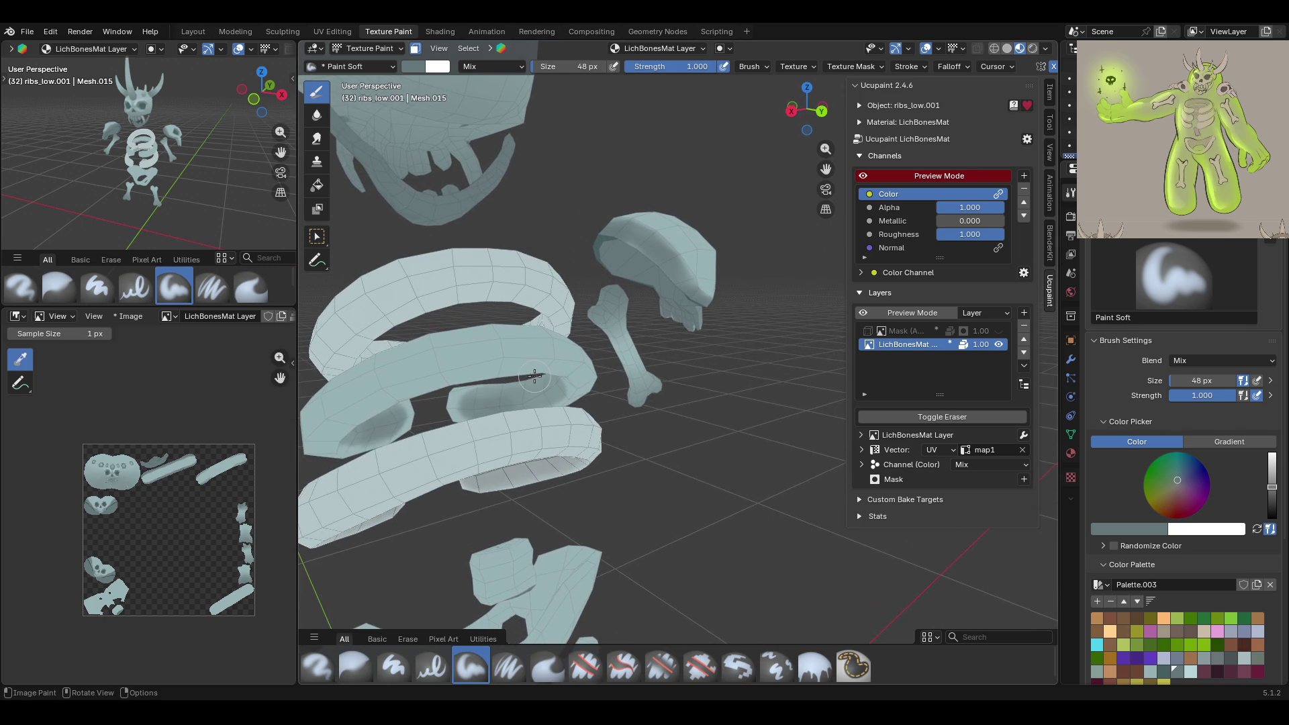
left_click_drag(464, 406, 539, 390)
mouse_move(383, 329)
middle_mouse_down()
mouse_move(625, 369)
mouse_move(530, 409)
mouse_move(564, 406)
mouse_move(551, 412)
middle_mouse_up()
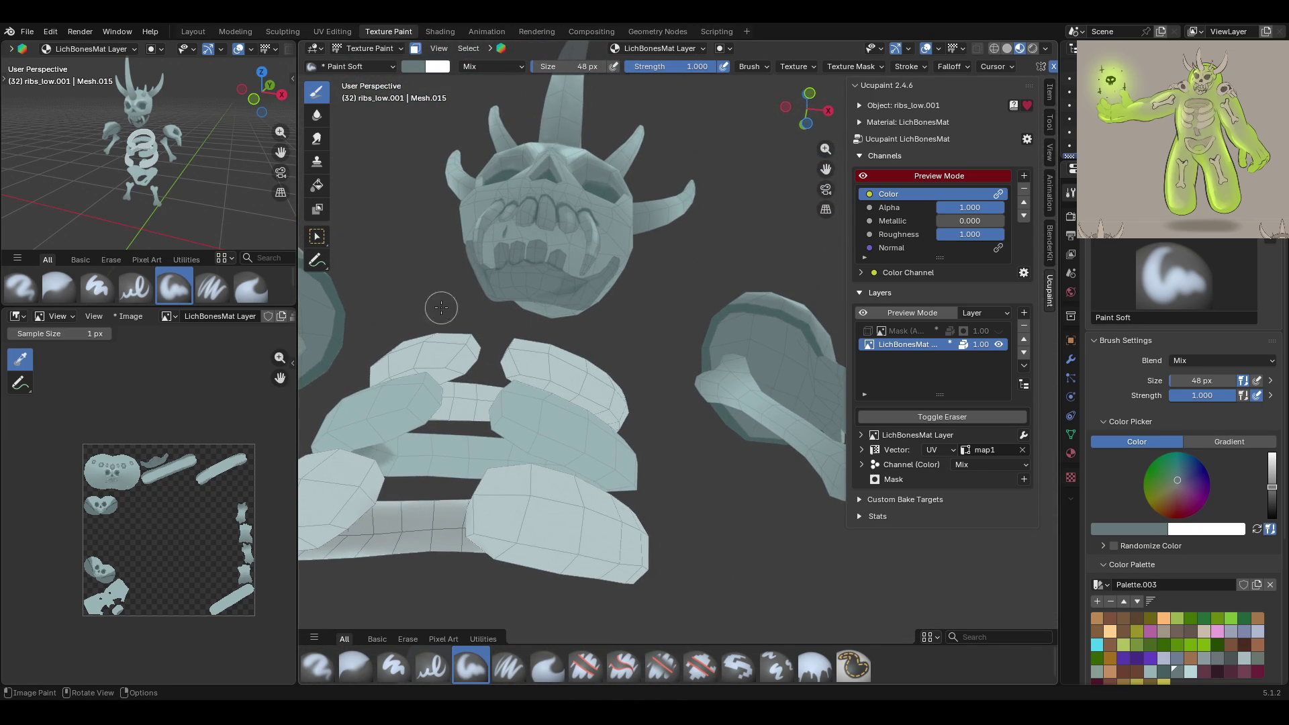
mouse_move(408, 455)
left_mouse_down()
mouse_move(389, 454)
mouse_move(484, 453)
left_mouse_up()
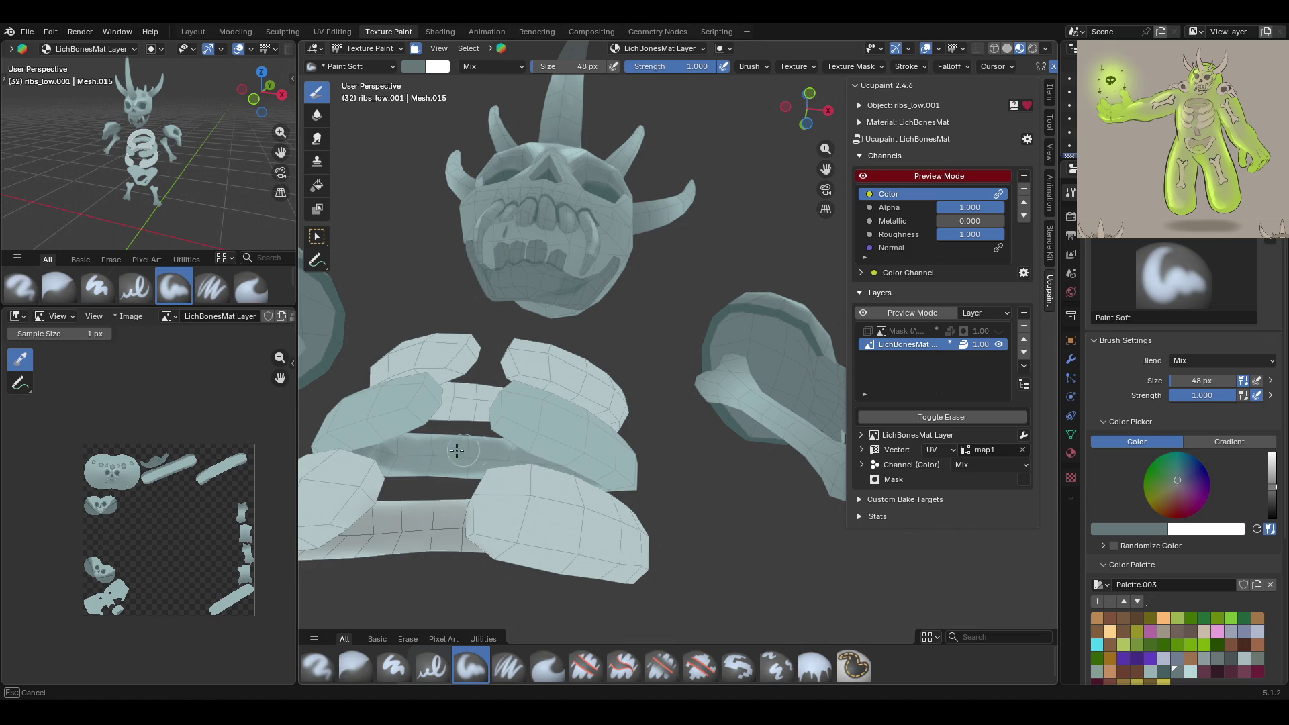
left_click_drag(390, 463, 393, 463)
middle_click_drag(392, 463, 486, 514)
Darken the inner rib further, then choose the Select Box tool
left_click_drag(483, 428, 483, 424)
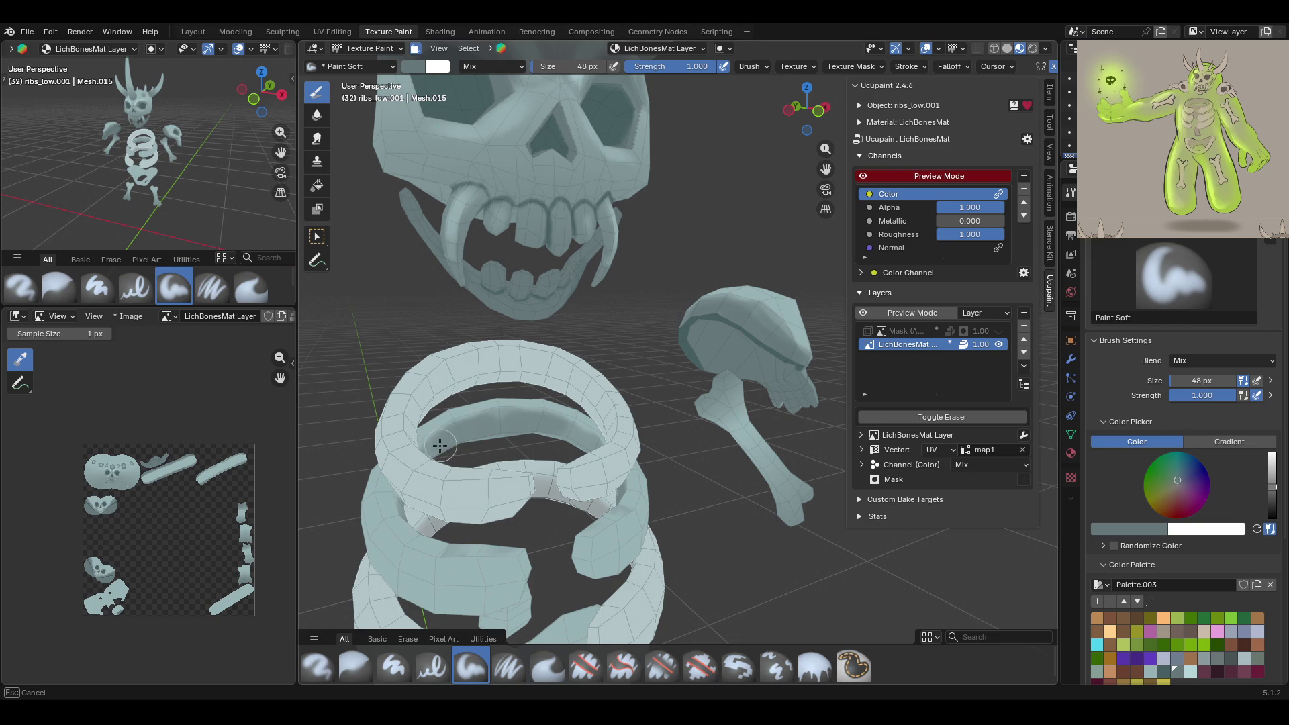
left_click_drag(500, 423, 502, 422)
middle_click_drag(557, 426, 668, 423)
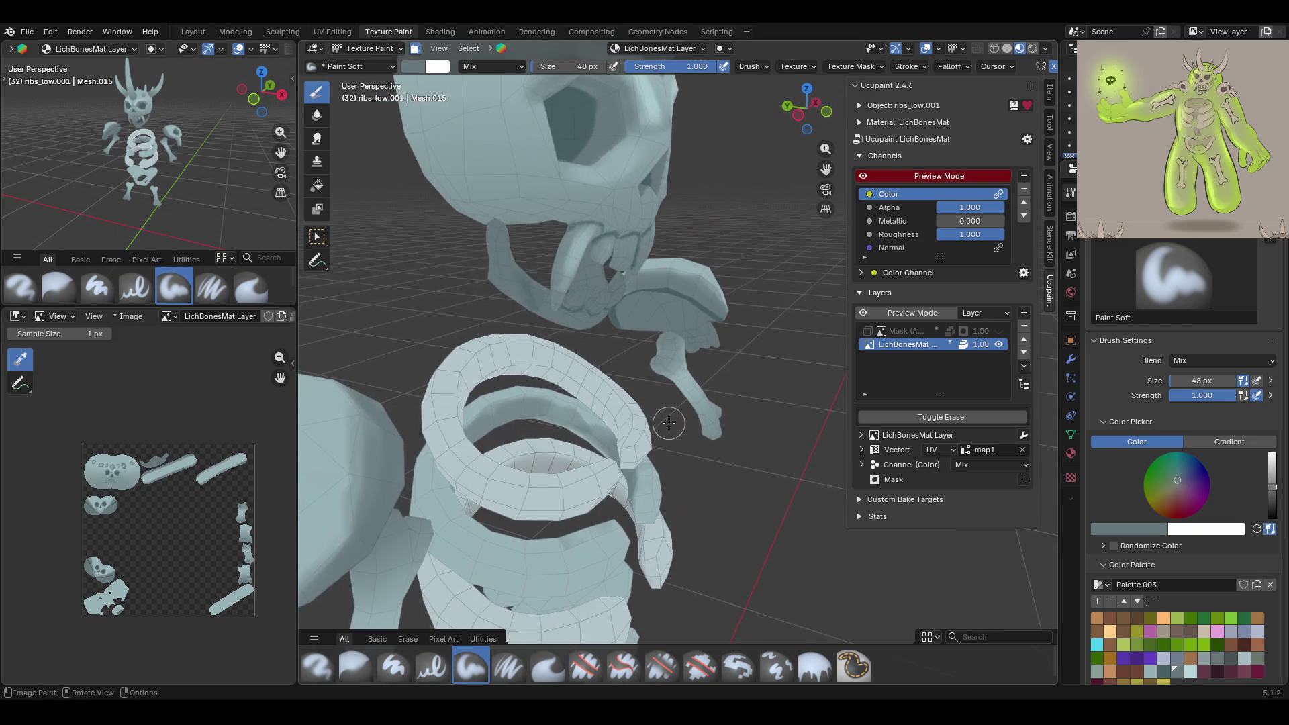
mouse_move(537, 410)
left_mouse_down()
mouse_move(578, 433)
mouse_move(522, 412)
left_mouse_up()
middle_click_drag(613, 355, 443, 329)
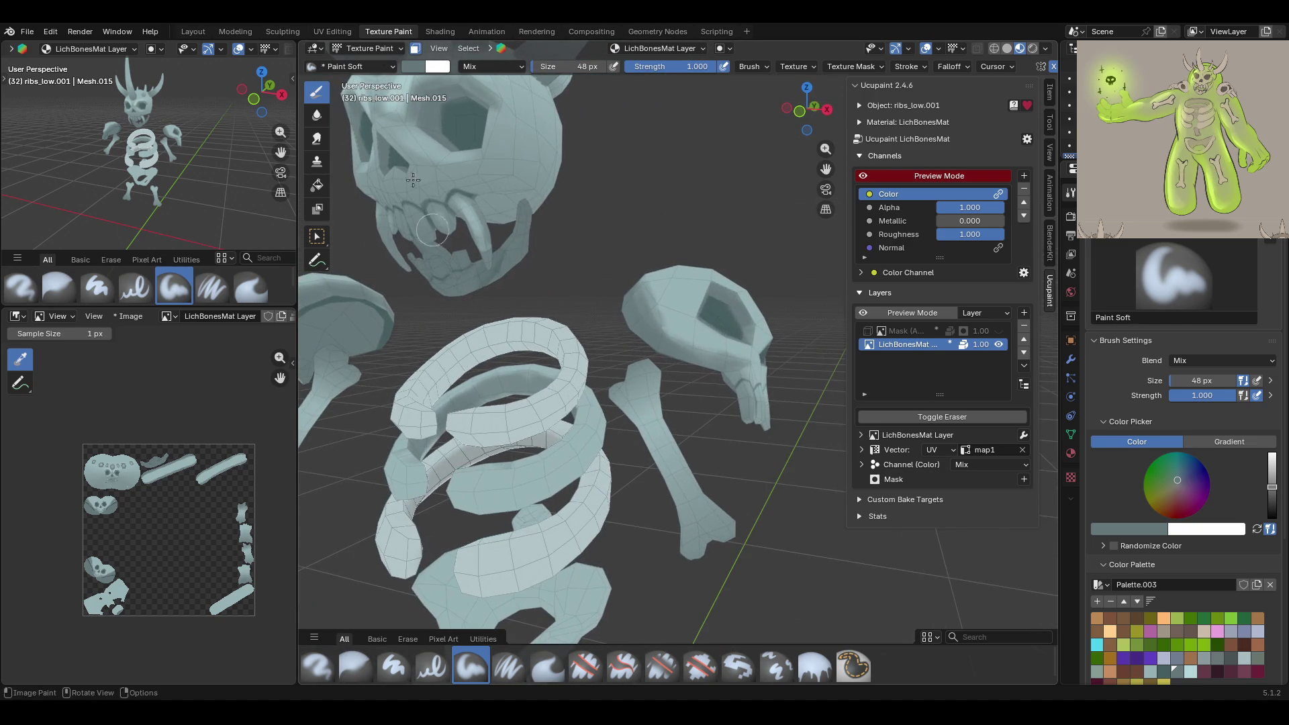
left_click(316, 239)
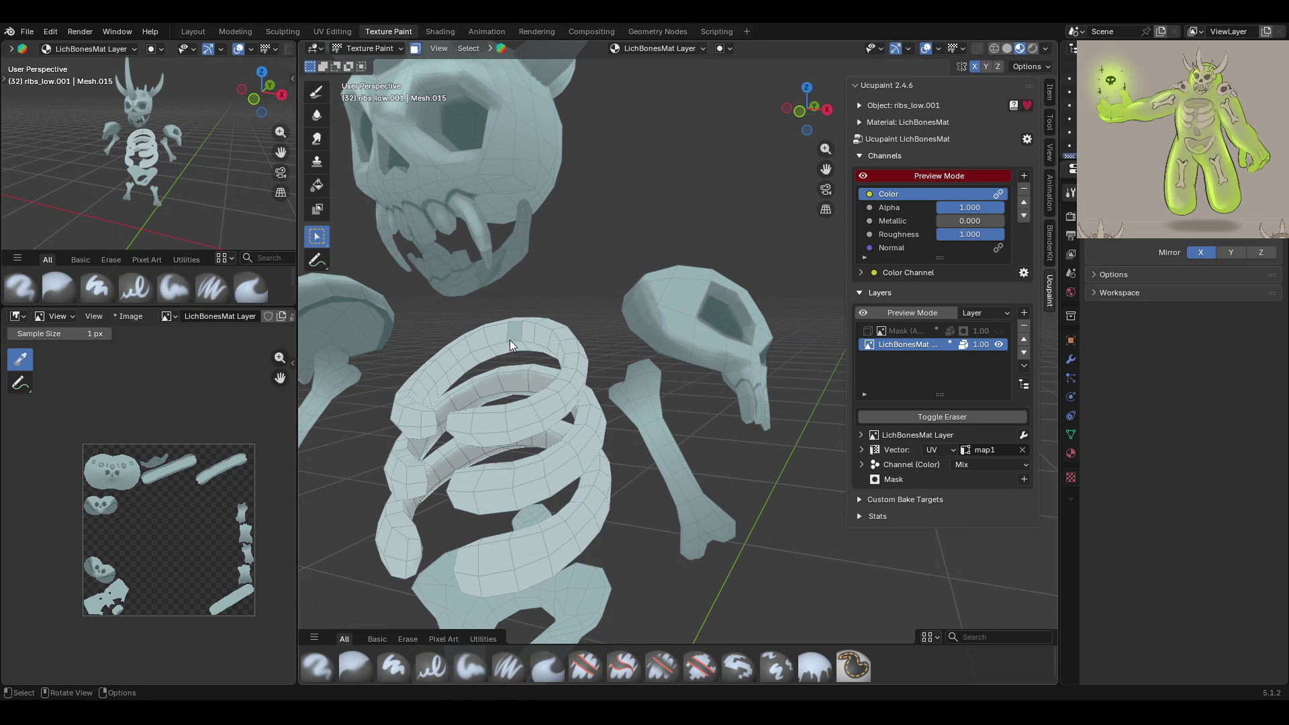
Paint darker shading along the top ring of the ribcage with the soft brush
mouse_move(509, 337)
middle_mouse_down()
mouse_move(549, 455)
mouse_move(598, 416)
mouse_move(584, 403)
middle_mouse_up()
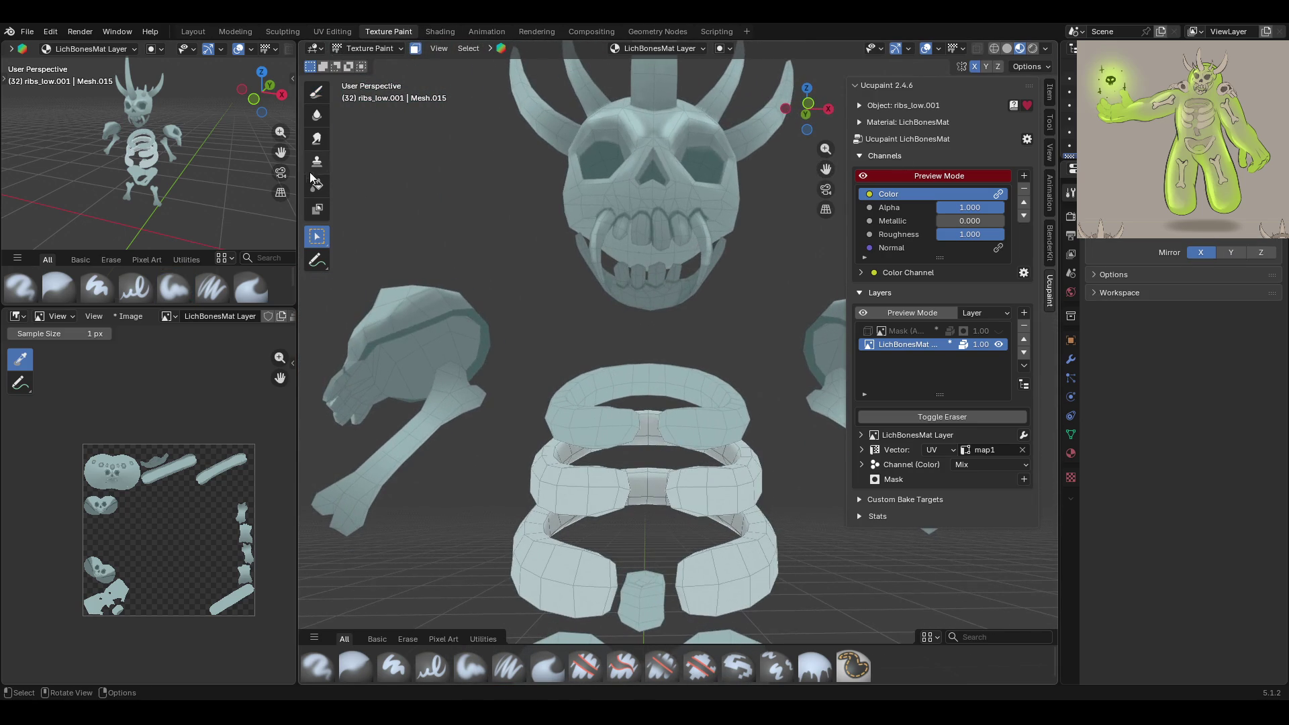
left_click(316, 93)
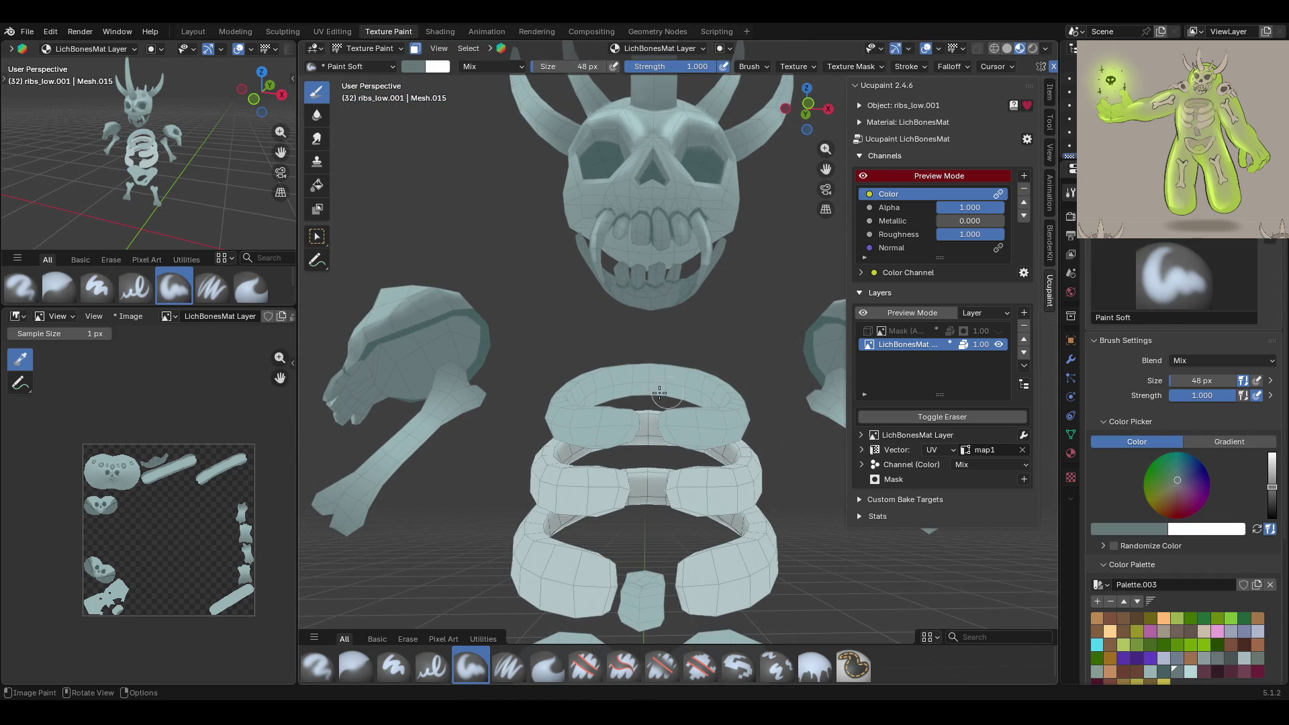
mouse_move(623, 384)
left_mouse_down()
mouse_move(671, 386)
mouse_move(607, 388)
mouse_move(711, 393)
mouse_move(592, 395)
mouse_move(695, 379)
left_mouse_up()
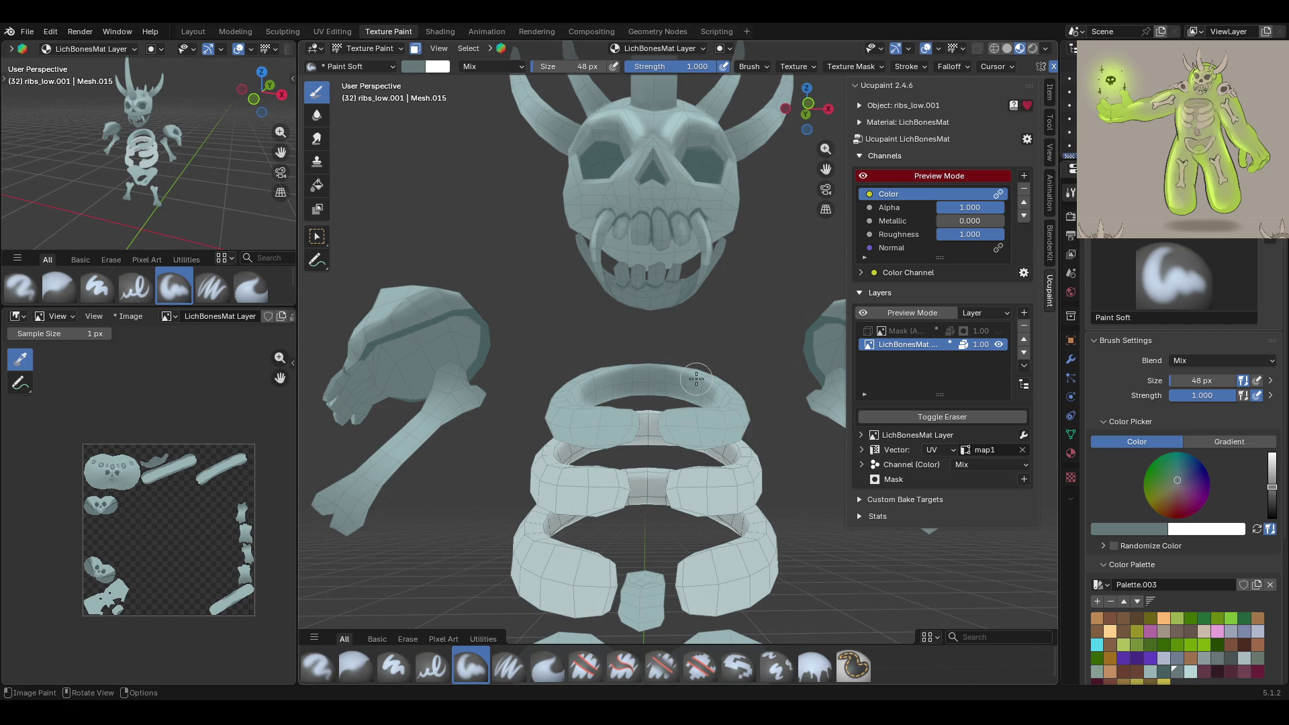
middle_click_drag(696, 379, 526, 458)
mouse_move(574, 403)
left_mouse_down()
mouse_move(561, 410)
mouse_move(611, 378)
mouse_move(534, 439)
left_mouse_up()
middle_click_drag(563, 405, 643, 380)
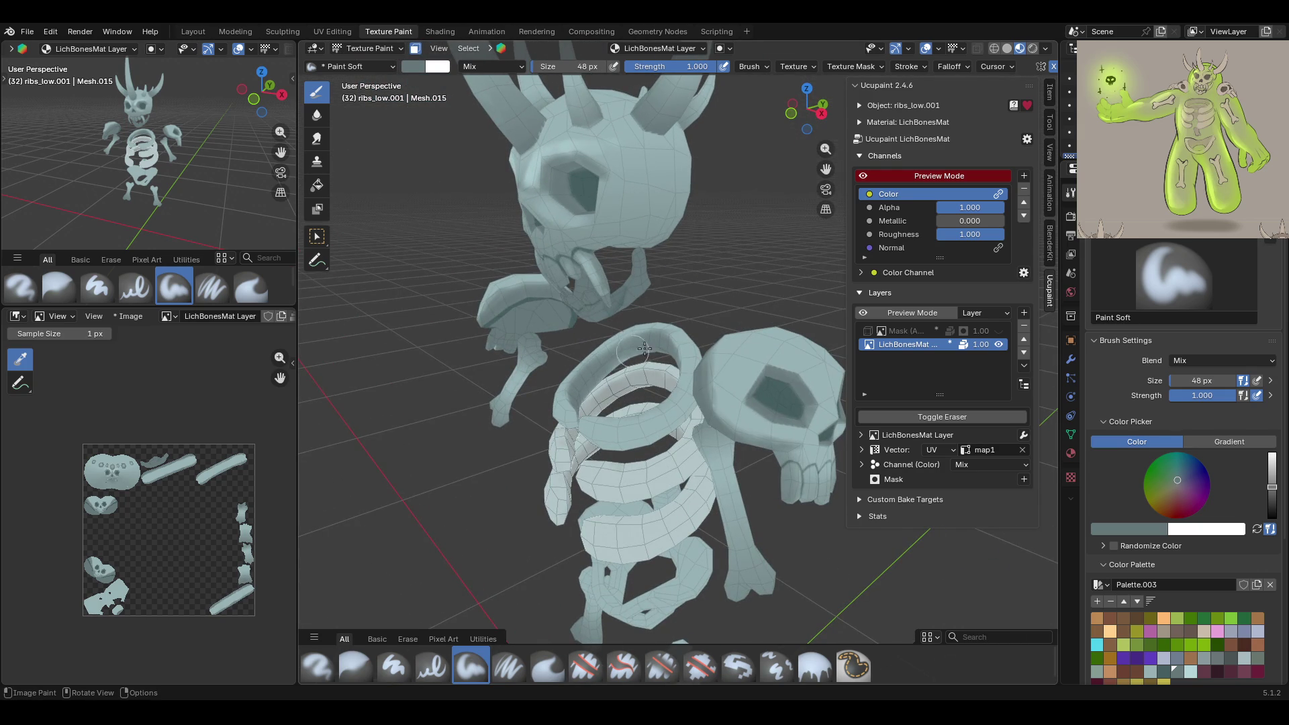
Switch to Object Mode and select the pelvis
mouse_move(631, 319)
middle_mouse_down()
mouse_move(796, 310)
mouse_move(876, 342)
mouse_move(671, 255)
mouse_move(398, 62)
middle_mouse_up()
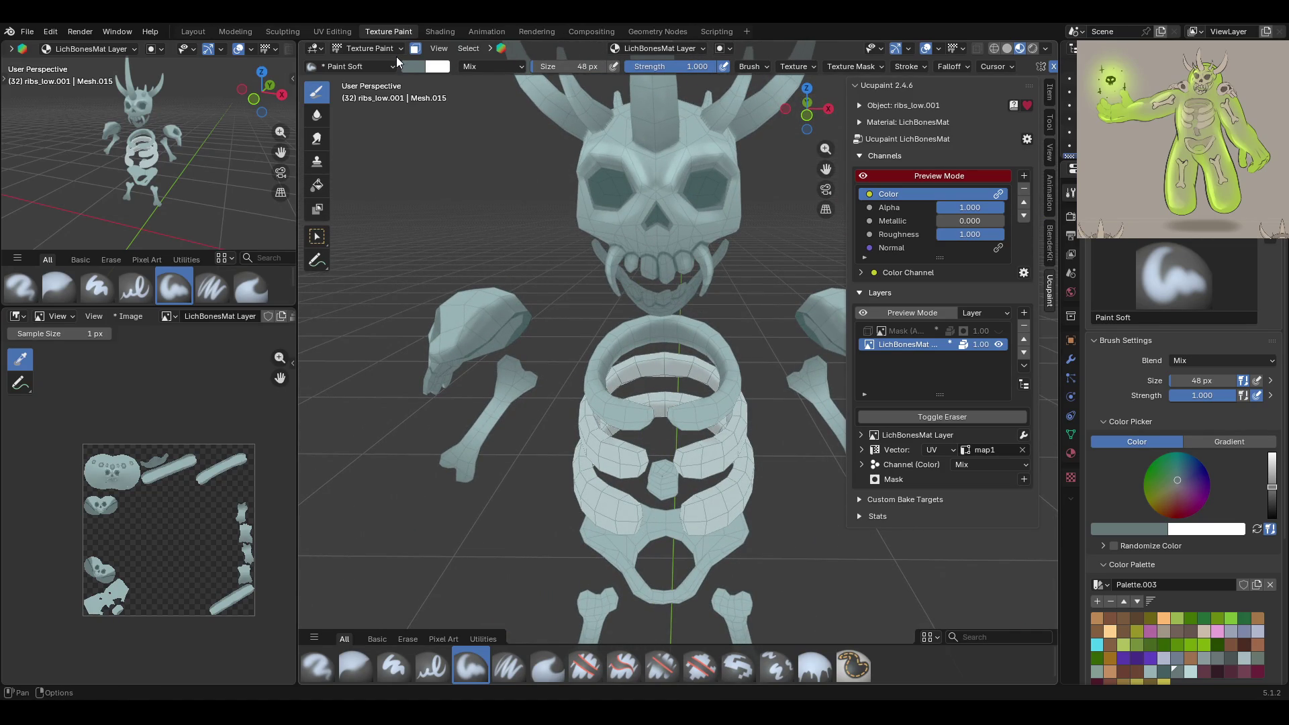
scroll(624, 307, "down", 2)
left_click(390, 50)
left_click(389, 67)
left_click(674, 516)
mouse_move(673, 515)
middle_mouse_down()
mouse_move(660, 529)
mouse_move(576, 435)
mouse_move(389, 500)
mouse_move(745, 518)
mouse_move(772, 510)
mouse_move(765, 470)
middle_mouse_up()
mouse_move(795, 209)
middle_mouse_down()
mouse_move(606, 406)
mouse_move(638, 408)
middle_mouse_up()
Select the ribcage and put it back into Texture Paint mode
left_click(607, 405)
left_click(364, 49)
left_click(361, 137)
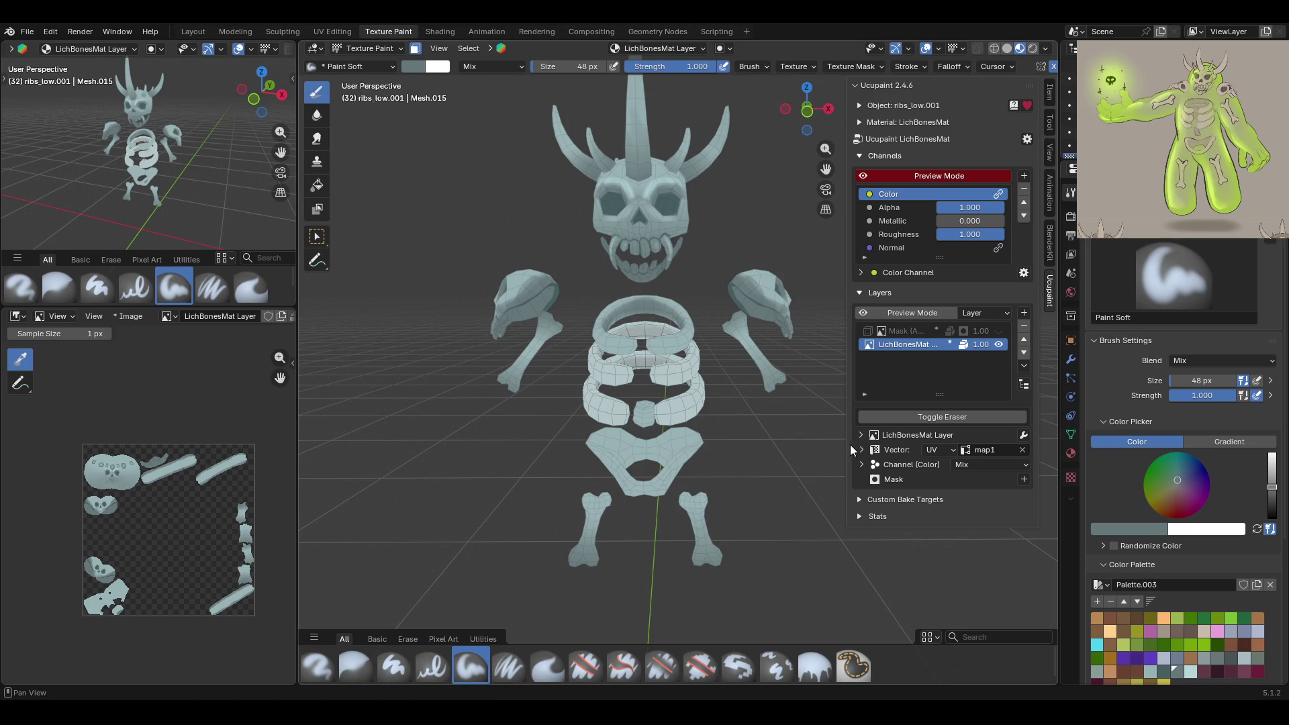
left_click(1206, 441)
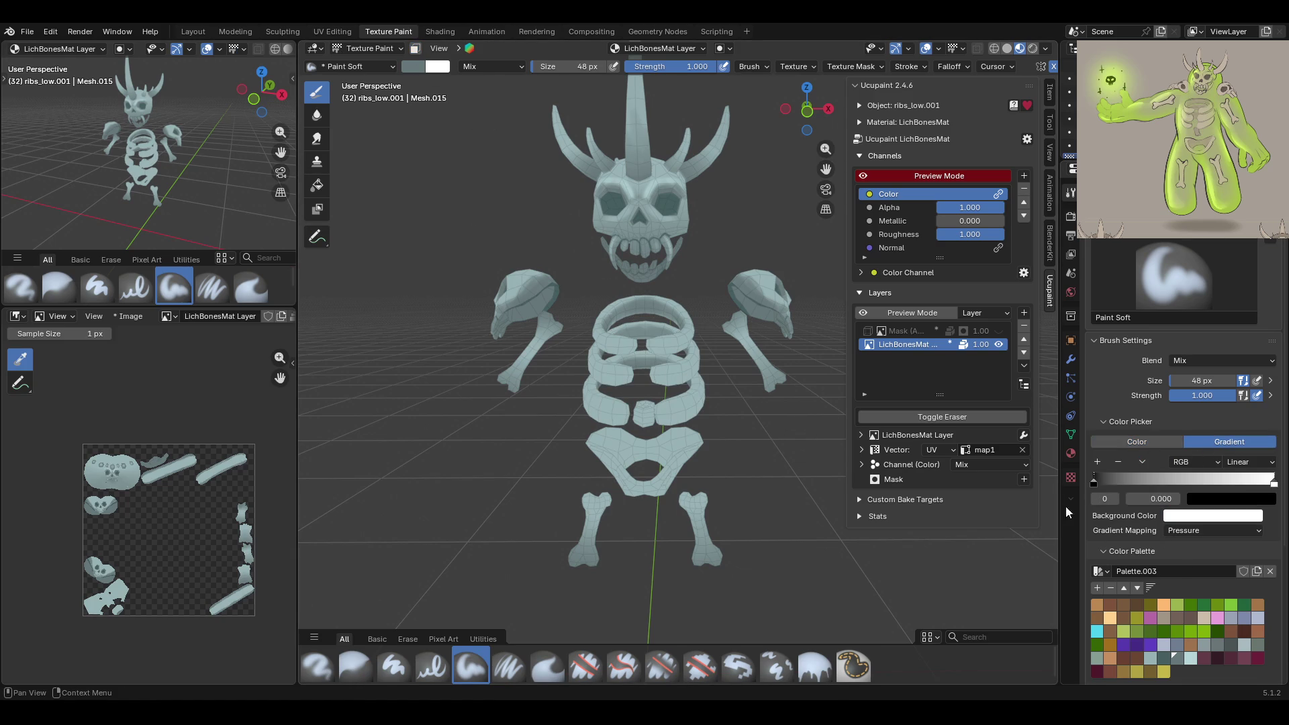
left_click(1136, 441)
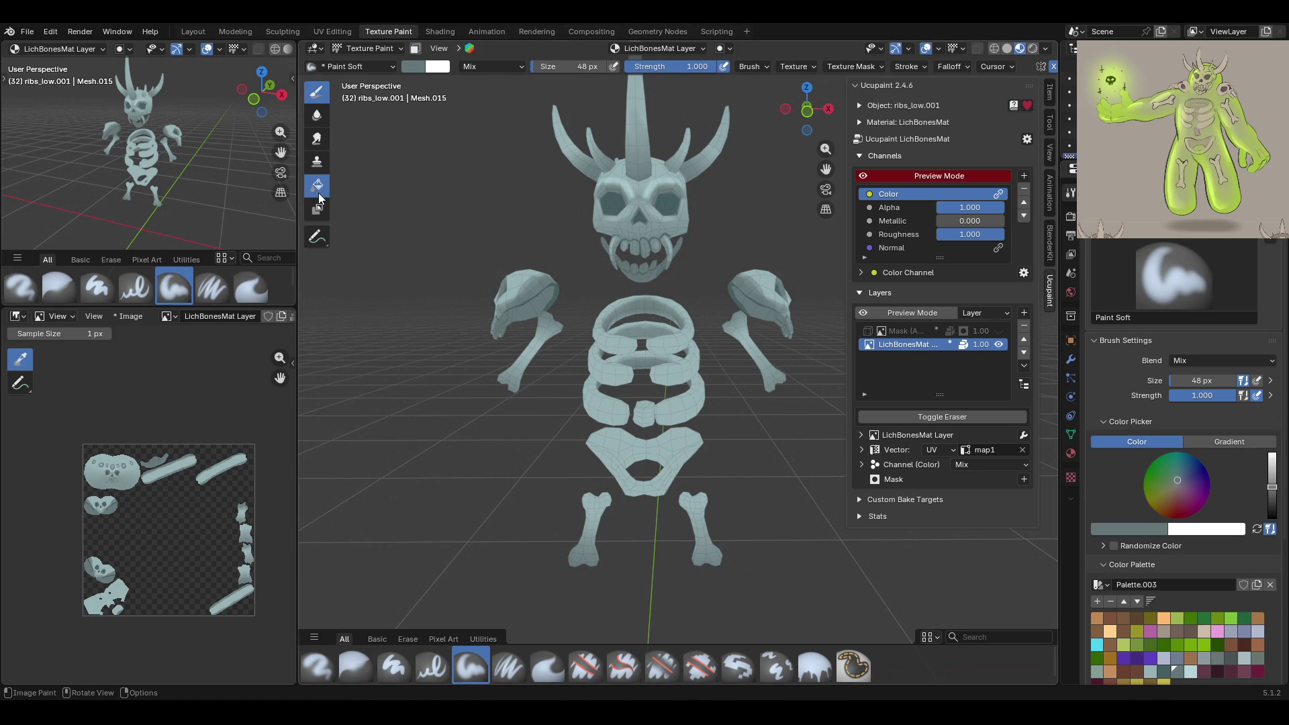
Choose the Fill tool with a linear gradient, stop at 0.500, and fill the ribs
left_click(318, 191)
left_click(1238, 441)
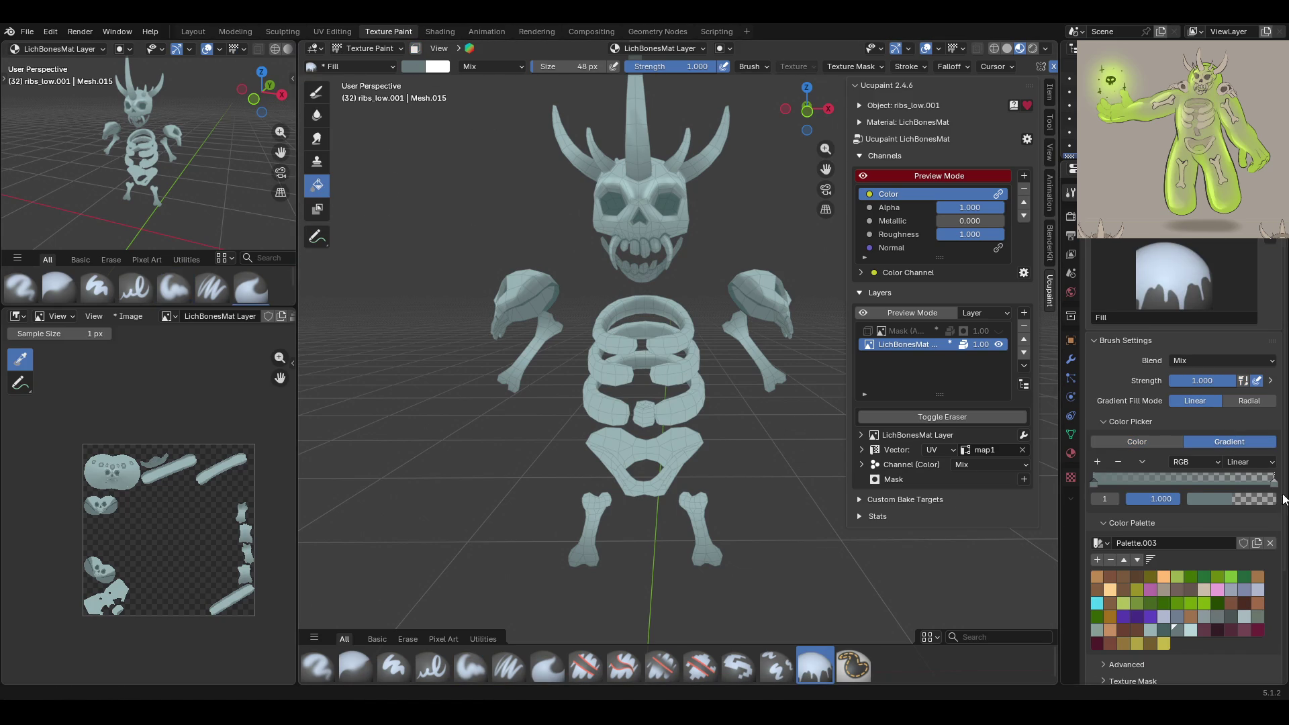
left_click_drag(1233, 484, 1143, 484)
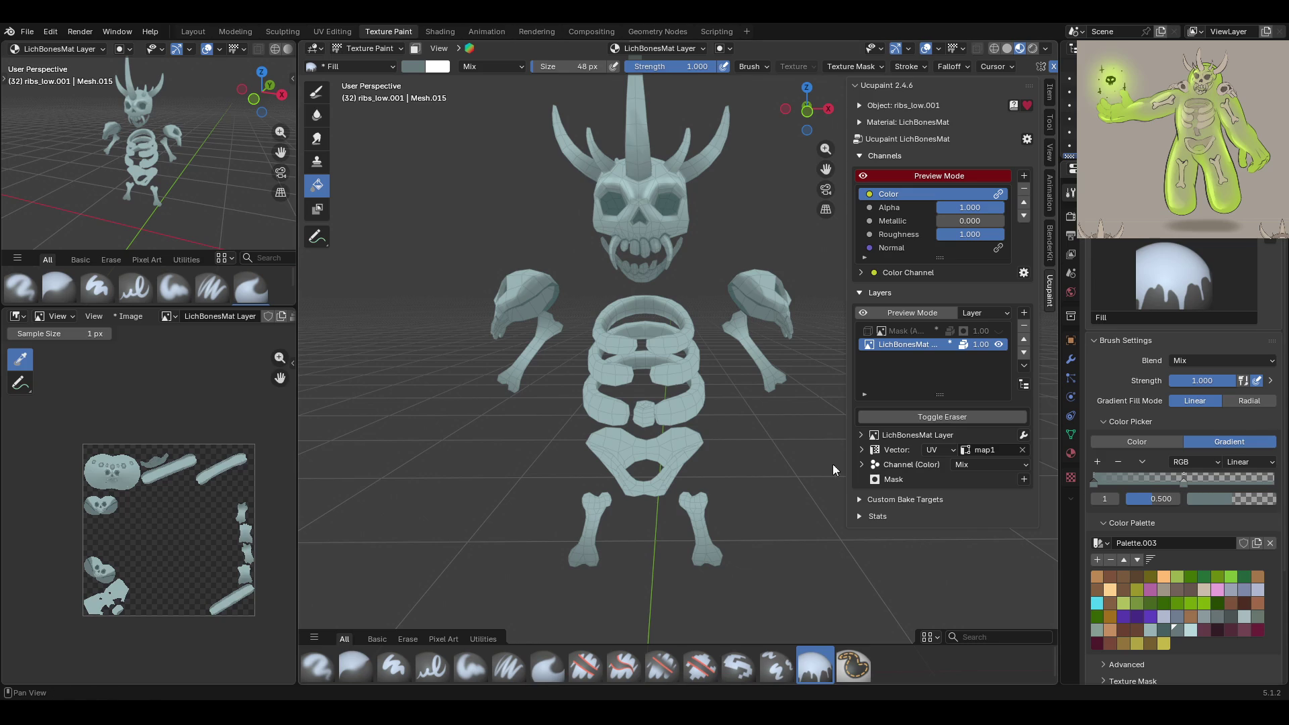
middle_click_drag(726, 441, 751, 412)
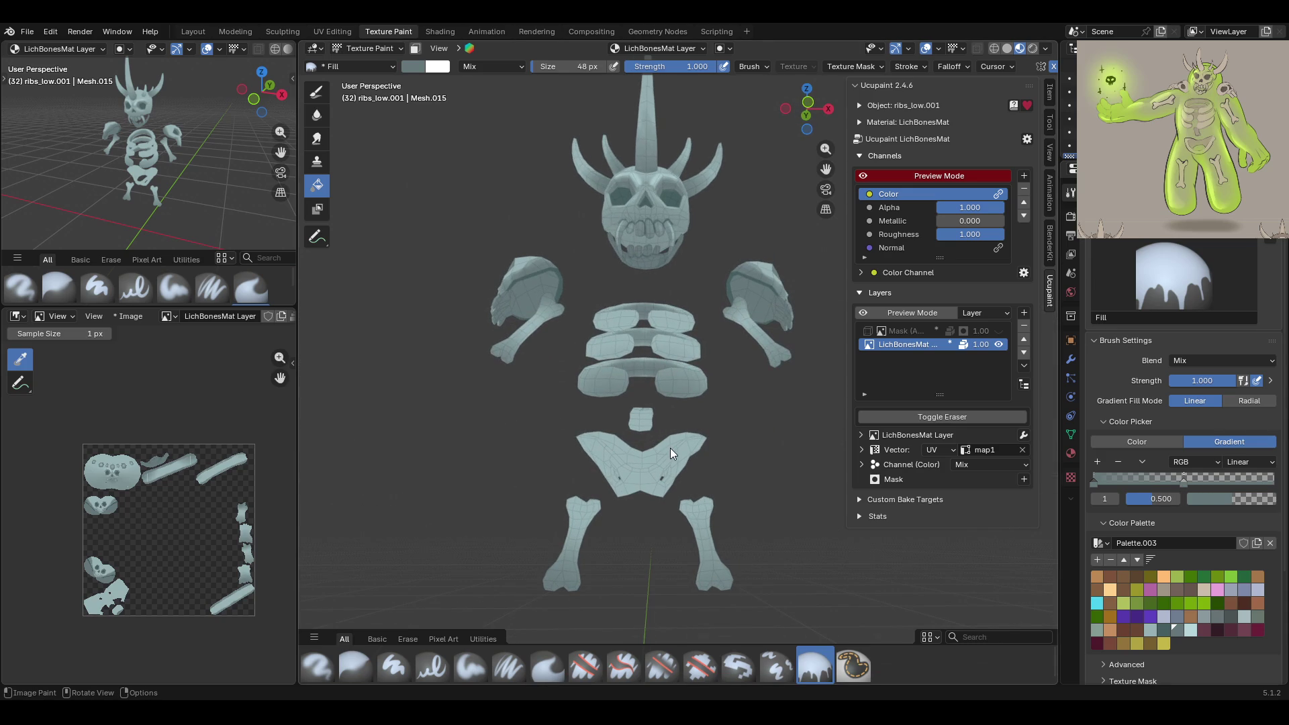
left_click_drag(639, 414, 636, 411)
mouse_move(679, 285)
middle_mouse_down()
mouse_move(630, 386)
mouse_move(449, 389)
mouse_move(718, 386)
mouse_move(969, 414)
mouse_move(607, 373)
mouse_move(770, 431)
mouse_move(513, 416)
mouse_move(641, 460)
mouse_move(633, 264)
mouse_move(747, 449)
mouse_move(534, 435)
mouse_move(734, 432)
mouse_move(721, 415)
middle_mouse_up()
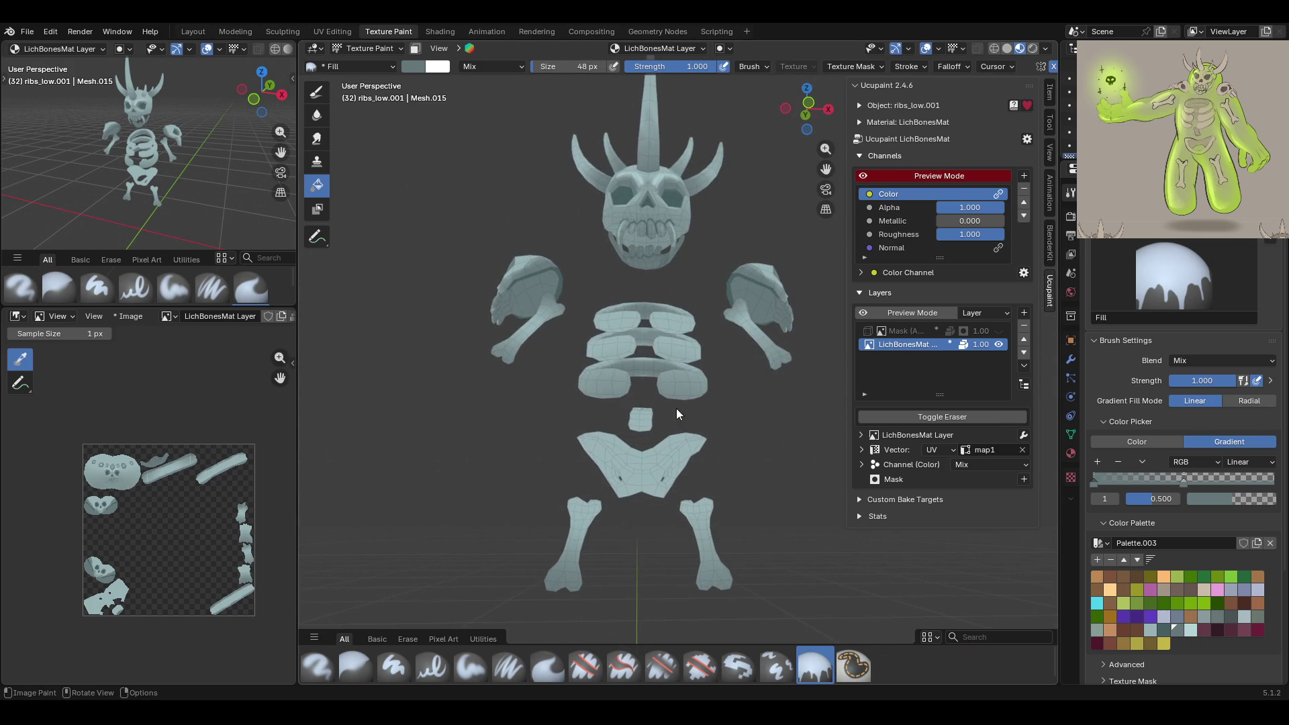
mouse_move(644, 405)
middle_mouse_down()
mouse_move(643, 342)
mouse_move(795, 365)
mouse_move(547, 413)
mouse_move(785, 414)
mouse_move(772, 401)
mouse_move(815, 476)
mouse_move(981, 447)
mouse_move(727, 442)
mouse_move(746, 428)
mouse_move(673, 422)
mouse_move(726, 425)
mouse_move(645, 376)
middle_mouse_up()
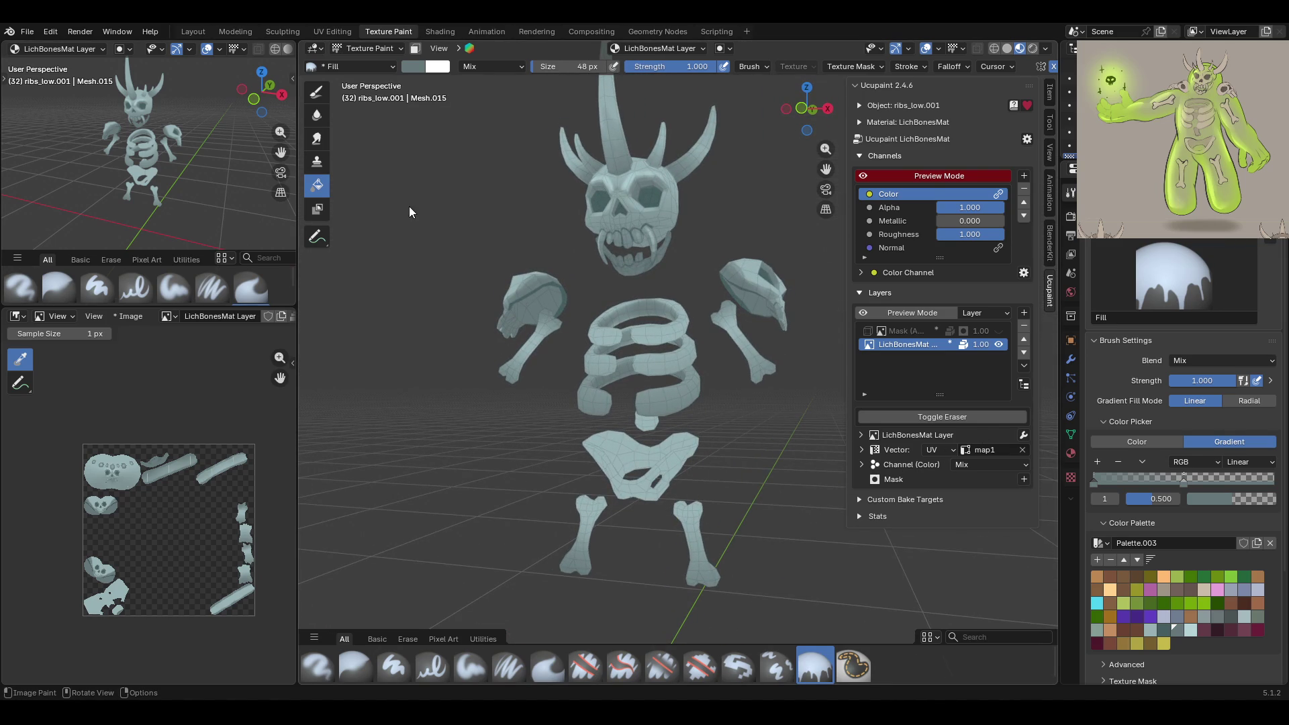
Switch to Object Mode, select the pelvis, and put it into Texture Paint
left_click(358, 45)
left_click(364, 64)
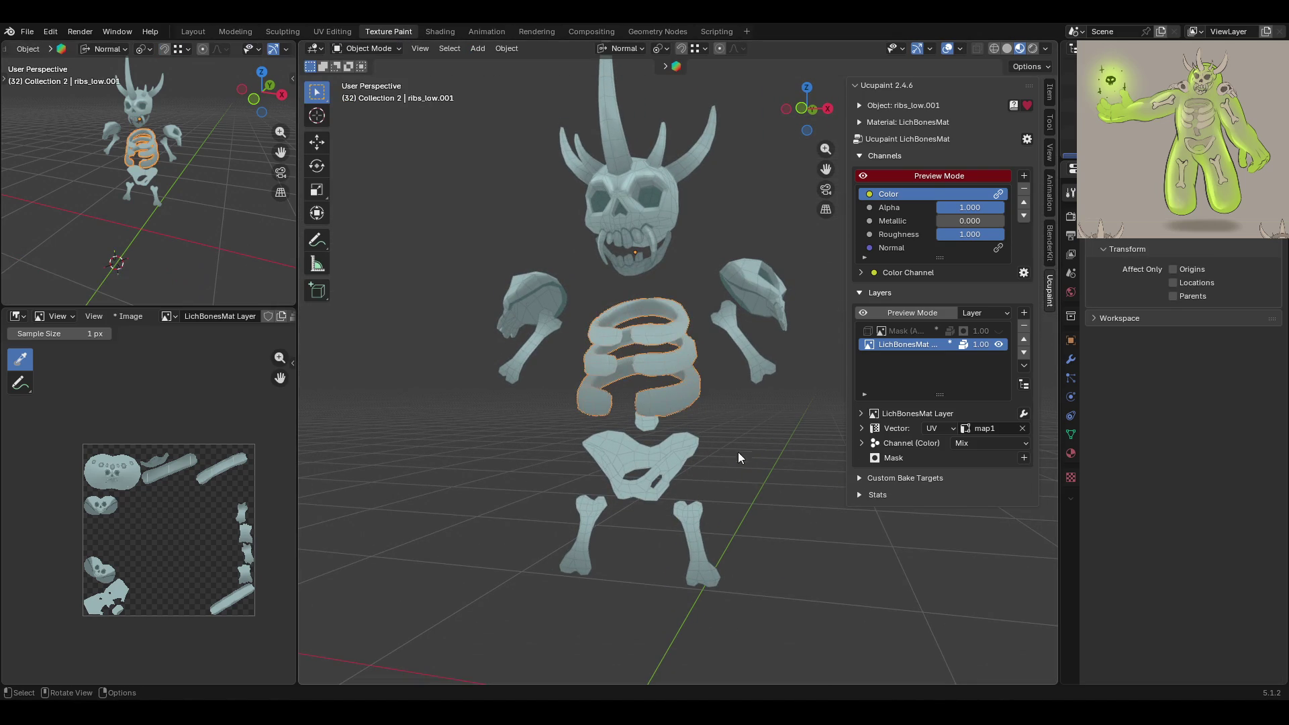
left_click(643, 473)
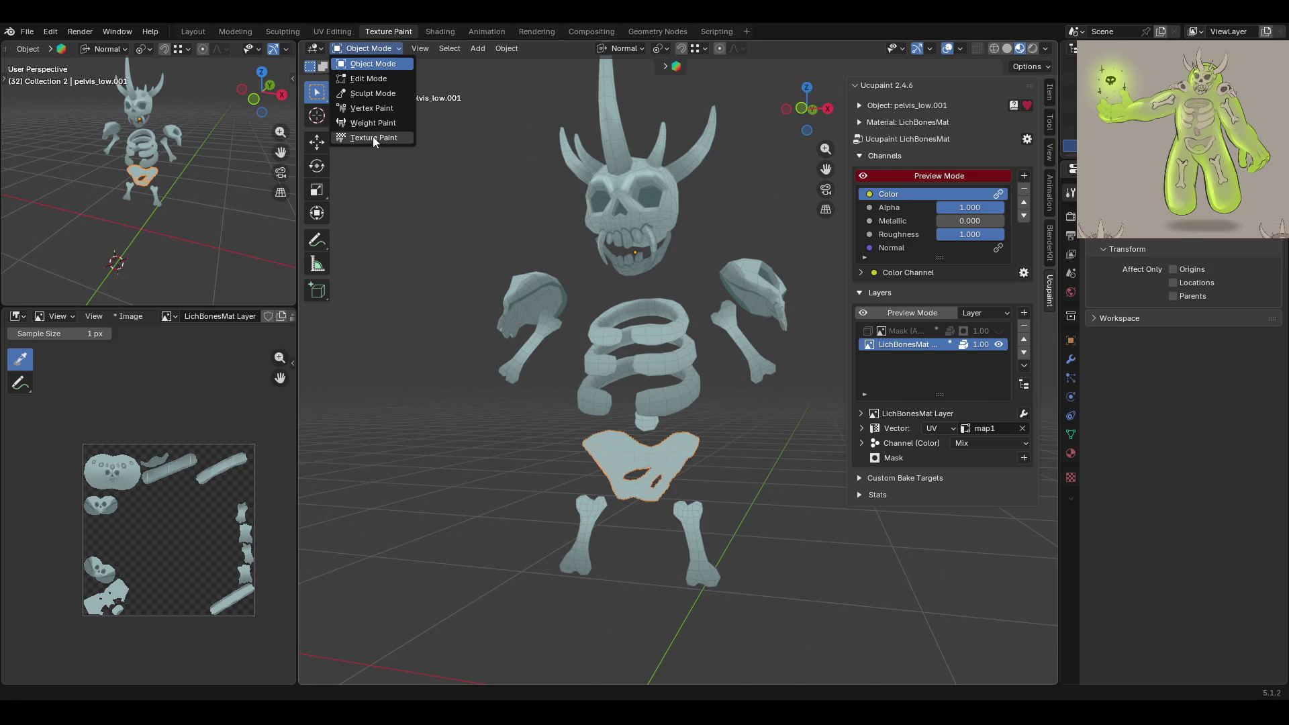
left_click(372, 137)
Zoom in on the pelvis and enable the selected-faces paint mask
middle_click_drag(635, 344, 623, 329)
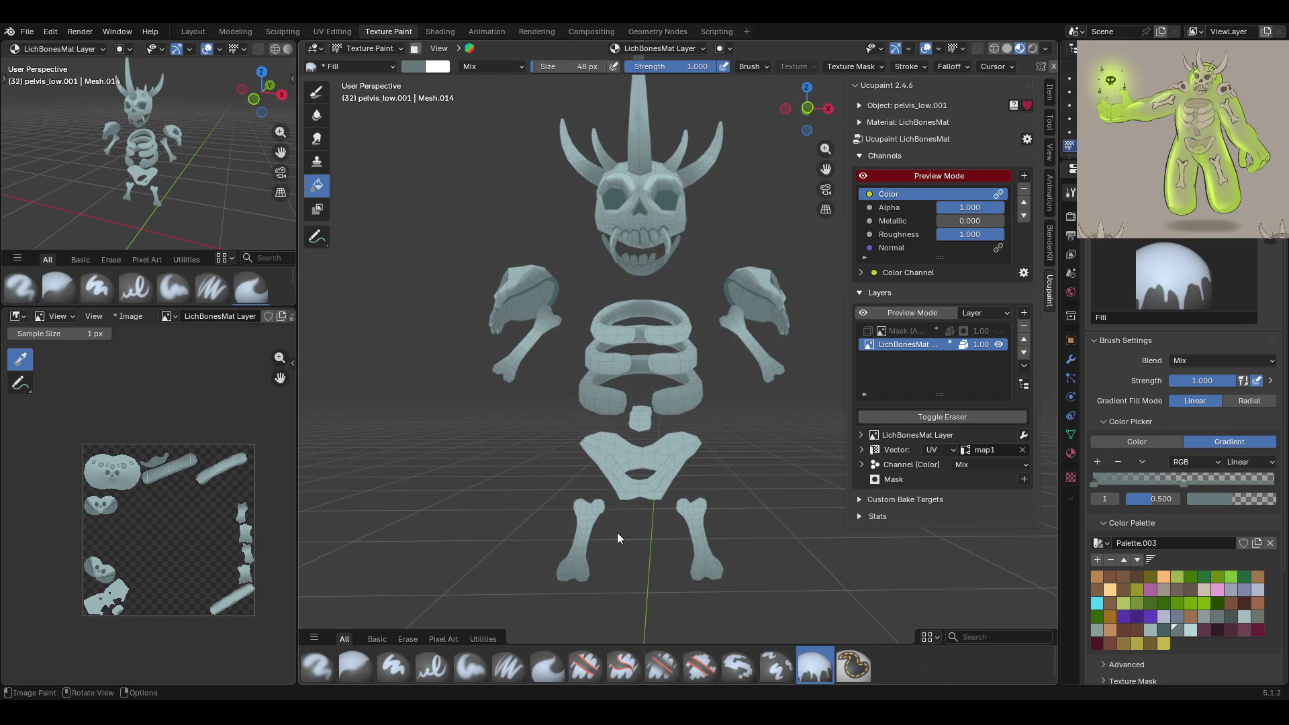
mouse_move(718, 475)
middle_mouse_down()
mouse_move(492, 457)
mouse_move(642, 488)
mouse_move(903, 474)
middle_mouse_up()
mouse_move(751, 423)
middle_mouse_down()
mouse_move(745, 489)
mouse_move(917, 452)
mouse_move(706, 481)
mouse_move(667, 465)
mouse_move(659, 484)
middle_mouse_up()
mouse_move(658, 425)
middle_mouse_down()
mouse_move(667, 452)
mouse_move(615, 461)
mouse_move(652, 401)
mouse_move(779, 387)
middle_mouse_up()
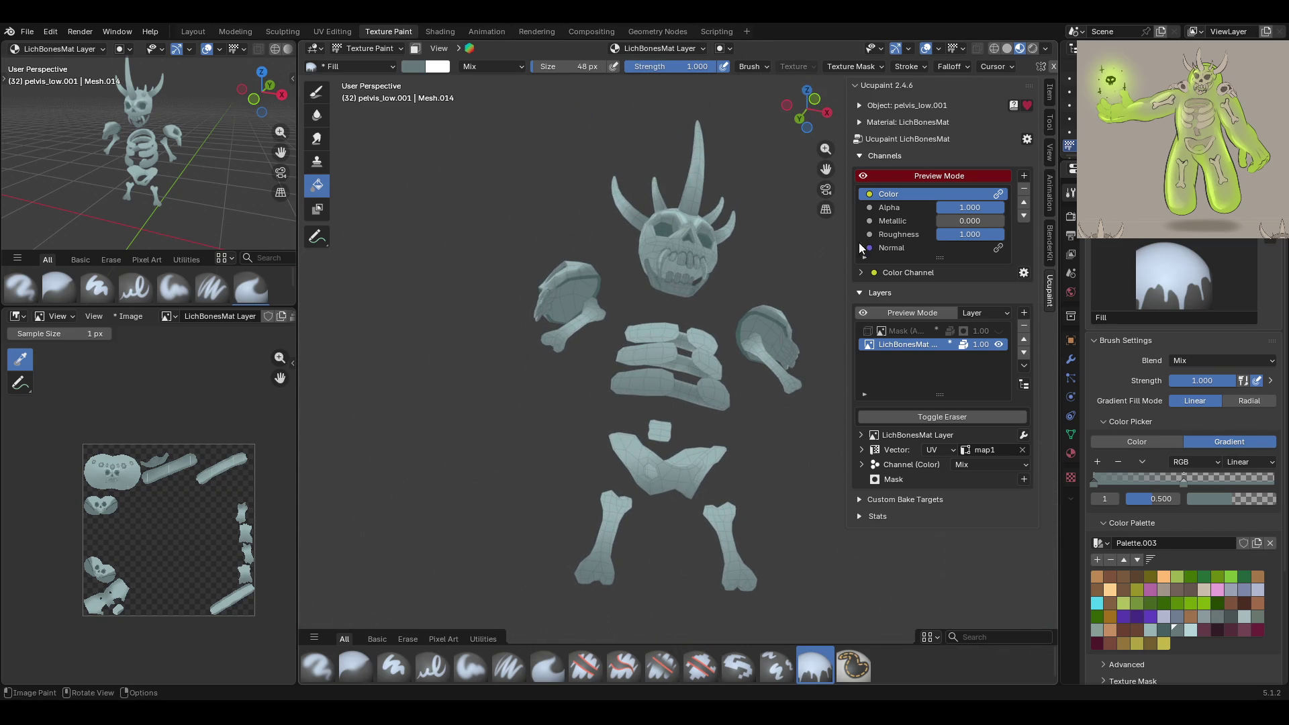
scroll(654, 452, "up", 6)
mouse_move(707, 456)
middle_mouse_down()
mouse_move(670, 452)
mouse_move(727, 416)
mouse_move(692, 409)
middle_mouse_up()
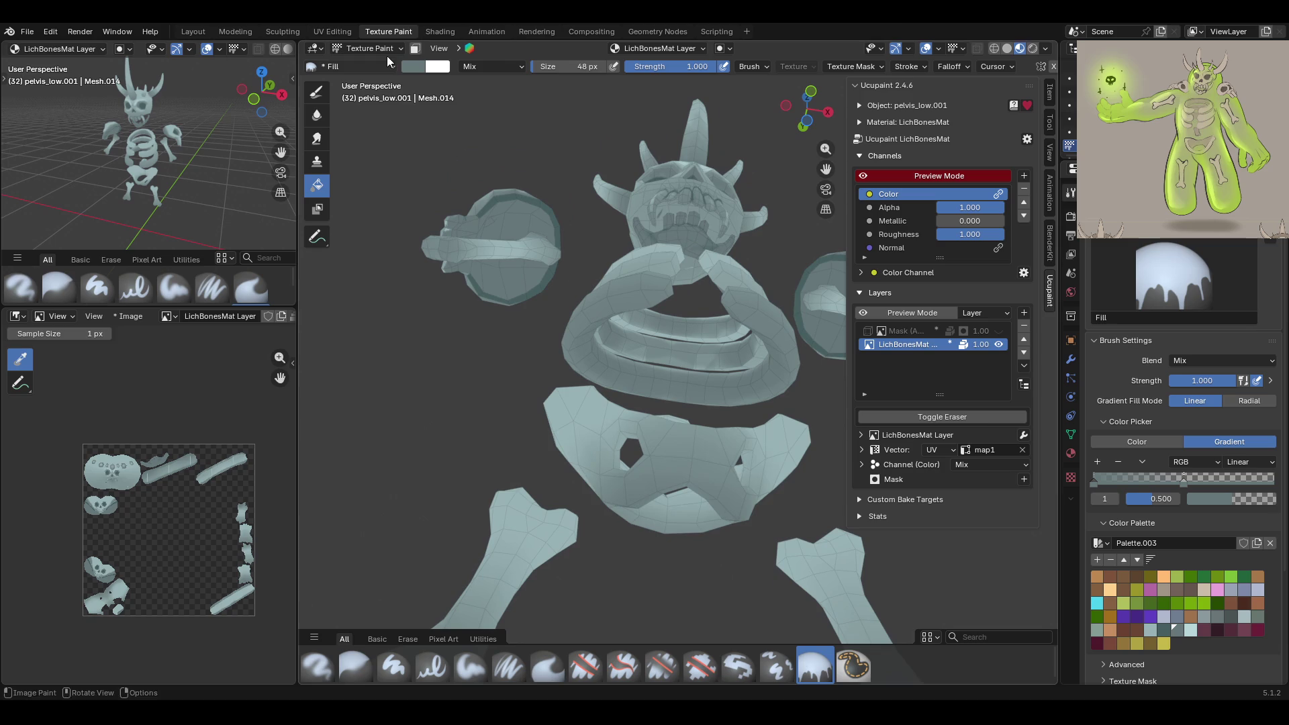
left_click(415, 49)
Use Select Box, inspect the pelvis hollows up to the ribcage, then choose the Color Fill tool
left_click(318, 235)
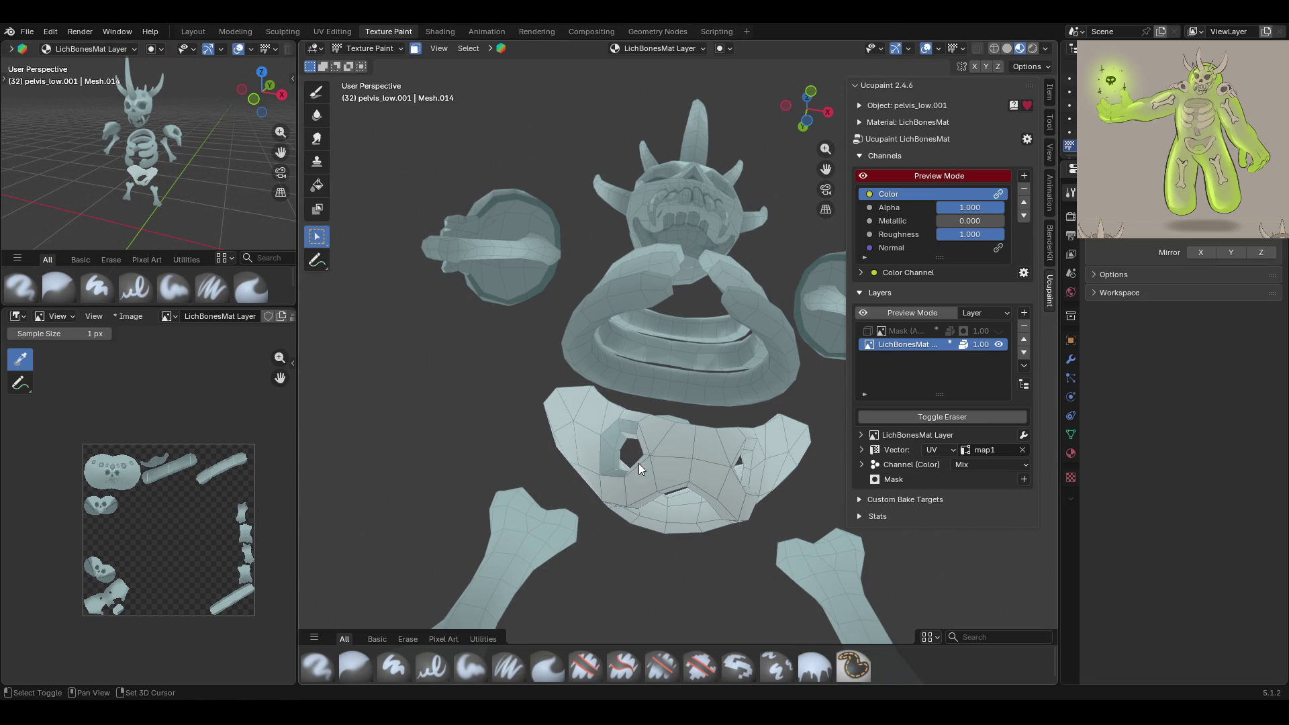
mouse_move(642, 440)
middle_mouse_down()
mouse_move(741, 490)
mouse_move(678, 510)
mouse_move(678, 540)
mouse_move(658, 510)
mouse_move(646, 537)
mouse_move(579, 546)
mouse_move(657, 478)
mouse_move(650, 521)
middle_mouse_up()
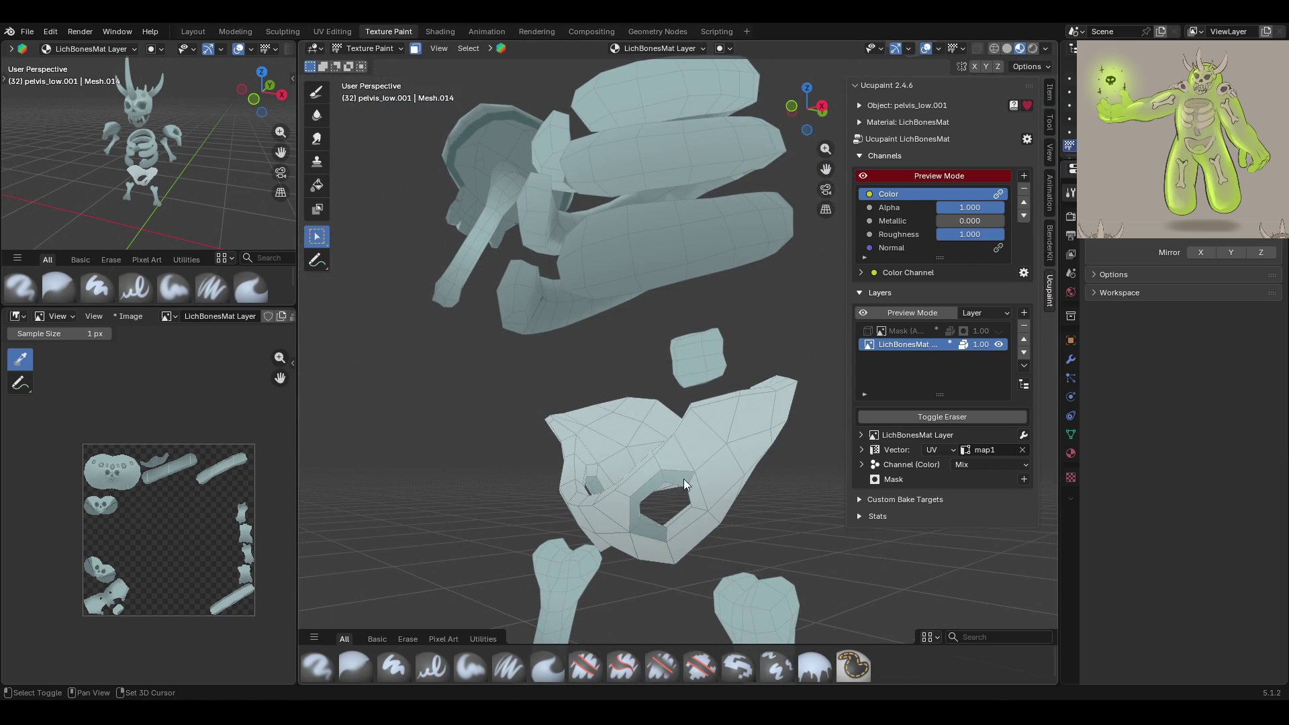
mouse_move(693, 519)
middle_mouse_down()
mouse_move(724, 549)
mouse_move(880, 555)
mouse_move(704, 447)
mouse_move(716, 461)
mouse_move(691, 553)
mouse_move(717, 549)
mouse_move(581, 469)
mouse_move(645, 471)
mouse_move(685, 525)
mouse_move(642, 521)
middle_mouse_up()
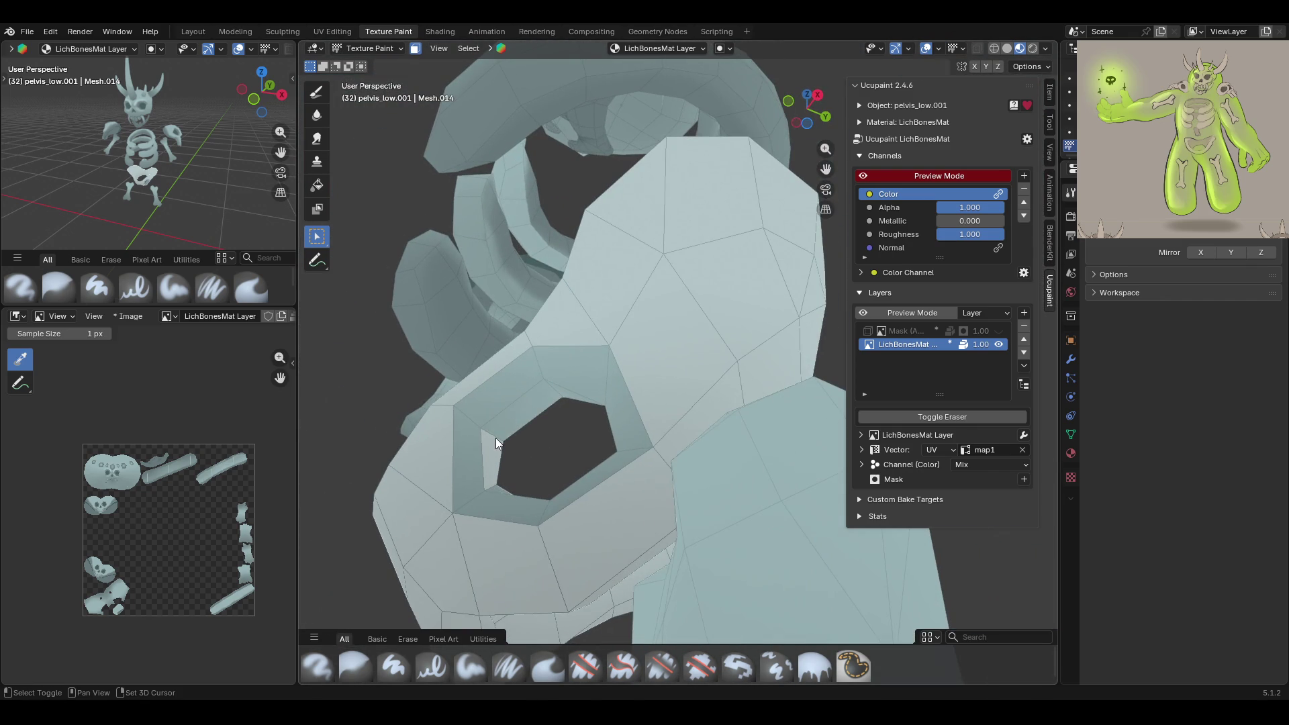
mouse_move(495, 441)
middle_mouse_down()
mouse_move(501, 490)
mouse_move(675, 486)
mouse_move(709, 452)
mouse_move(635, 491)
mouse_move(737, 512)
mouse_move(272, 163)
middle_mouse_up()
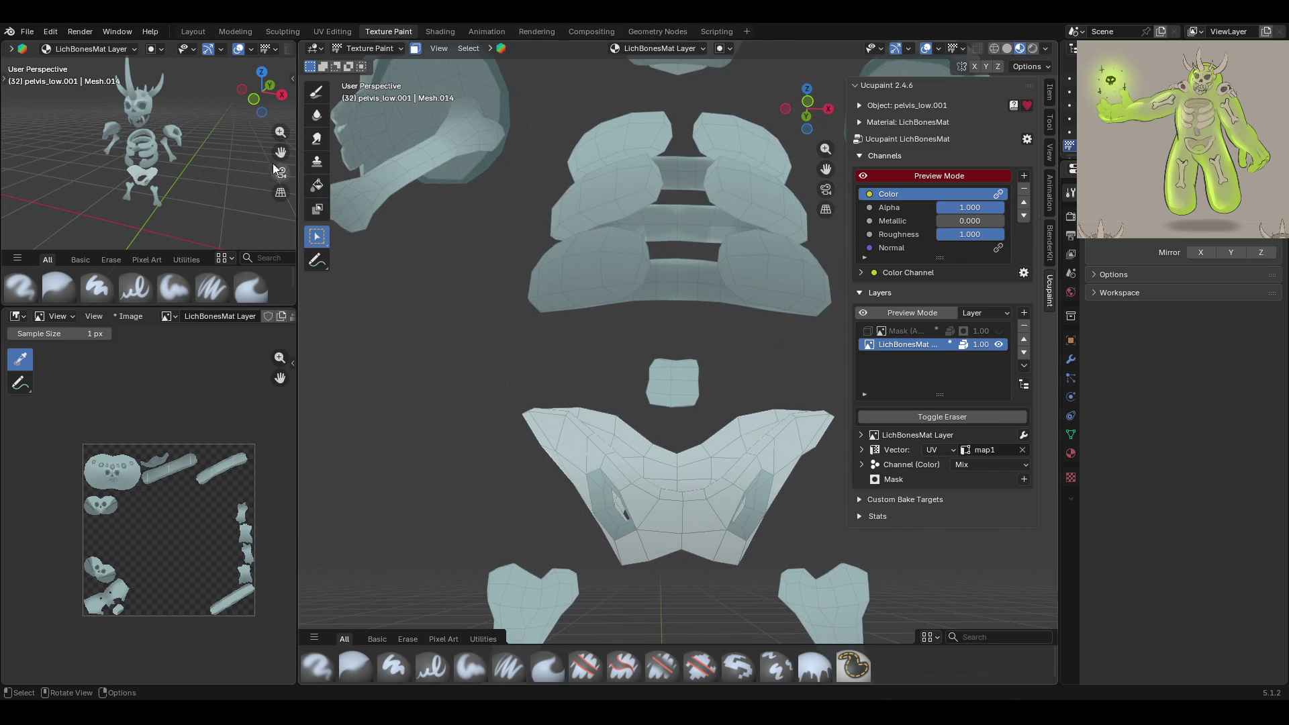
left_click(318, 187)
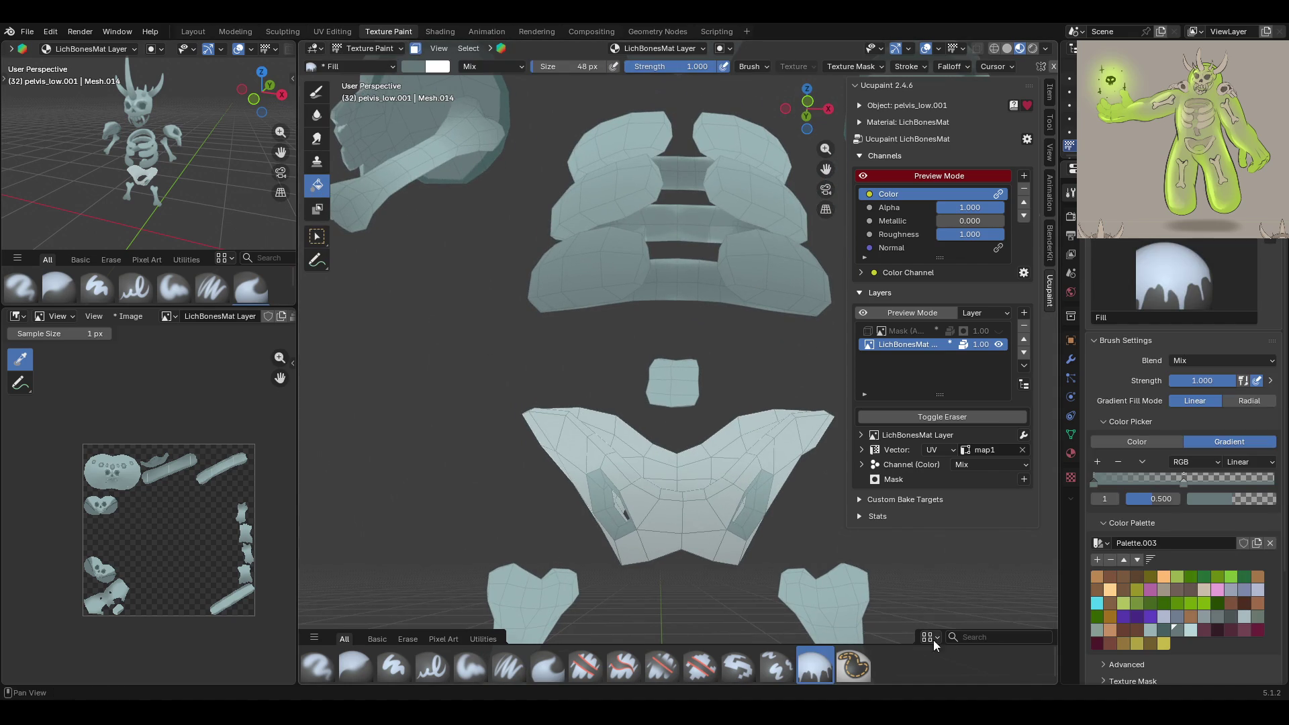
Fill the pelvis's left inner hollow and turn off the selected-faces paint mask
left_click(781, 534)
left_click(422, 48)
mouse_move(532, 152)
middle_mouse_down()
mouse_move(763, 385)
mouse_move(910, 392)
mouse_move(745, 433)
mouse_move(747, 363)
mouse_move(711, 444)
mouse_move(710, 508)
mouse_move(712, 375)
middle_mouse_up()
scroll(711, 375, "up", 5)
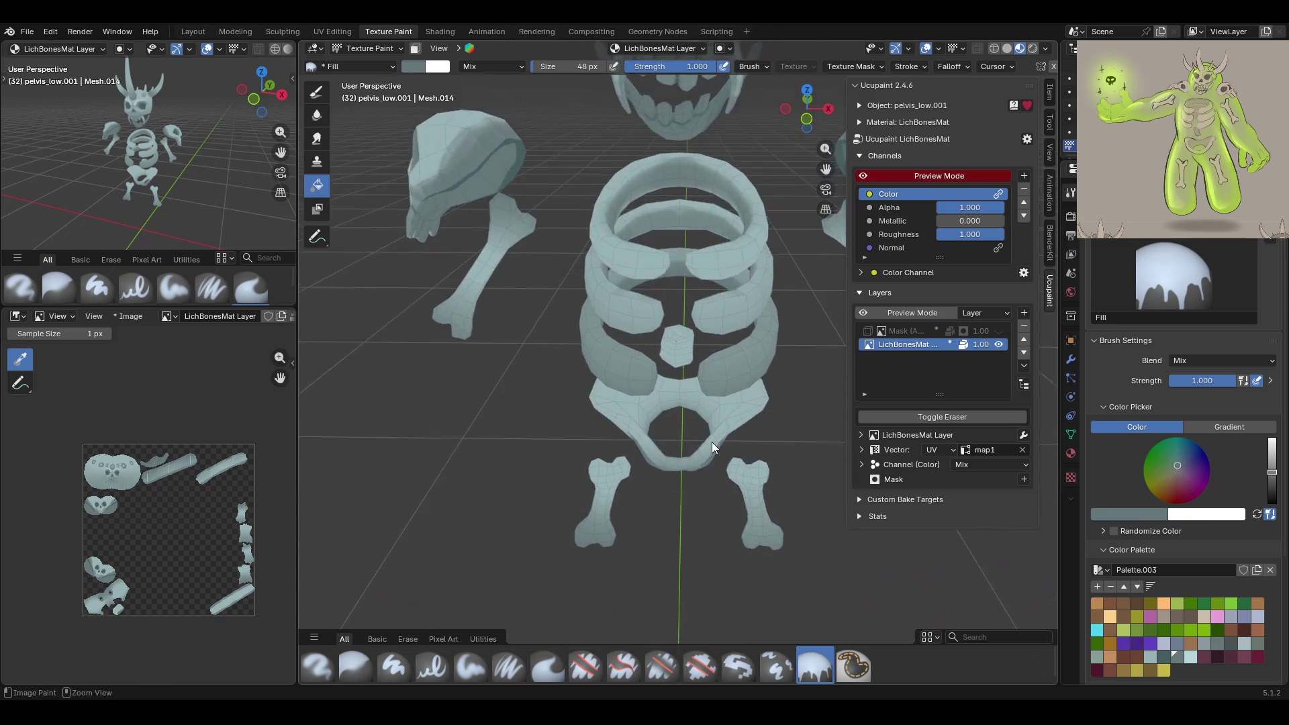
middle_click_drag(717, 420, 518, 660)
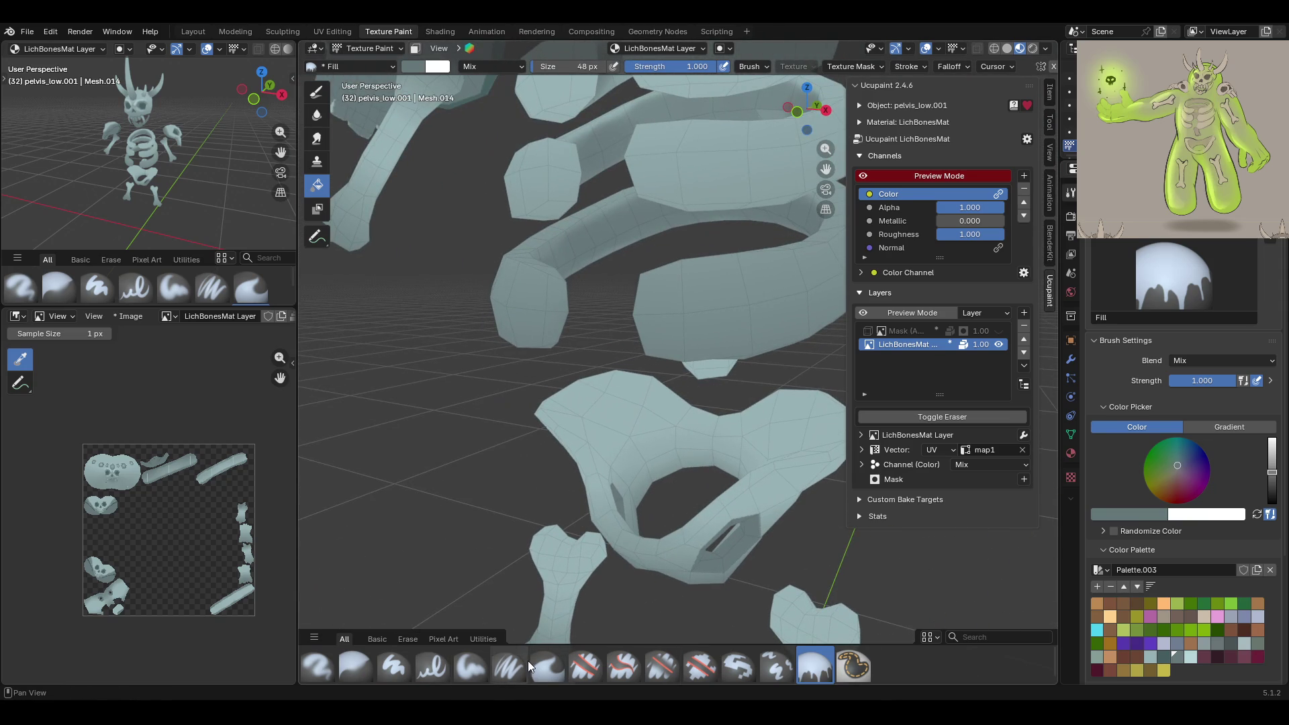
Paint darker soft shading onto the pelvis with Paint Soft, checking from several angles
left_click(468, 663)
scroll(1243, 595, "down", 6)
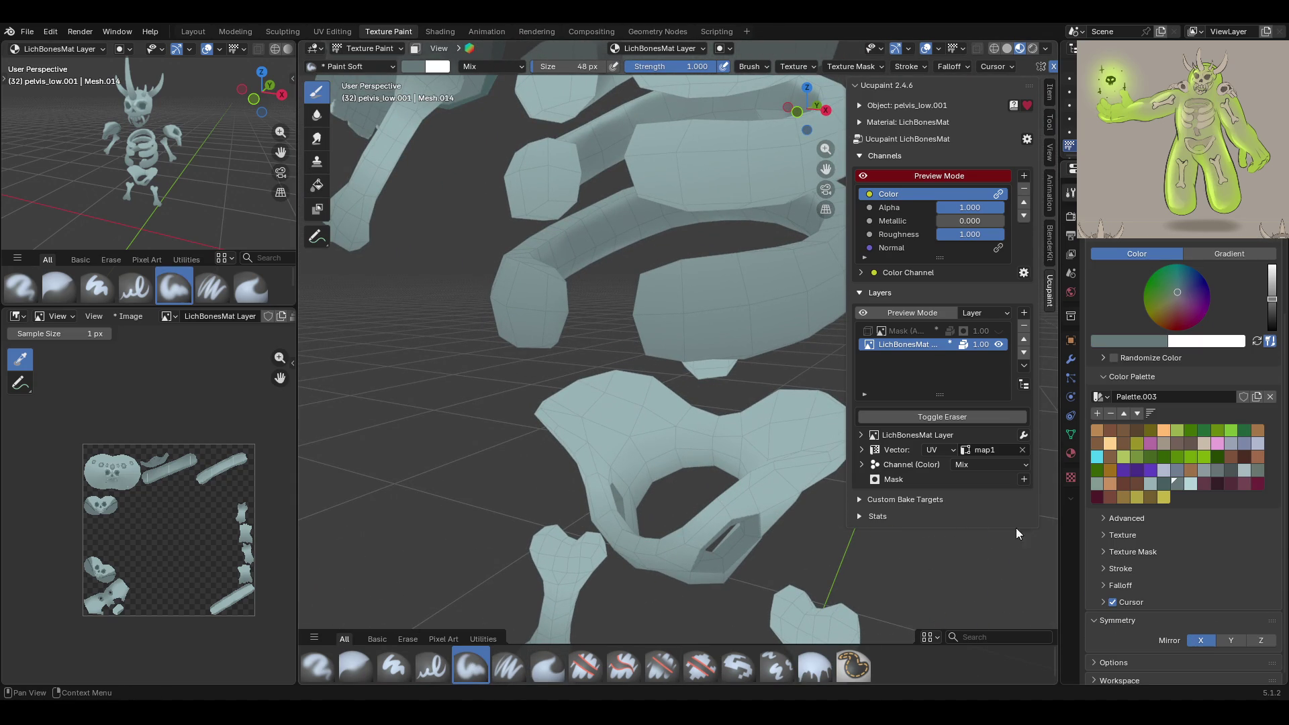
middle_click_drag(678, 434, 792, 483)
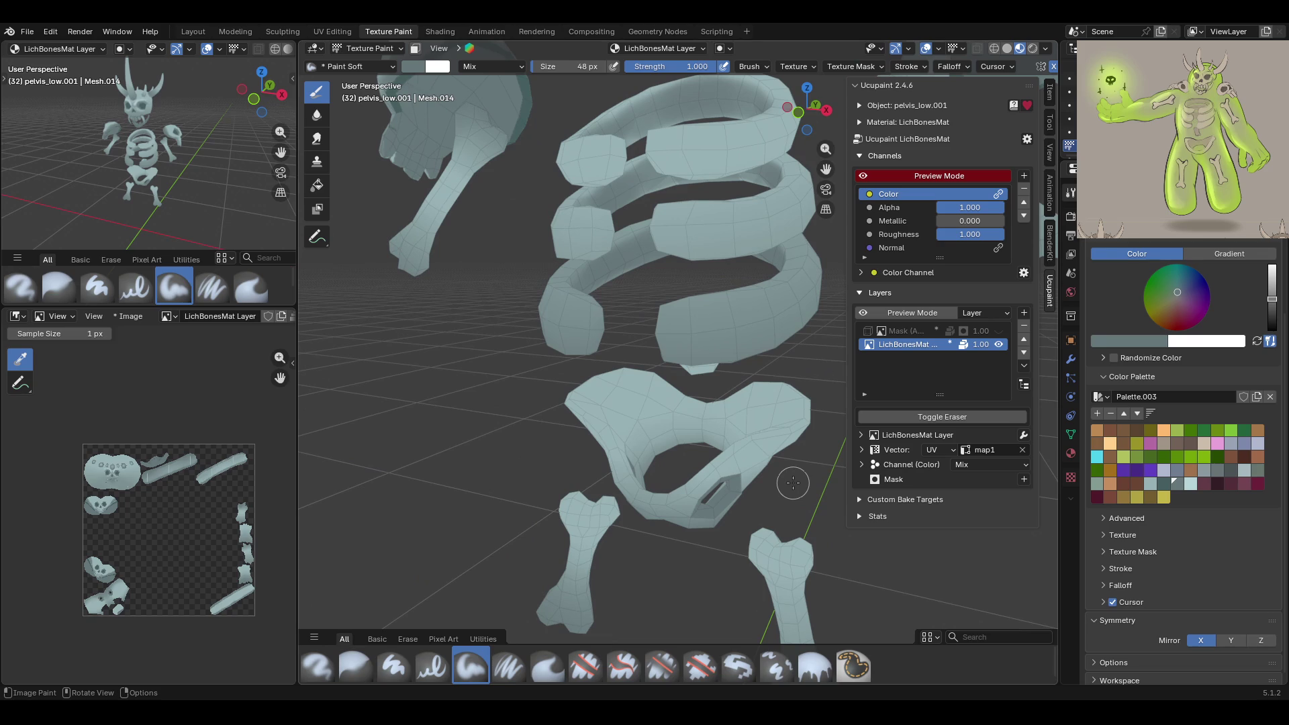
left_click_drag(598, 401, 597, 394)
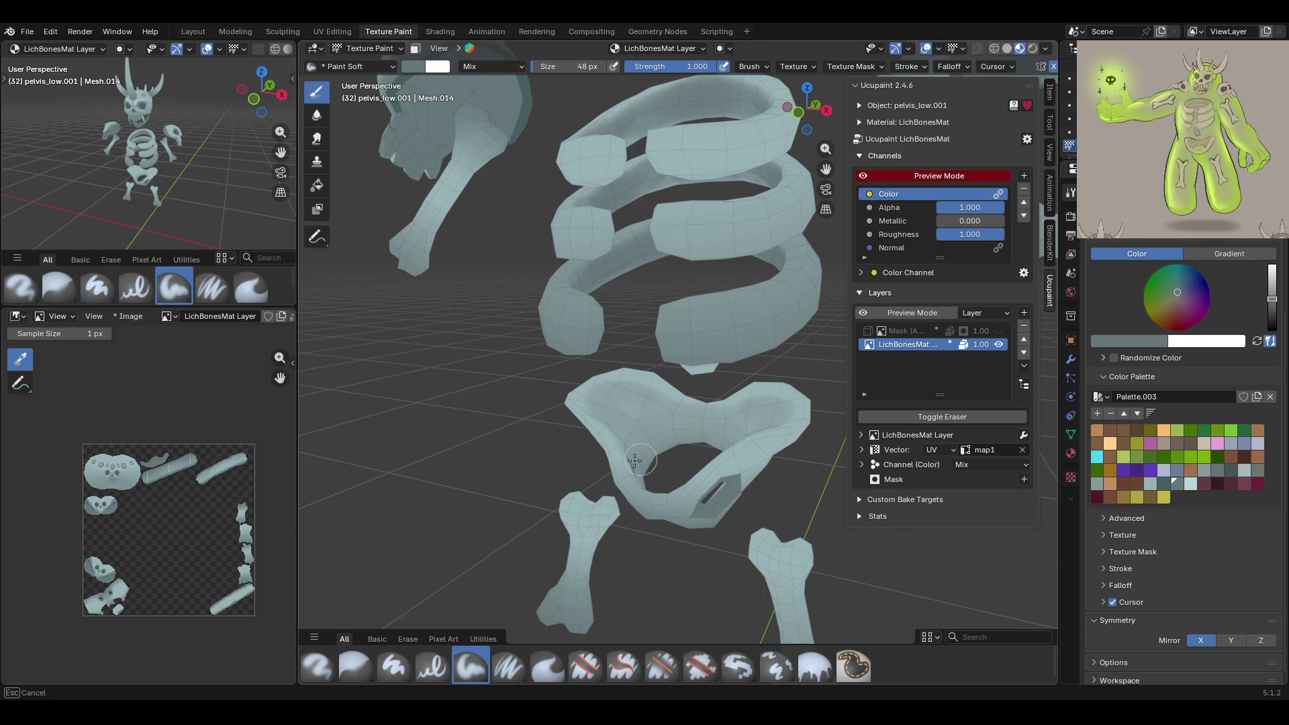
middle_click_drag(673, 392, 564, 371)
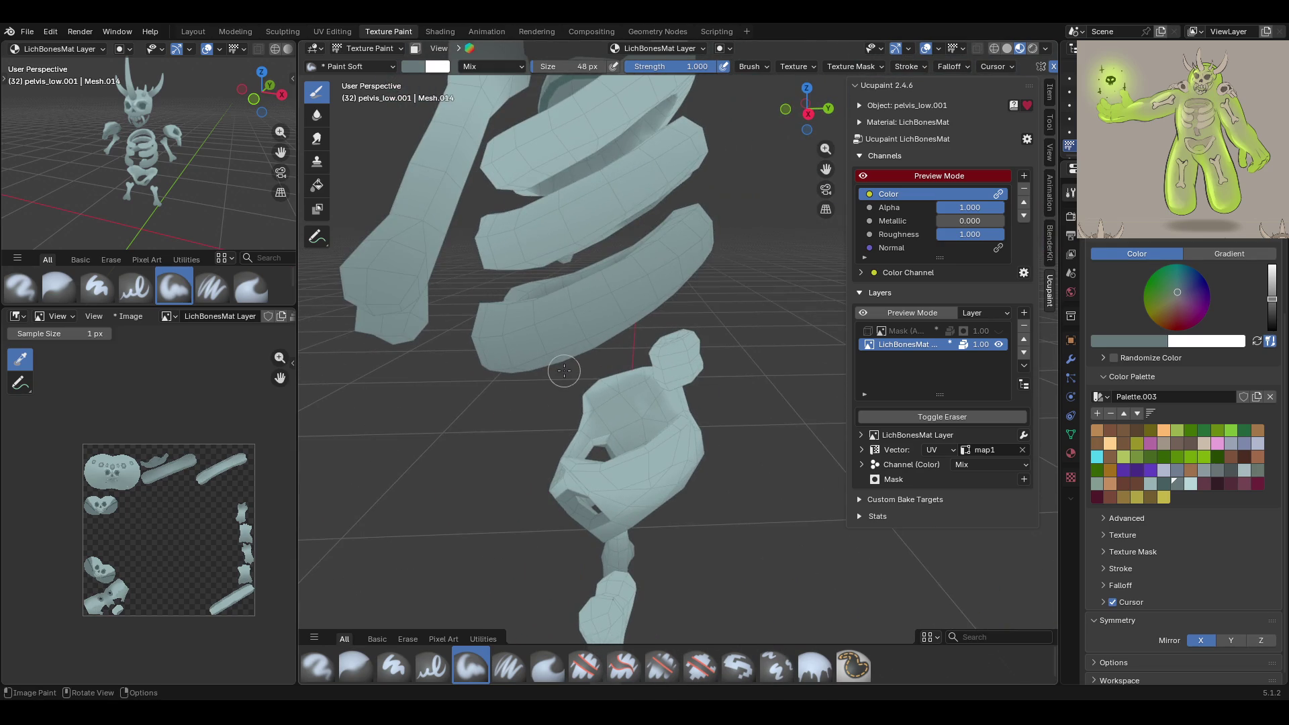
middle_click_drag(751, 397, 735, 420)
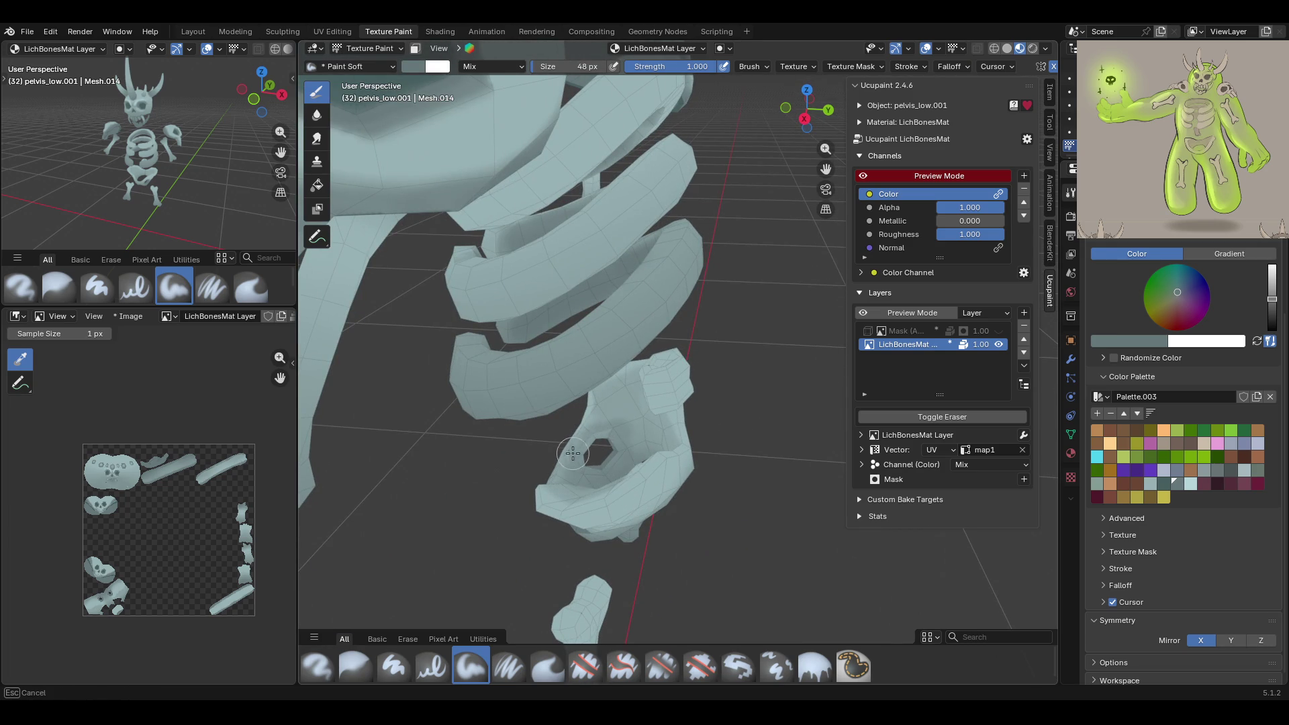
mouse_move(623, 437)
middle_mouse_down()
mouse_move(908, 403)
mouse_move(889, 408)
middle_mouse_up()
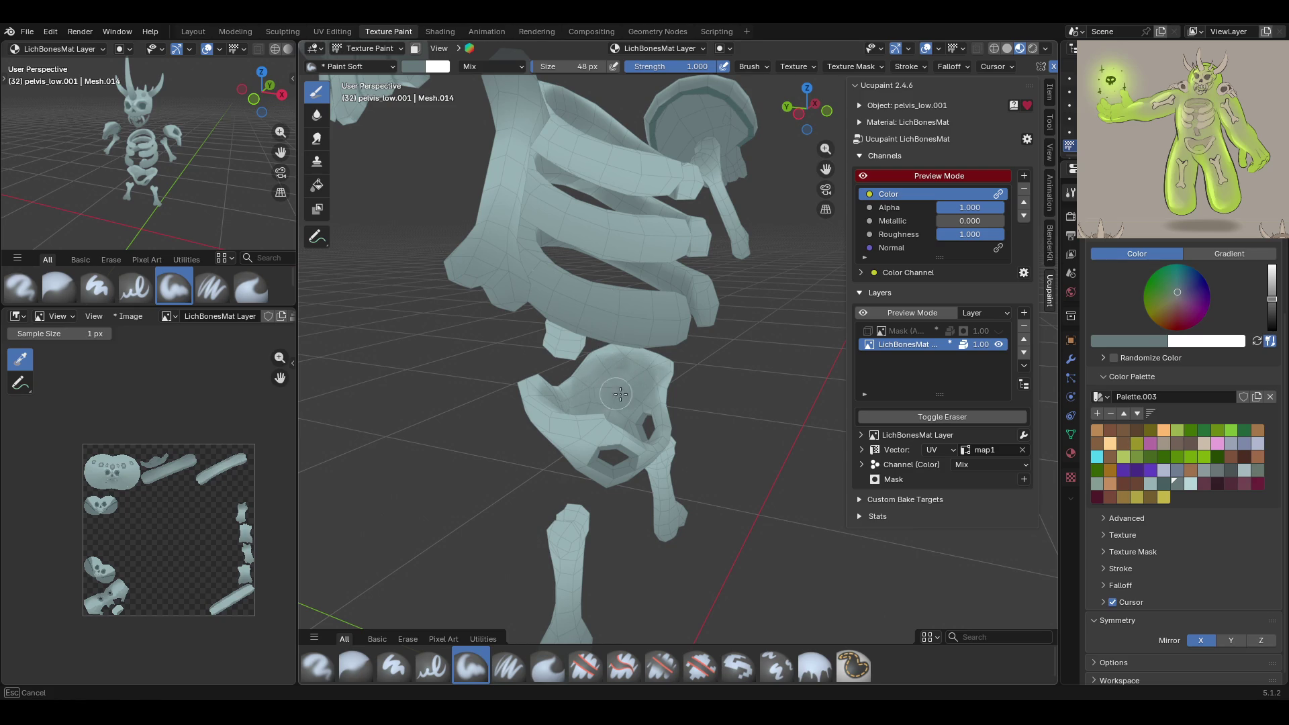
mouse_move(659, 392)
middle_mouse_down()
mouse_move(987, 410)
mouse_move(681, 434)
mouse_move(451, 432)
mouse_move(544, 406)
middle_mouse_up()
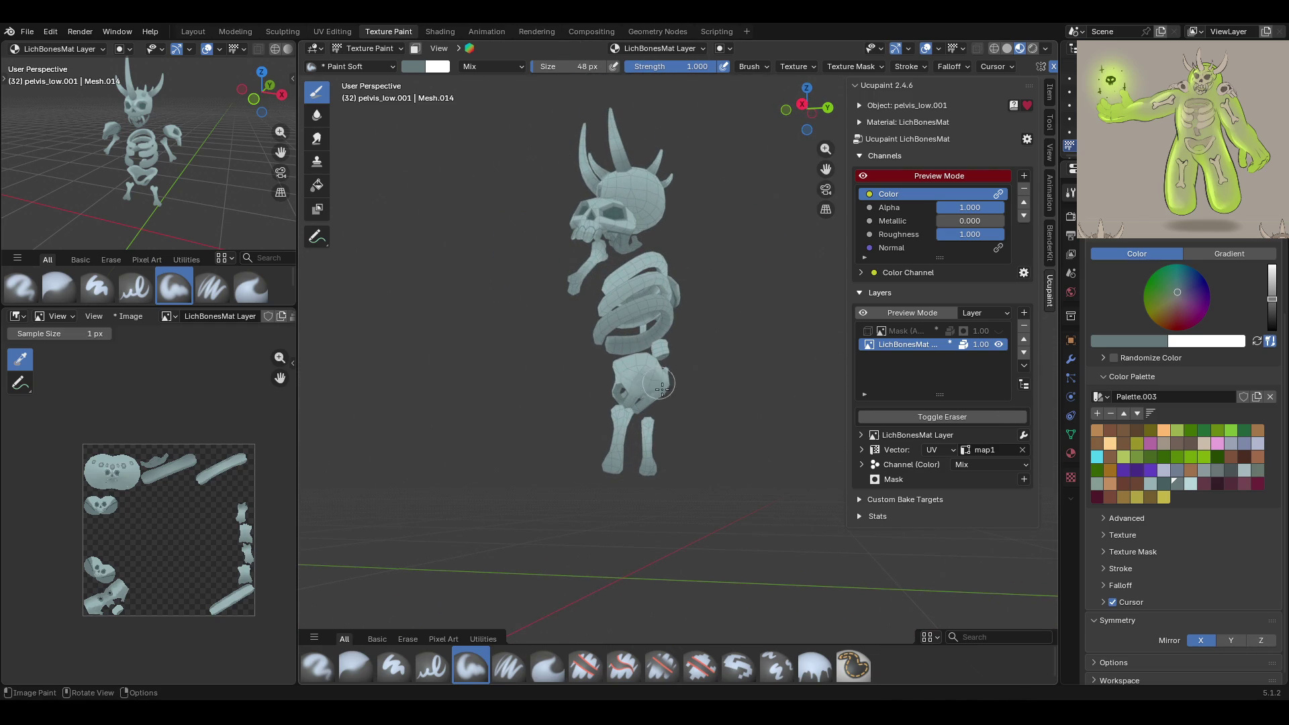
Orbit around the whole skeleton and save the lich file
middle_click_drag(657, 396, 696, 392)
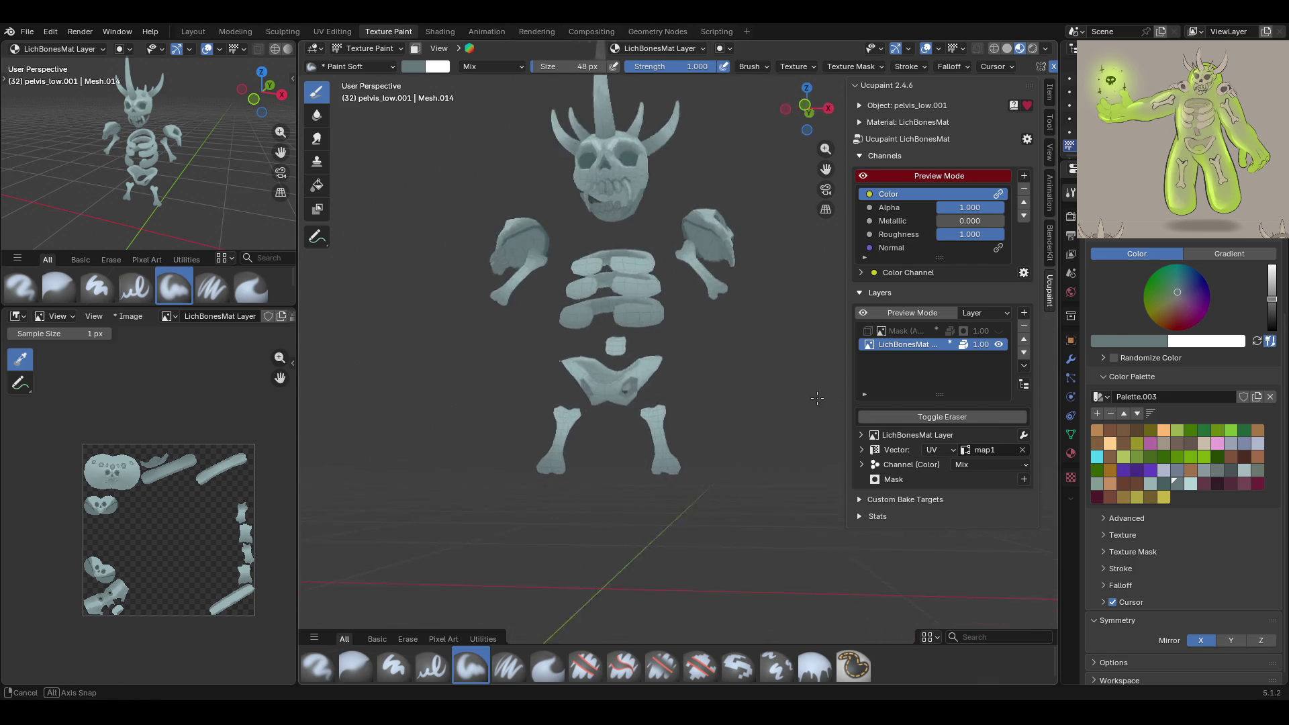
scroll(696, 392, "up", 3)
scroll(696, 392, "down", 2)
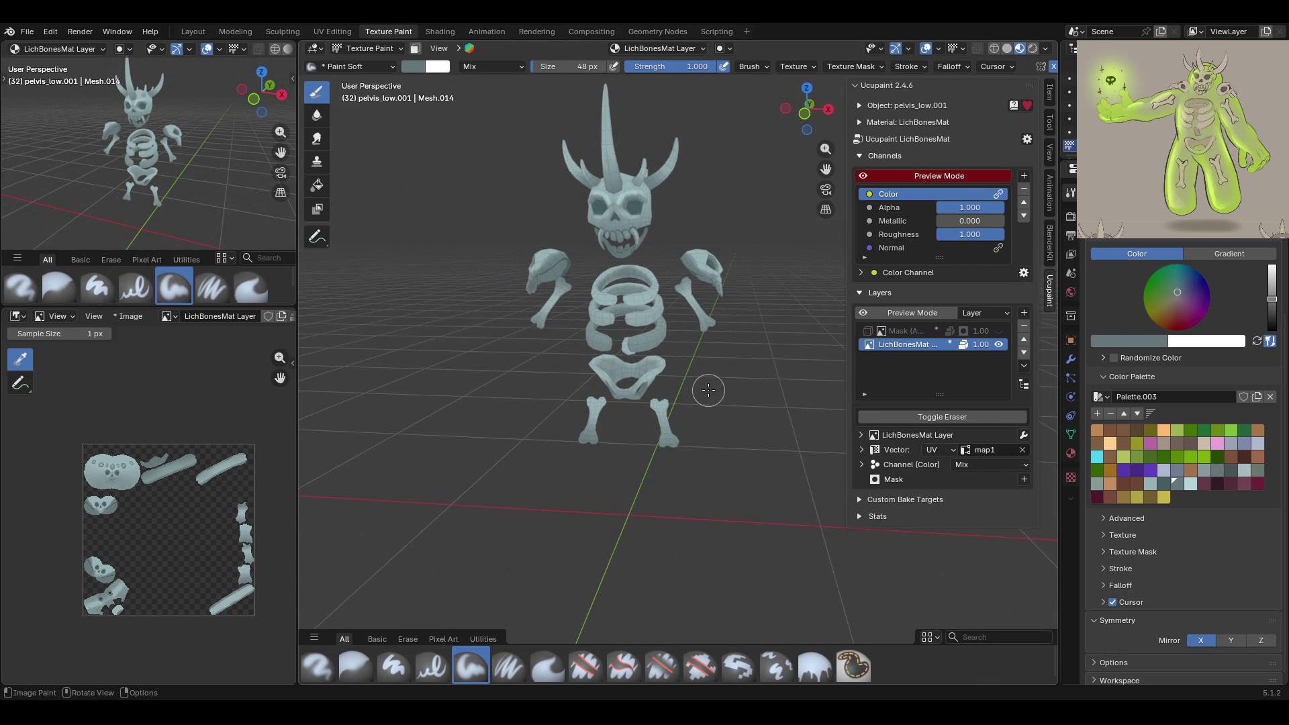
scroll(708, 390, "down", 1)
mouse_move(710, 380)
middle_mouse_down()
mouse_move(725, 376)
mouse_move(644, 387)
middle_mouse_up()
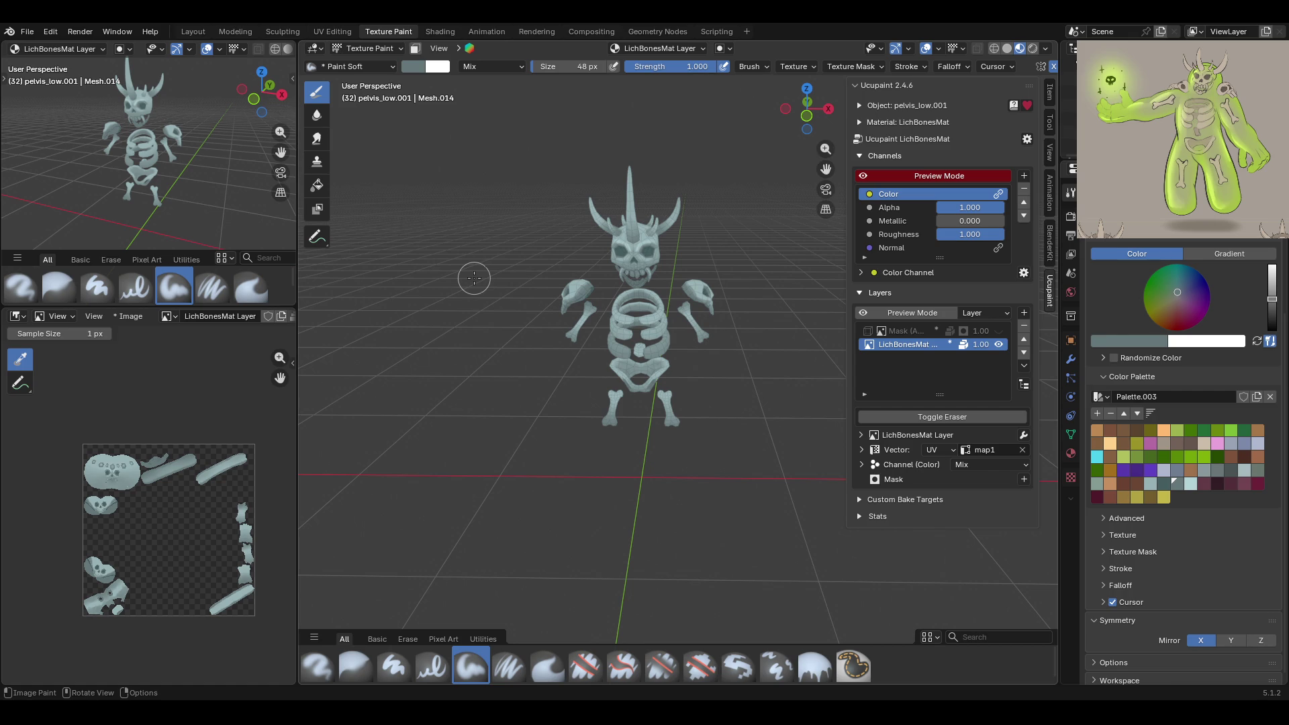
middle_click_drag(483, 297, 489, 283)
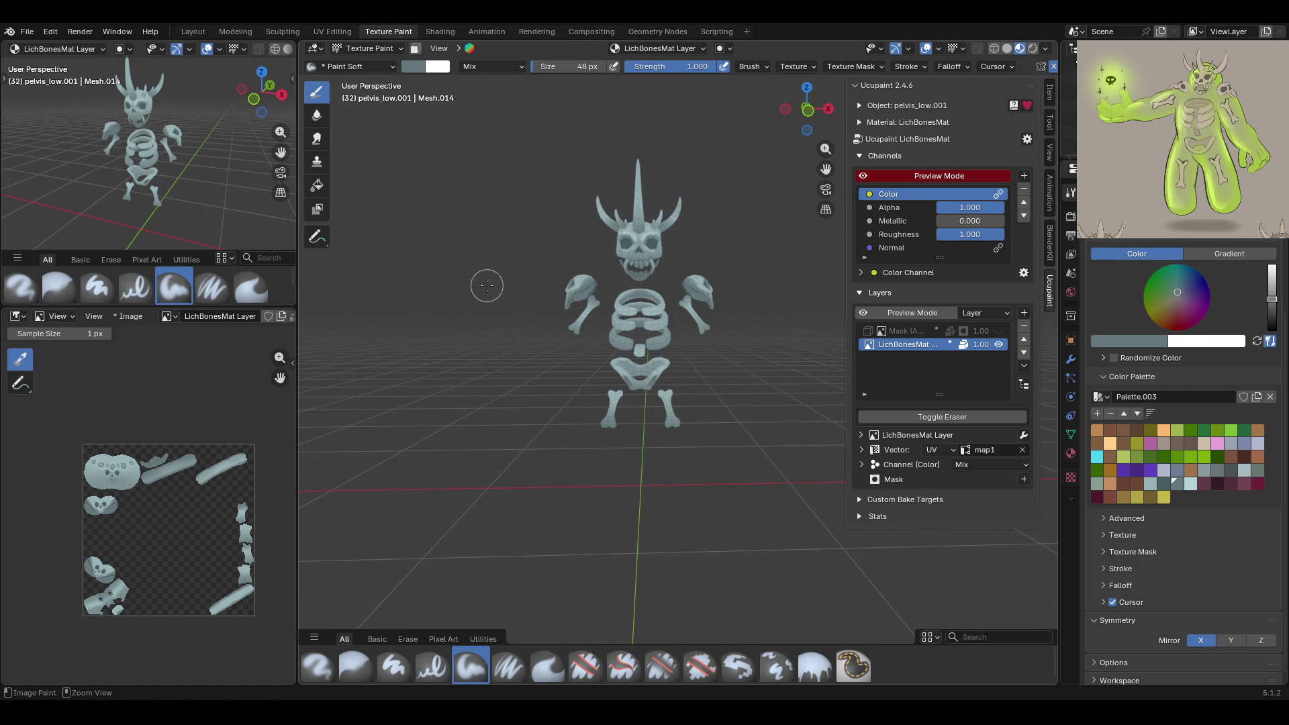
key("ctrl+s")
Reveal the armature bones, then undo back to hide them and restore the green body
scroll(550, 274, "down", 2)
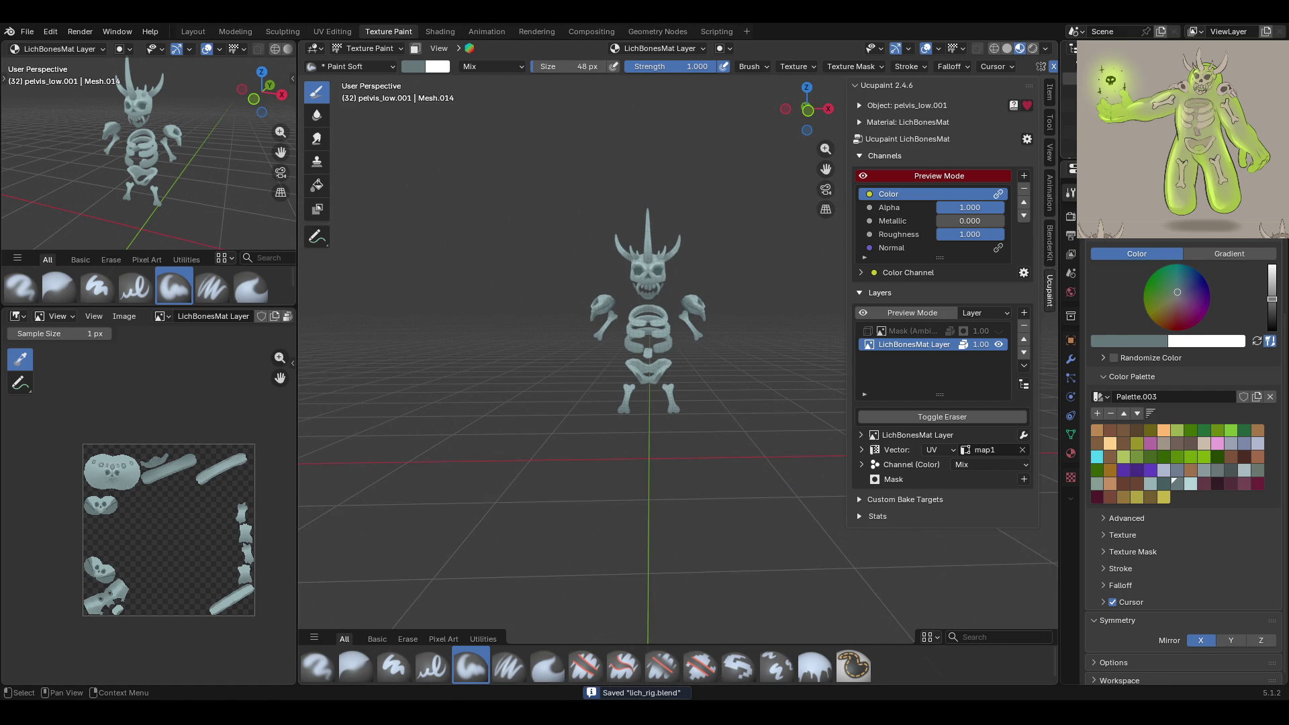
key("alt+h")
key("ctrl+z")
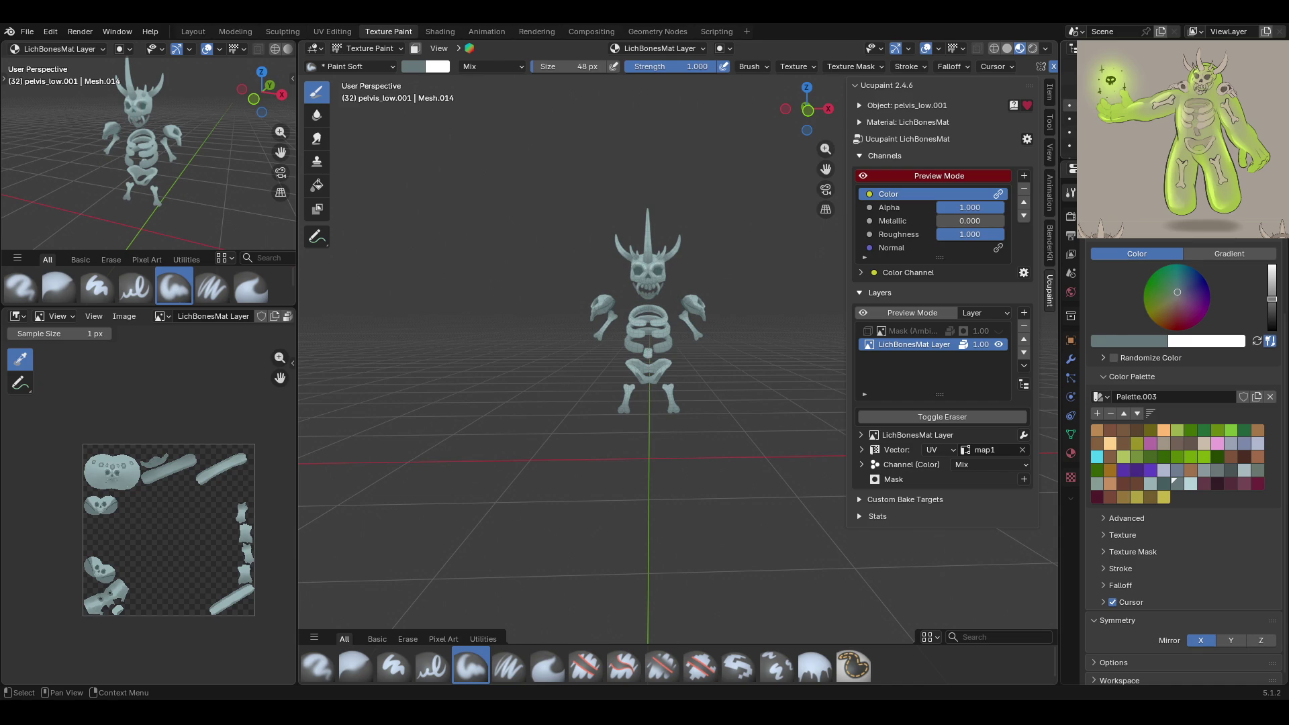
key("ctrl+z")
middle_click_drag(591, 302, 627, 307)
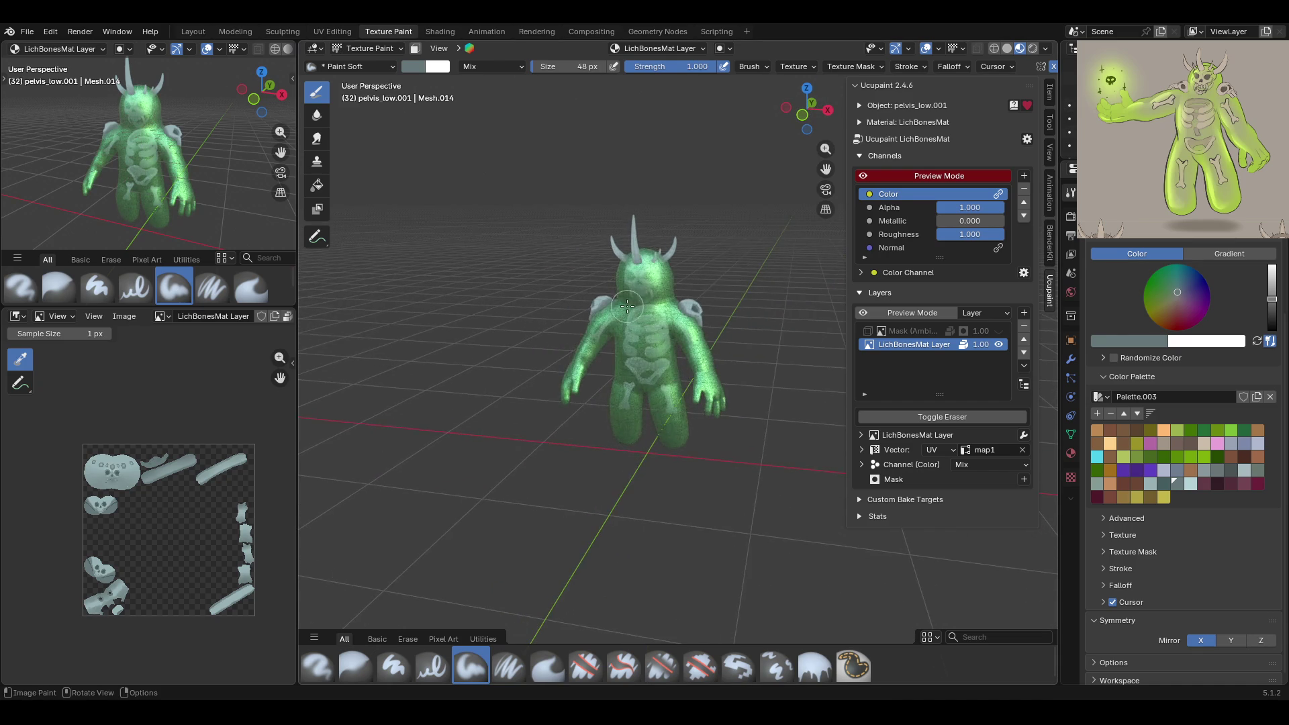
scroll(627, 306, "up", 5)
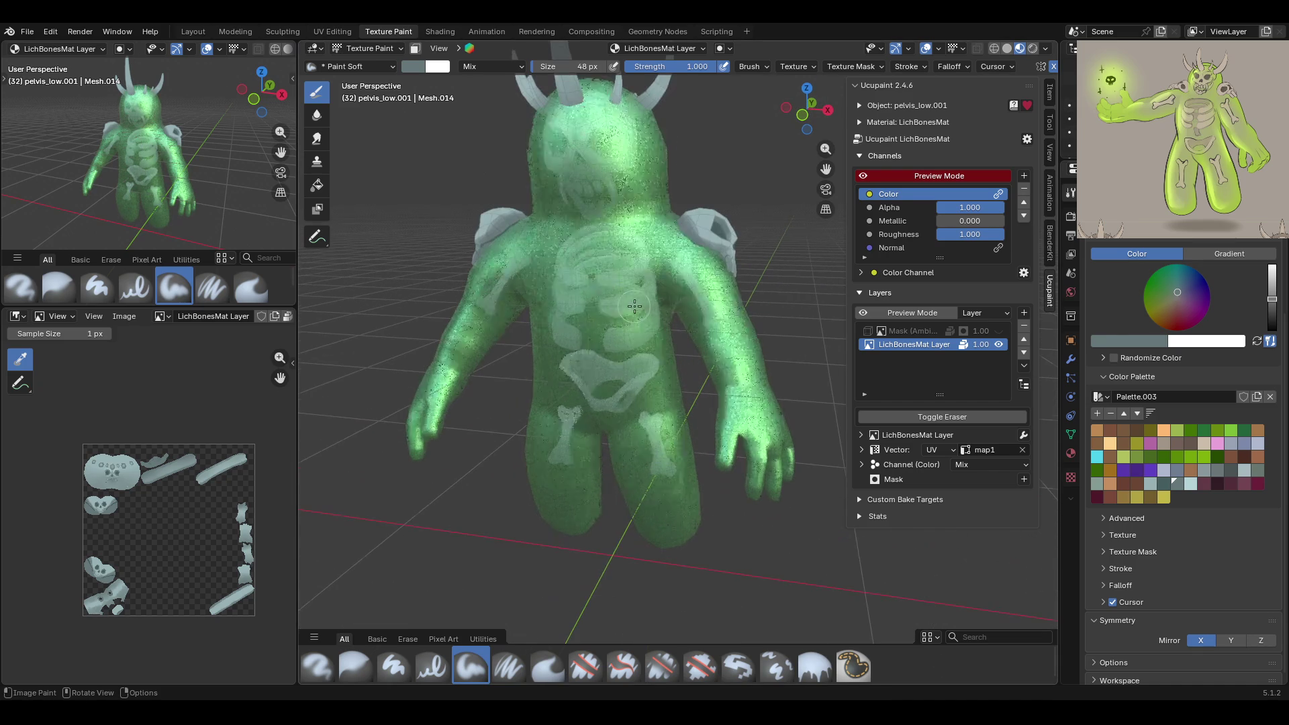
Turn on the ambient occlusion mask layer and leave the green body mesh hidden
left_click(997, 331)
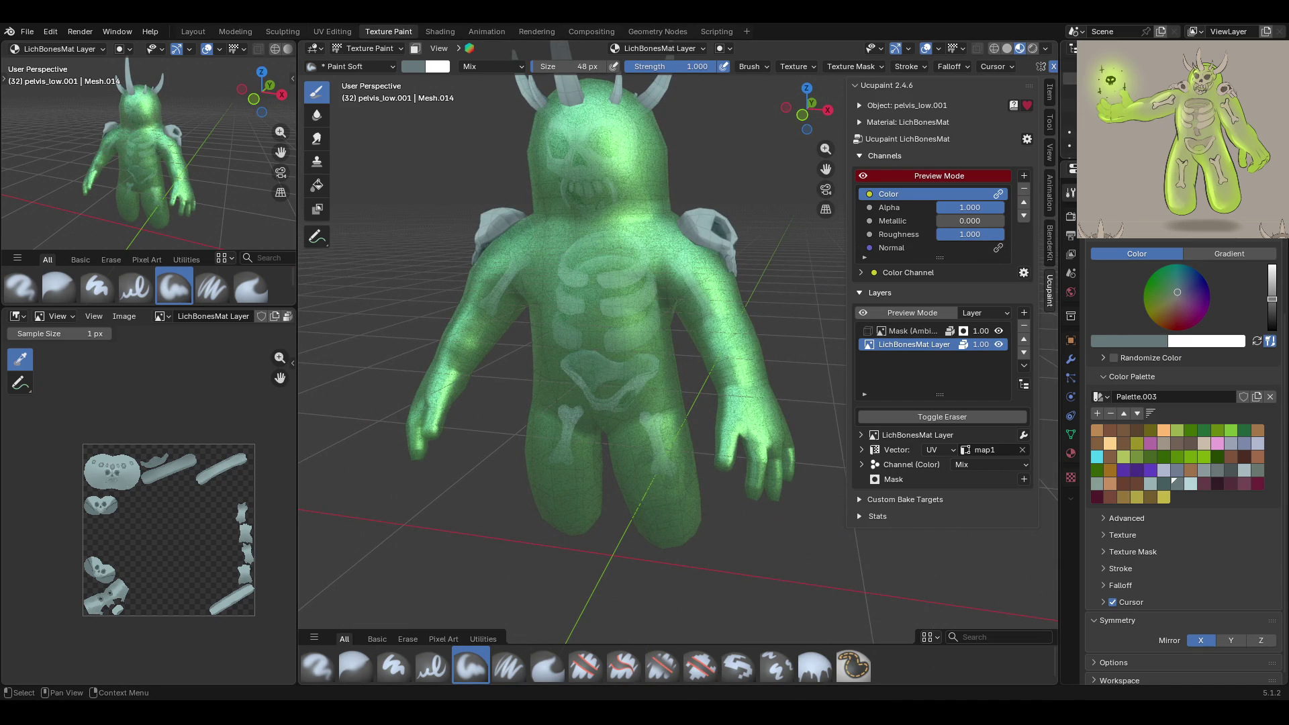
key("ctrl+z")
key("ctrl+shift+z")
key("ctrl+z")
key("ctrl+shift+z")
key("ctrl+z")
mouse_move(711, 345)
middle_mouse_down()
mouse_move(722, 350)
mouse_move(614, 306)
middle_mouse_up()
Select the ambient occlusion mask, set the colour to black, and shade near the pelvis hole
left_click(912, 330)
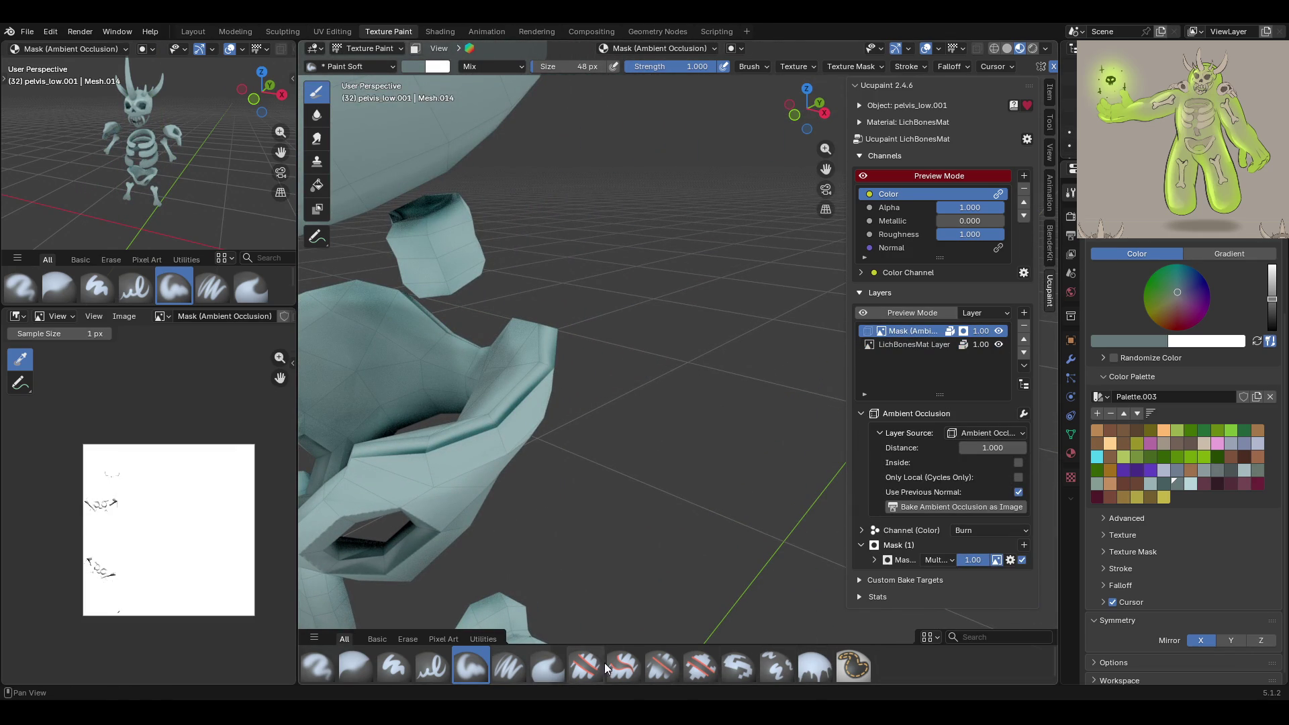
left_click_drag(1271, 299, 1271, 330)
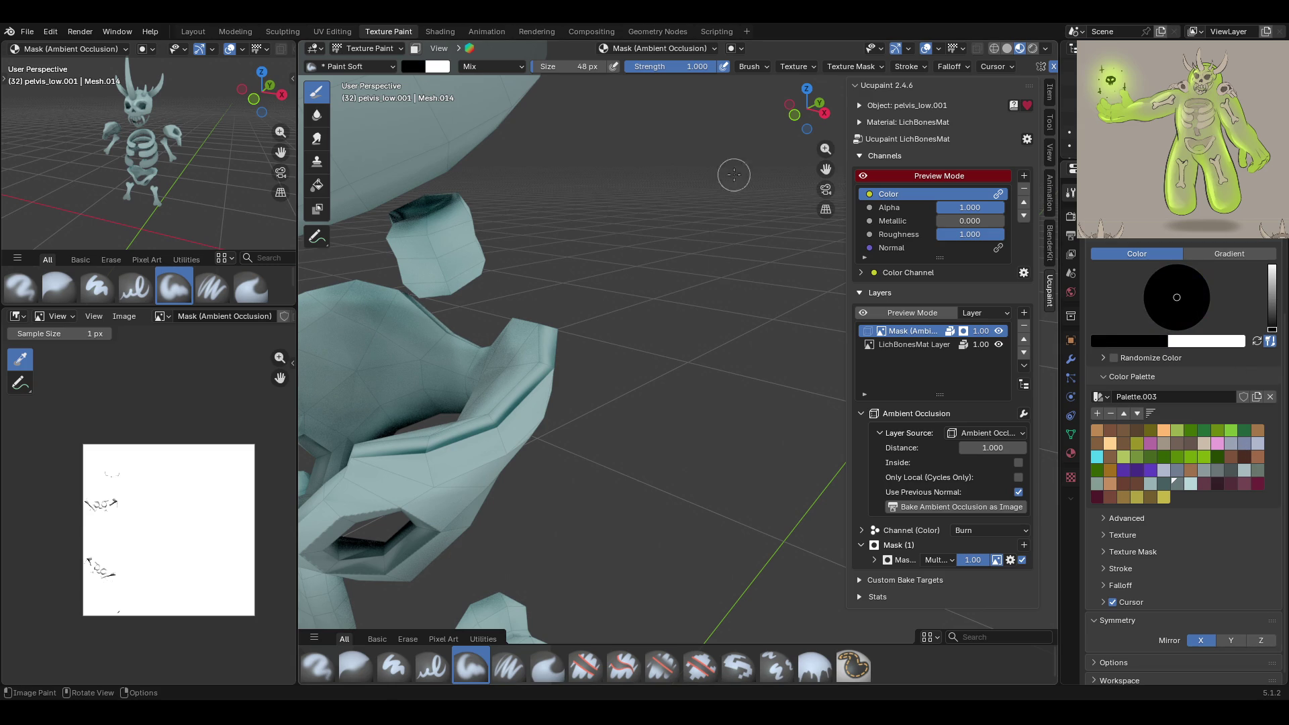
mouse_move(826, 169)
middle_mouse_down()
mouse_move(746, 306)
mouse_move(561, 412)
mouse_move(653, 393)
mouse_move(683, 445)
middle_mouse_up()
left_click_drag(557, 497, 614, 470)
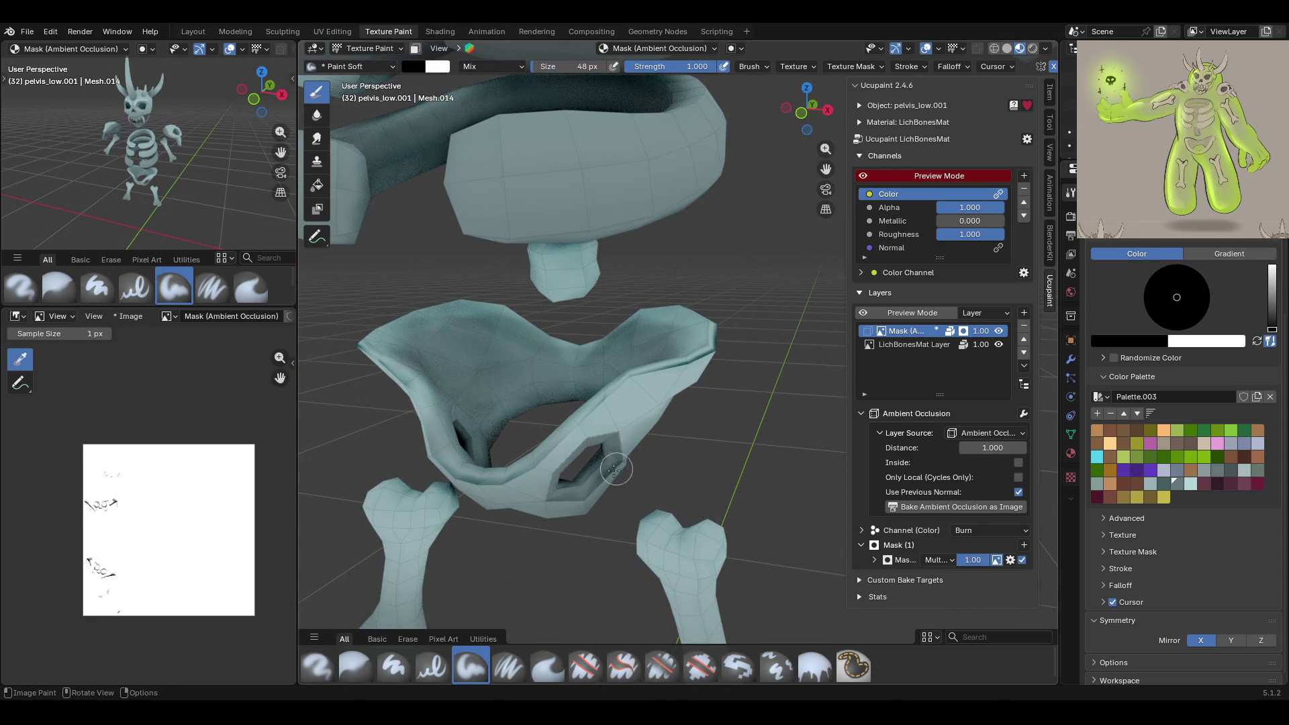
Orbit to check the pelvis and ribcage, then reselect the ambient occlusion mask layer
middle_click_drag(503, 522, 679, 442)
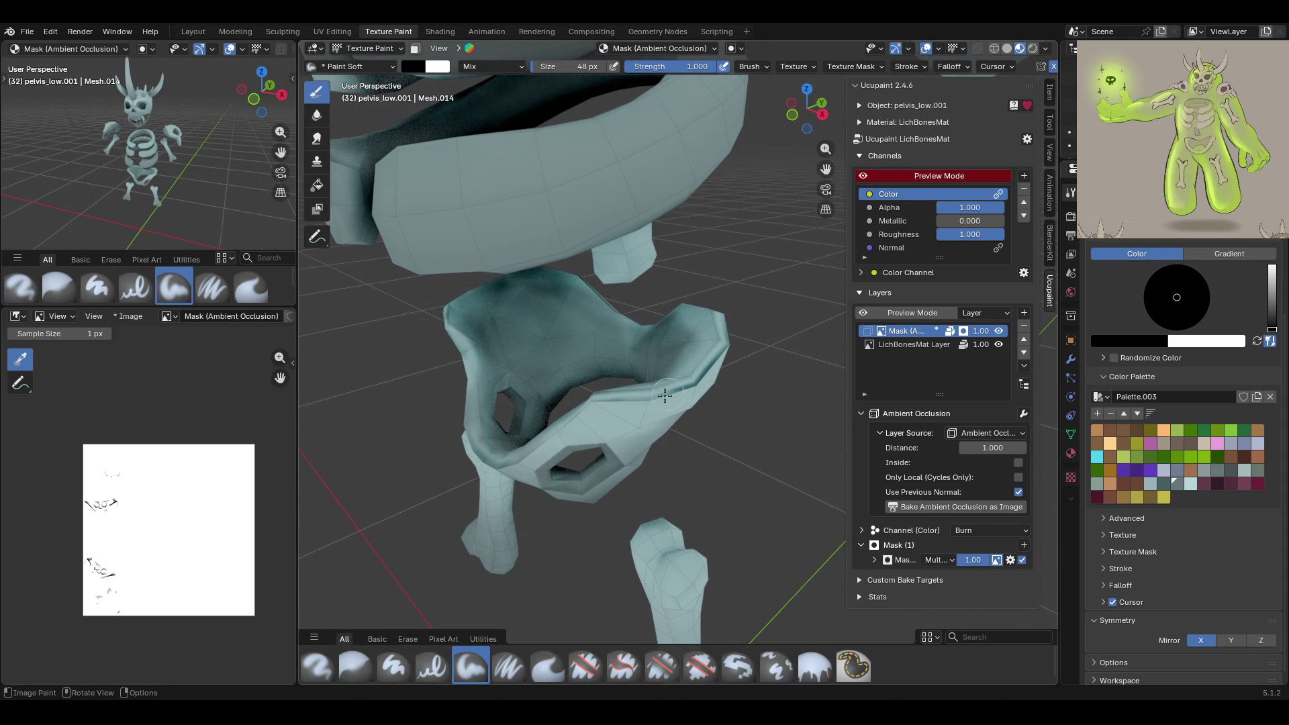
middle_click_drag(687, 270, 699, 447)
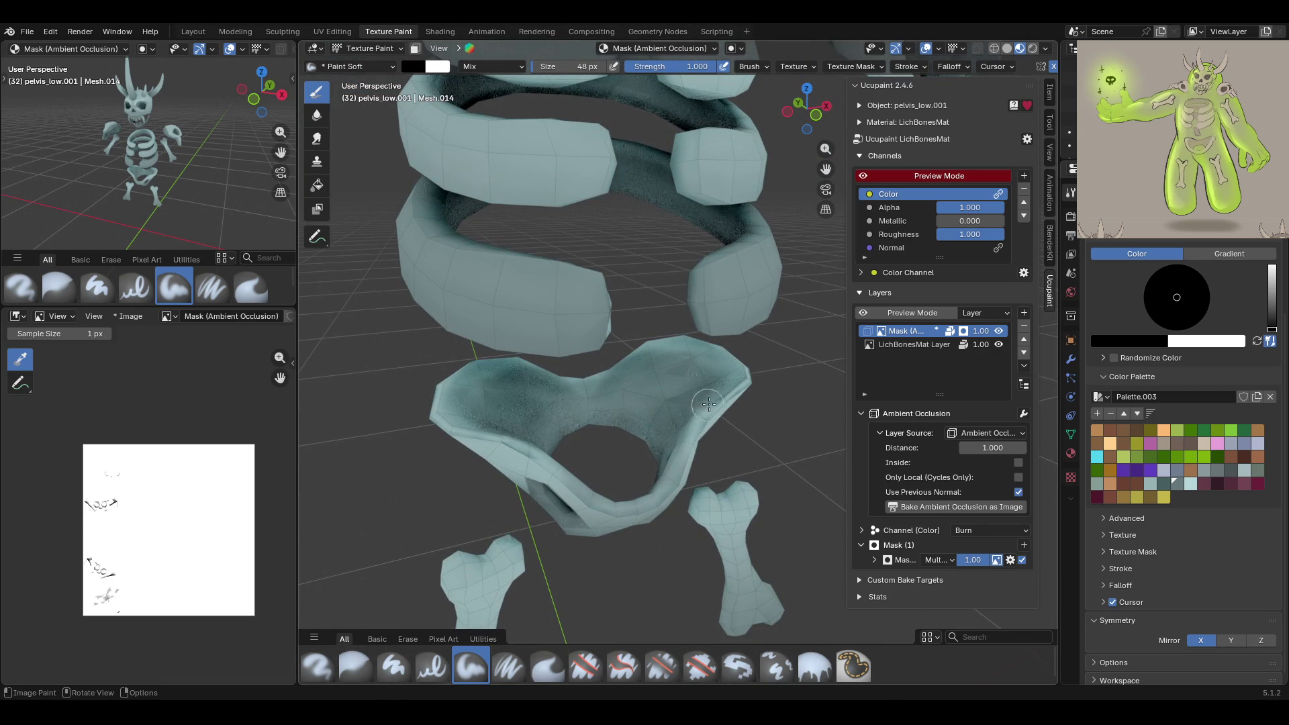
mouse_move(667, 406)
middle_mouse_down()
mouse_move(817, 337)
mouse_move(809, 356)
mouse_move(542, 477)
mouse_move(632, 419)
mouse_move(714, 446)
mouse_move(771, 495)
mouse_move(778, 474)
mouse_move(683, 351)
mouse_move(695, 339)
middle_mouse_up()
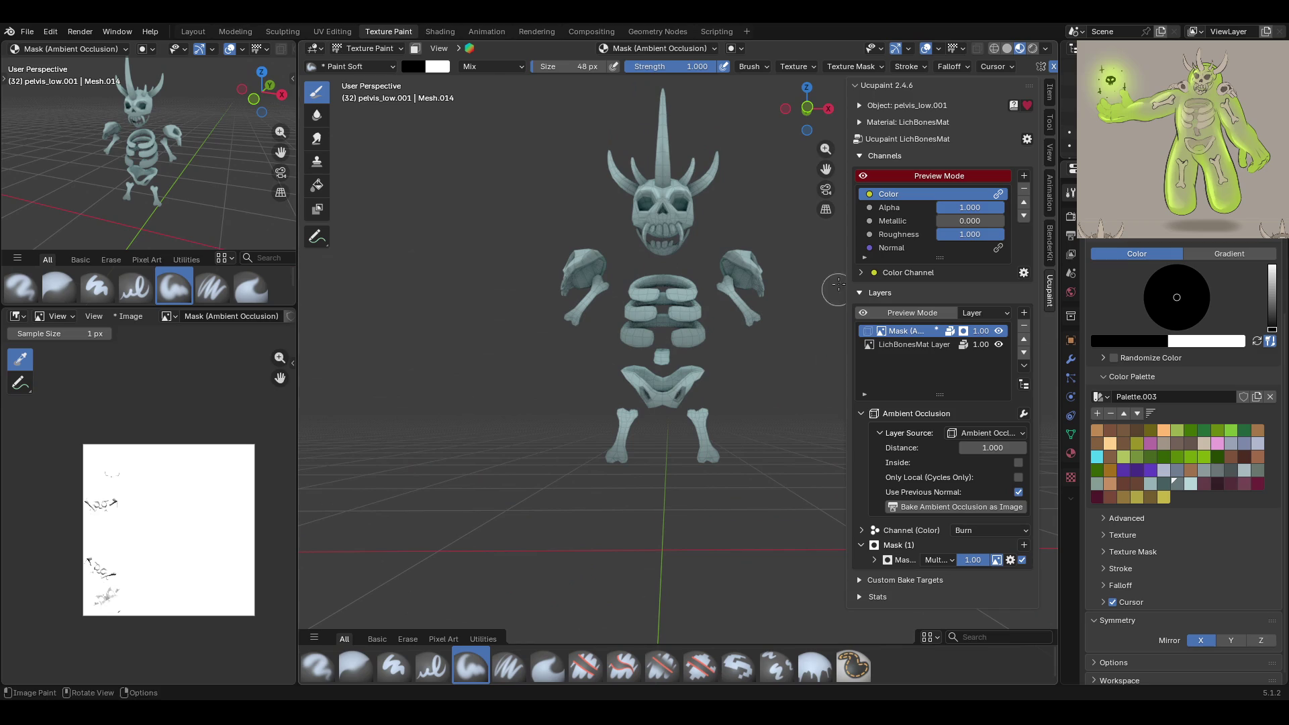
left_click(874, 332)
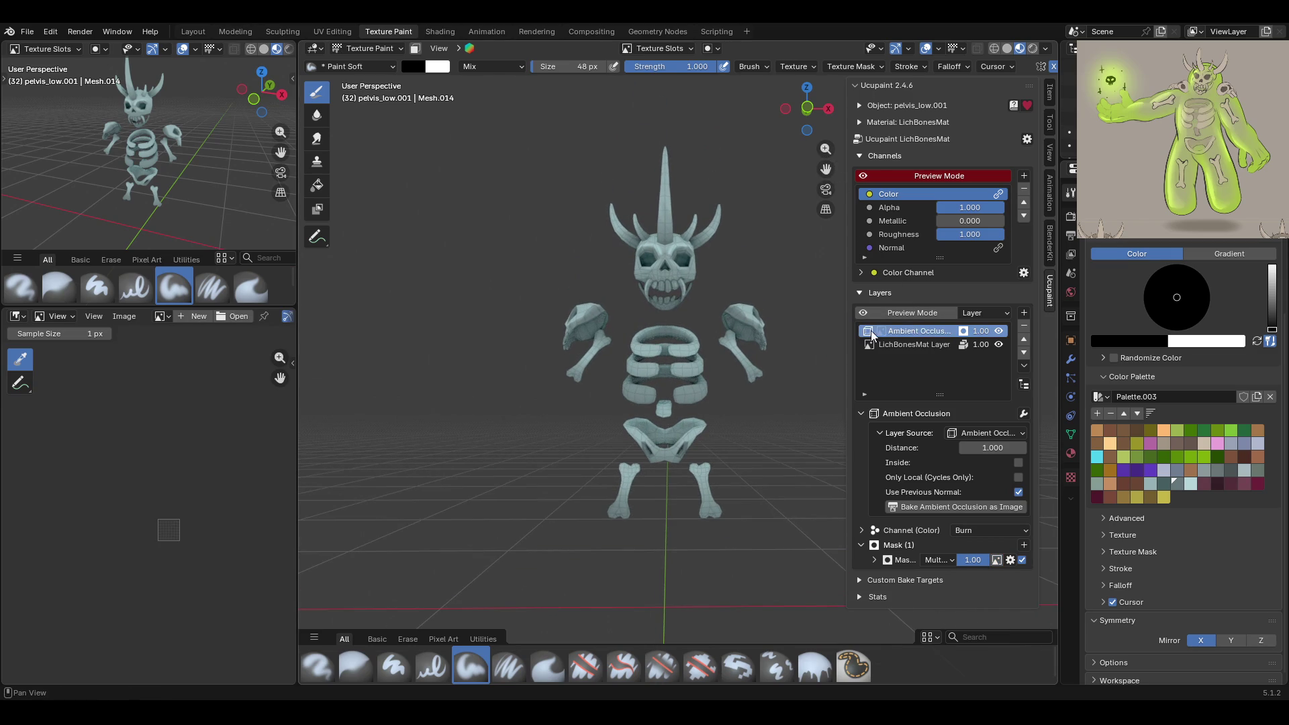
View the skeleton from above and its left side, then save lich_rig.blend
middle_click_drag(745, 349, 732, 308)
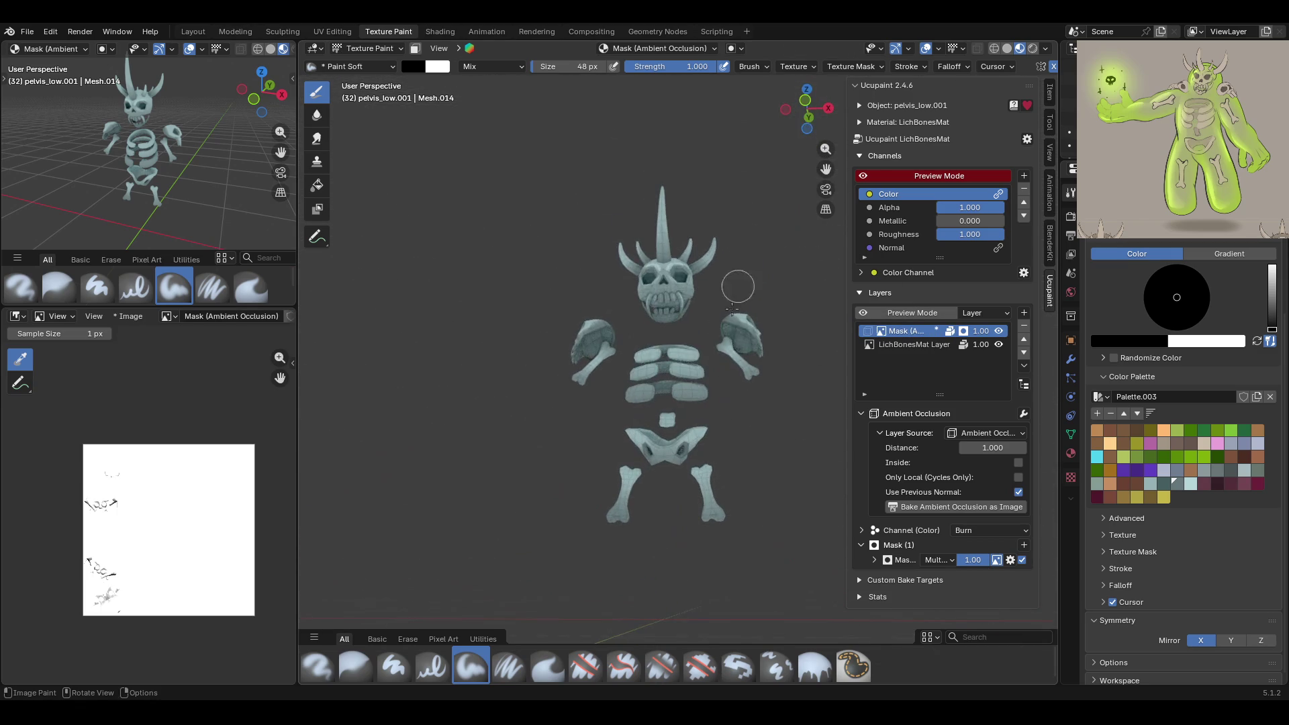
mouse_move(663, 441)
middle_mouse_down()
mouse_move(725, 422)
mouse_move(691, 431)
mouse_move(728, 405)
mouse_move(646, 396)
mouse_move(725, 385)
middle_mouse_up()
key("ctrl+s")
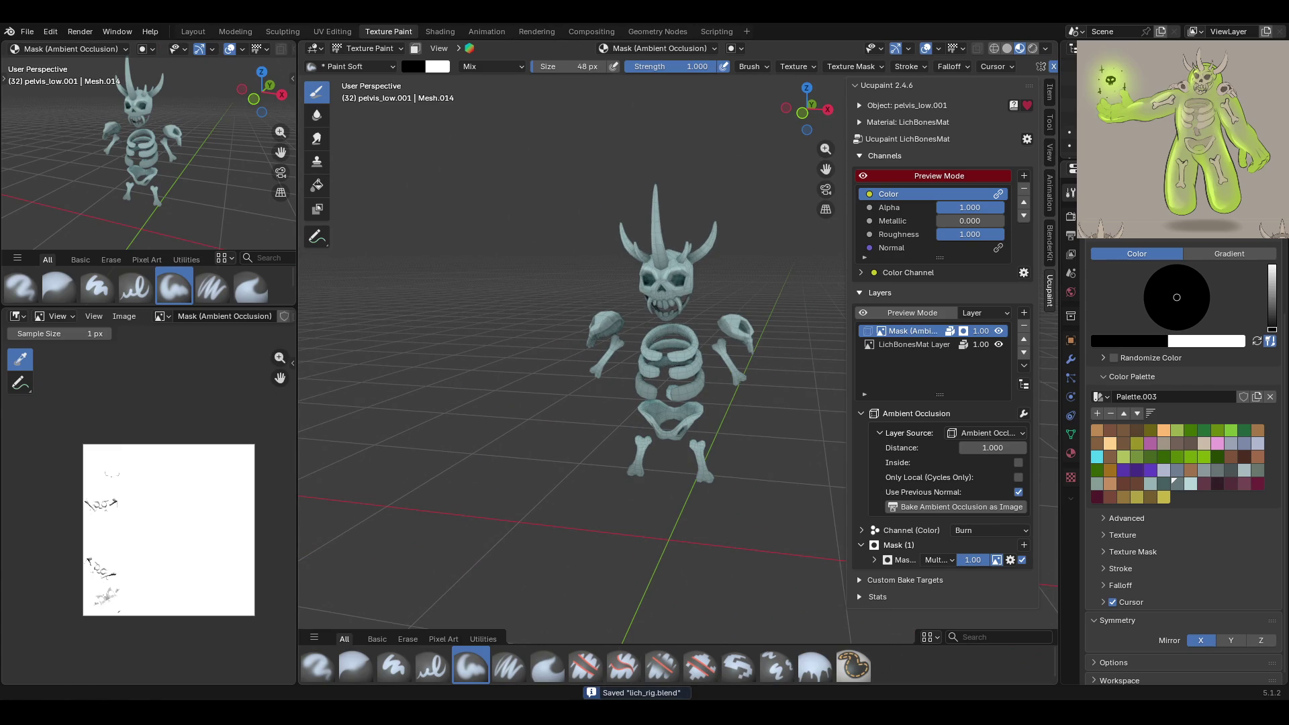
Orbit closer around the skeleton and open the File menu
mouse_move(591, 520)
middle_mouse_down()
mouse_move(671, 514)
mouse_move(581, 511)
mouse_move(618, 537)
middle_mouse_up()
scroll(623, 539, "down", 3)
mouse_move(675, 472)
middle_mouse_down()
mouse_move(698, 456)
mouse_move(678, 416)
mouse_move(666, 322)
mouse_move(410, 374)
middle_mouse_up()
scroll(666, 316, "up", 2)
scroll(667, 317, "up", 3)
mouse_move(322, 356)
middle_mouse_down()
mouse_move(1053, 352)
mouse_move(839, 336)
mouse_move(604, 268)
mouse_move(388, 174)
middle_mouse_up()
left_click(21, 34)
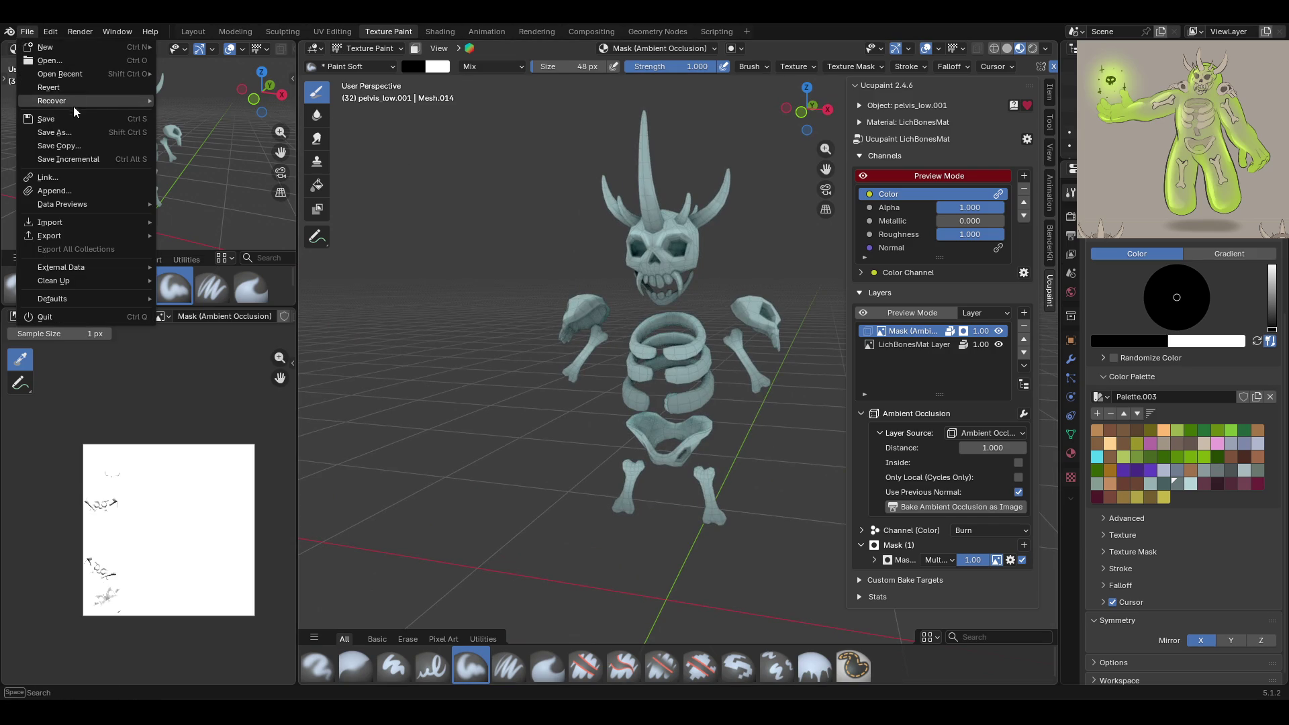
In the outliner, show the tall rock and crab body and hide the ground plane and other rocks
mouse_move(94, 74)
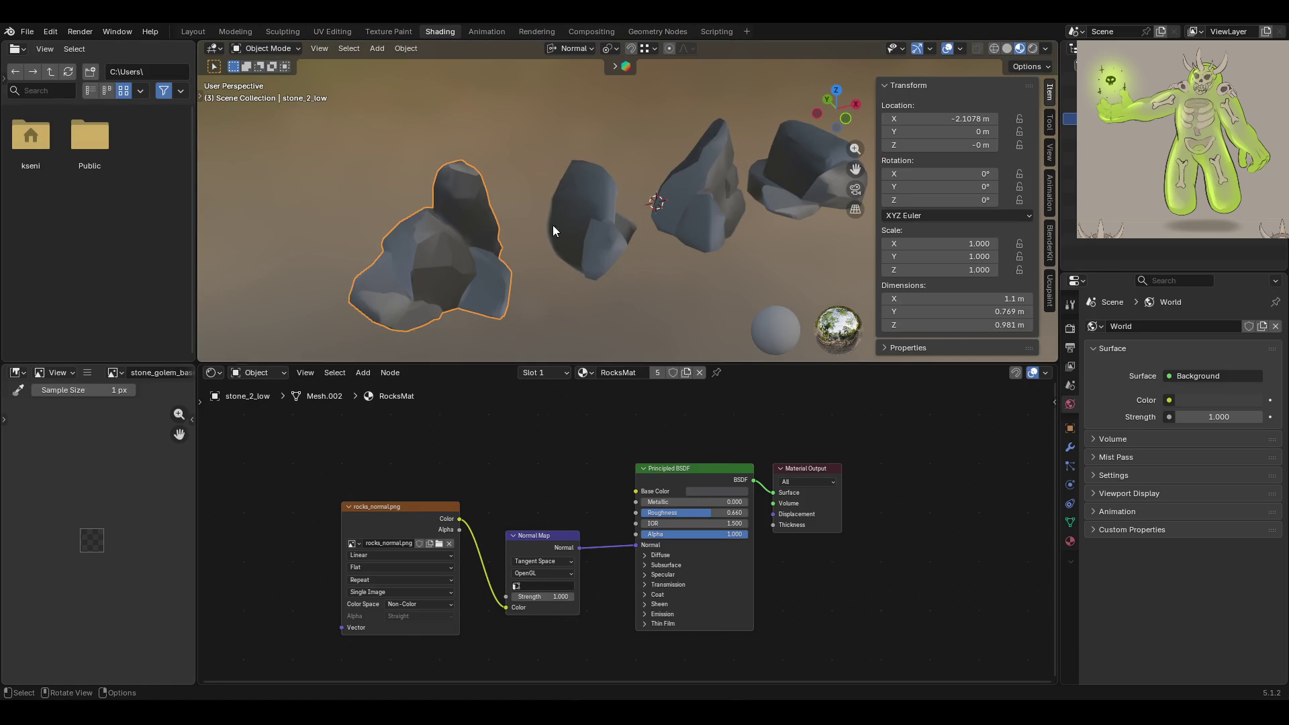
middle_click_drag(594, 453, 618, 455)
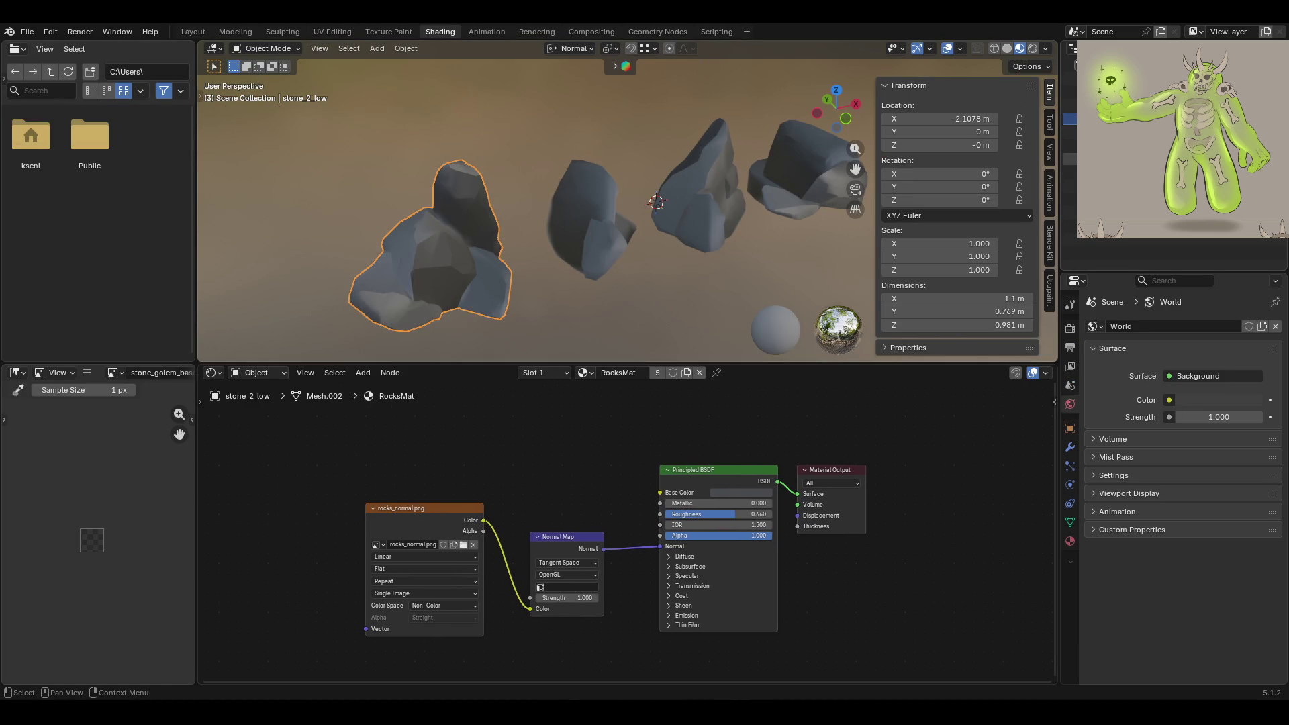
left_click(1069, 173)
left_click(1070, 159)
left_click(1070, 159)
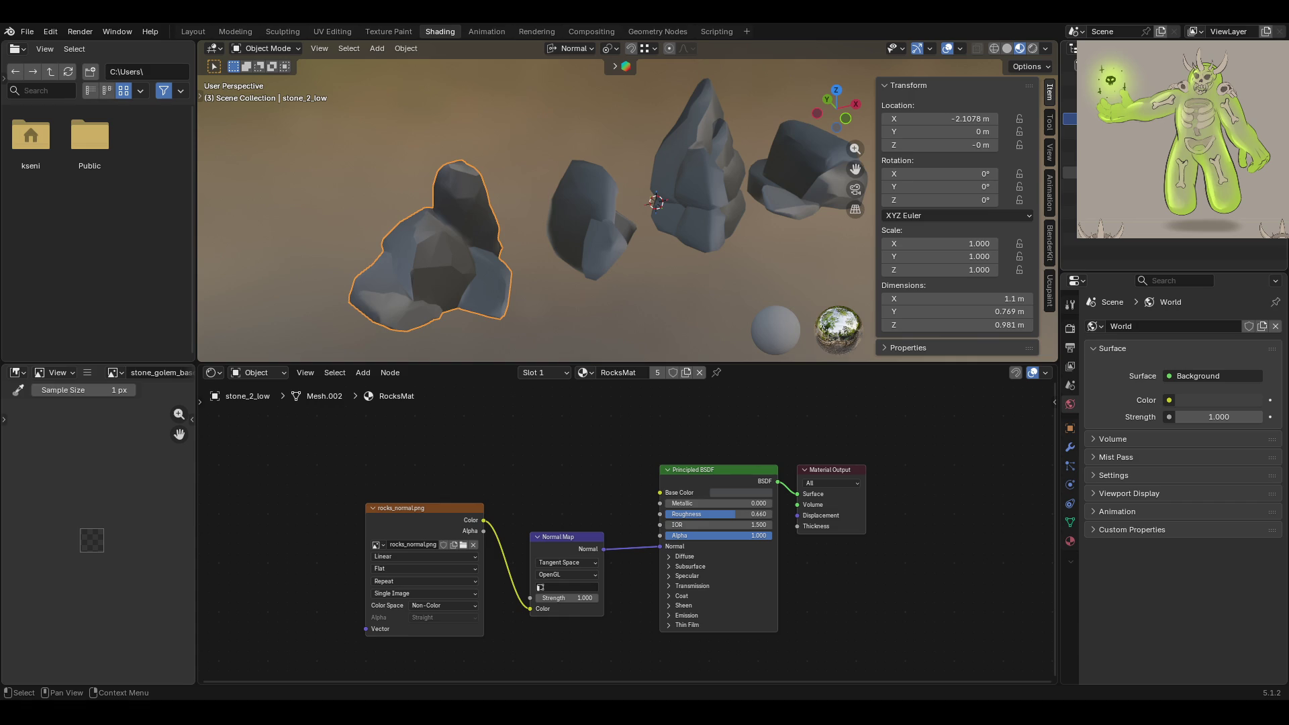
left_click(1070, 132)
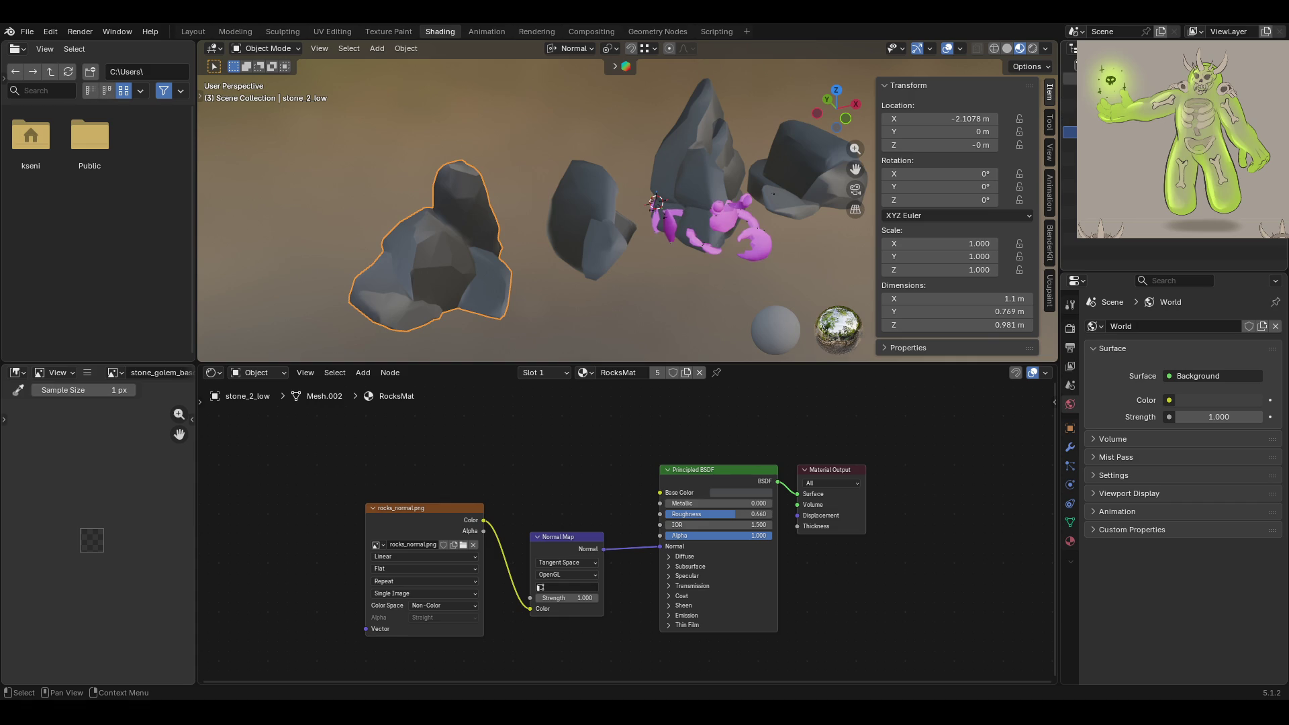
left_click(1070, 105)
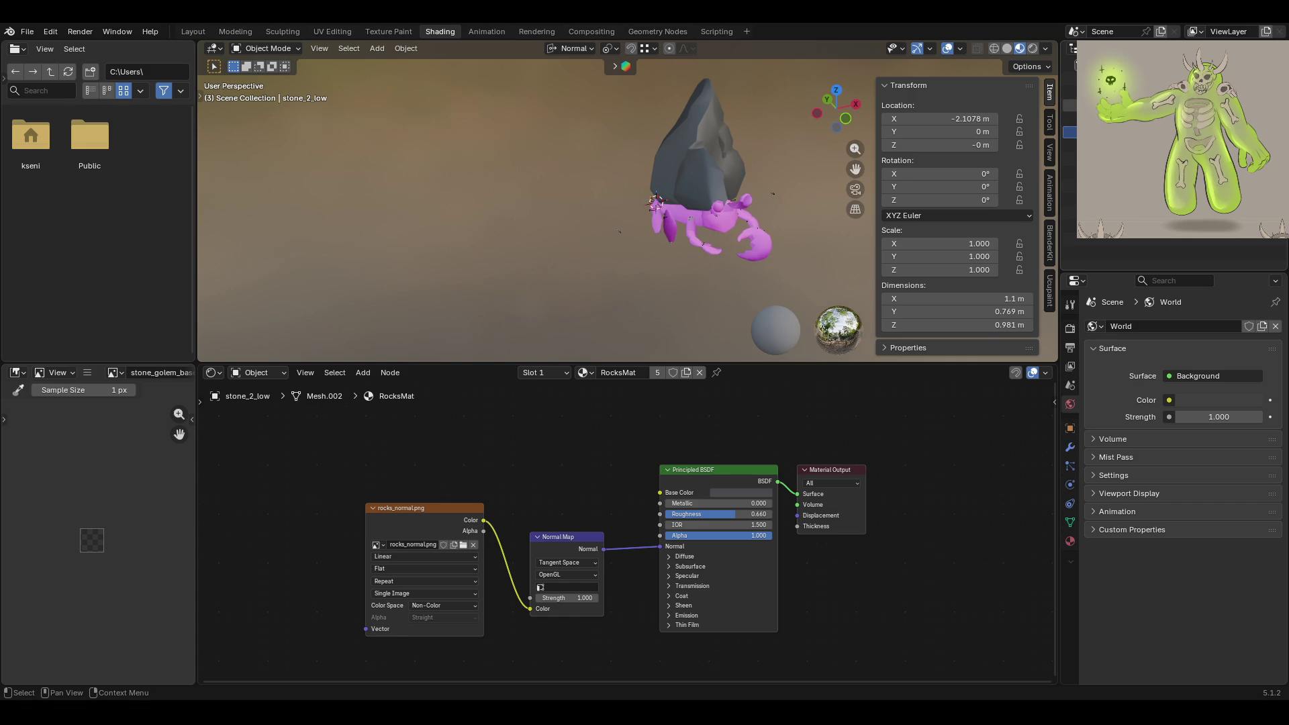
Orbit around the rock and crab, then select the crab body to show StoneGolemMat
mouse_move(714, 219)
middle_mouse_down()
mouse_move(567, 209)
mouse_move(591, 209)
middle_mouse_up()
mouse_move(618, 365)
left_mouse_down()
mouse_move(644, 410)
mouse_move(641, 392)
left_mouse_up()
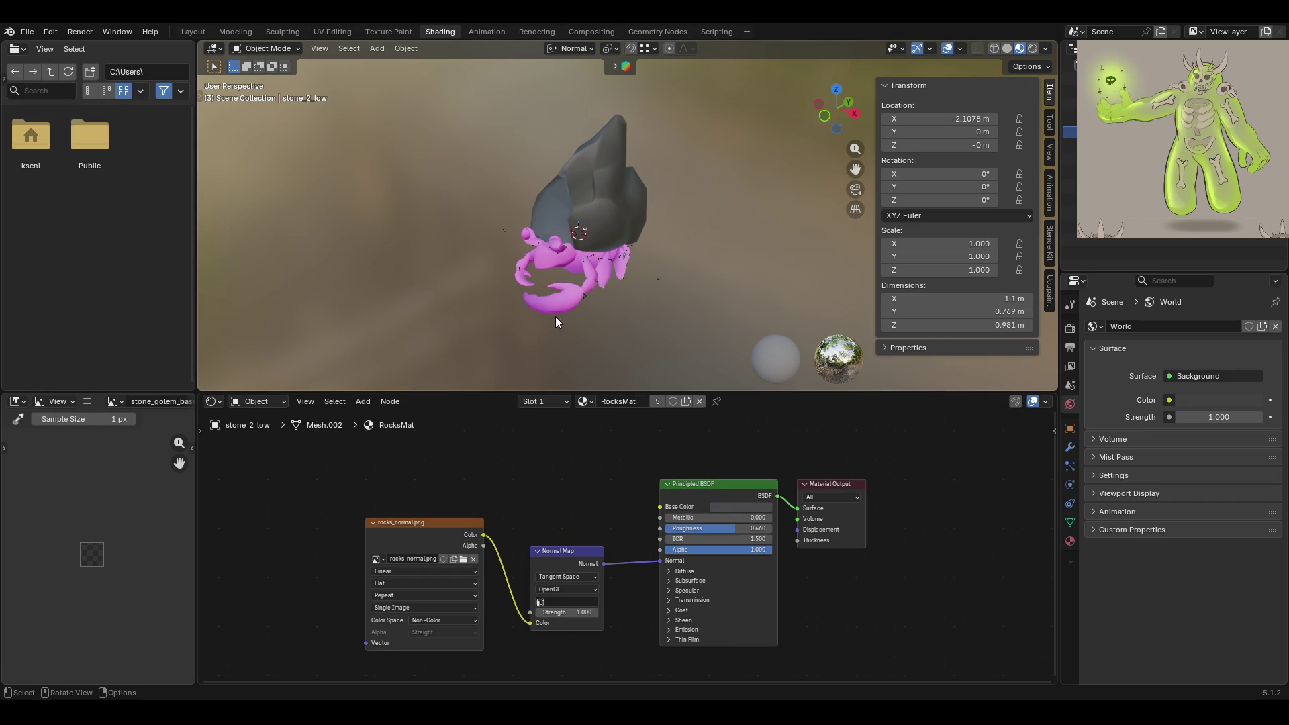
left_click(545, 294)
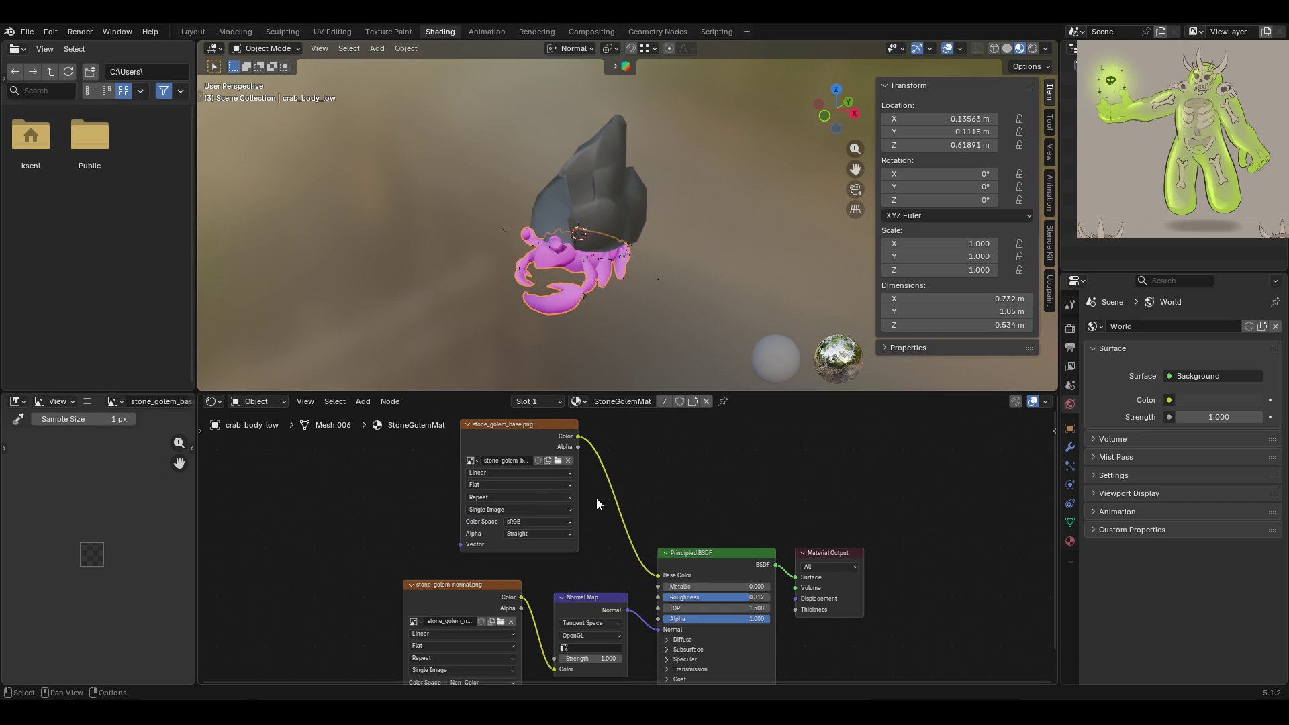
Orbit and zoom around the crab to check the stone_golem base and normal textures
scroll(596, 500, "down", 2)
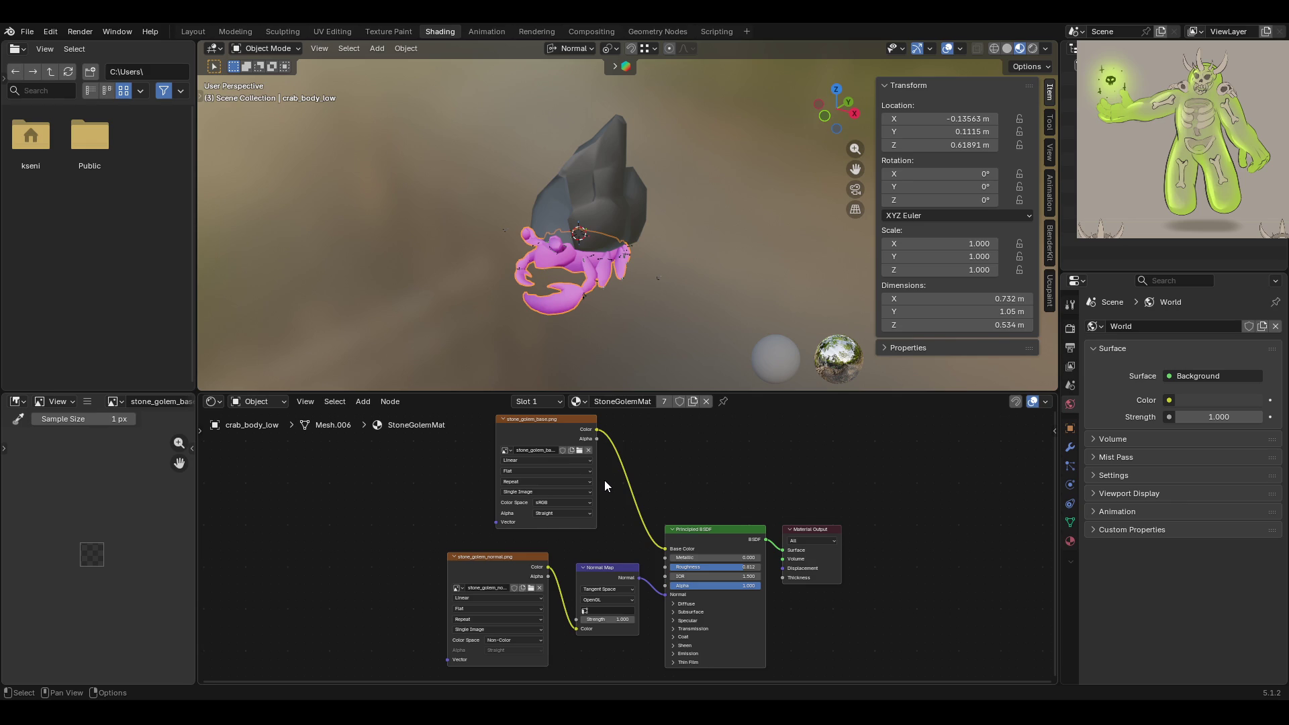
mouse_move(624, 368)
middle_mouse_down()
mouse_move(674, 328)
mouse_move(796, 323)
mouse_move(594, 301)
middle_mouse_up()
scroll(617, 318, "up", 3)
scroll(642, 313, "up", 1)
mouse_move(669, 322)
middle_mouse_down()
mouse_move(718, 286)
mouse_move(547, 312)
mouse_move(558, 317)
middle_mouse_up()
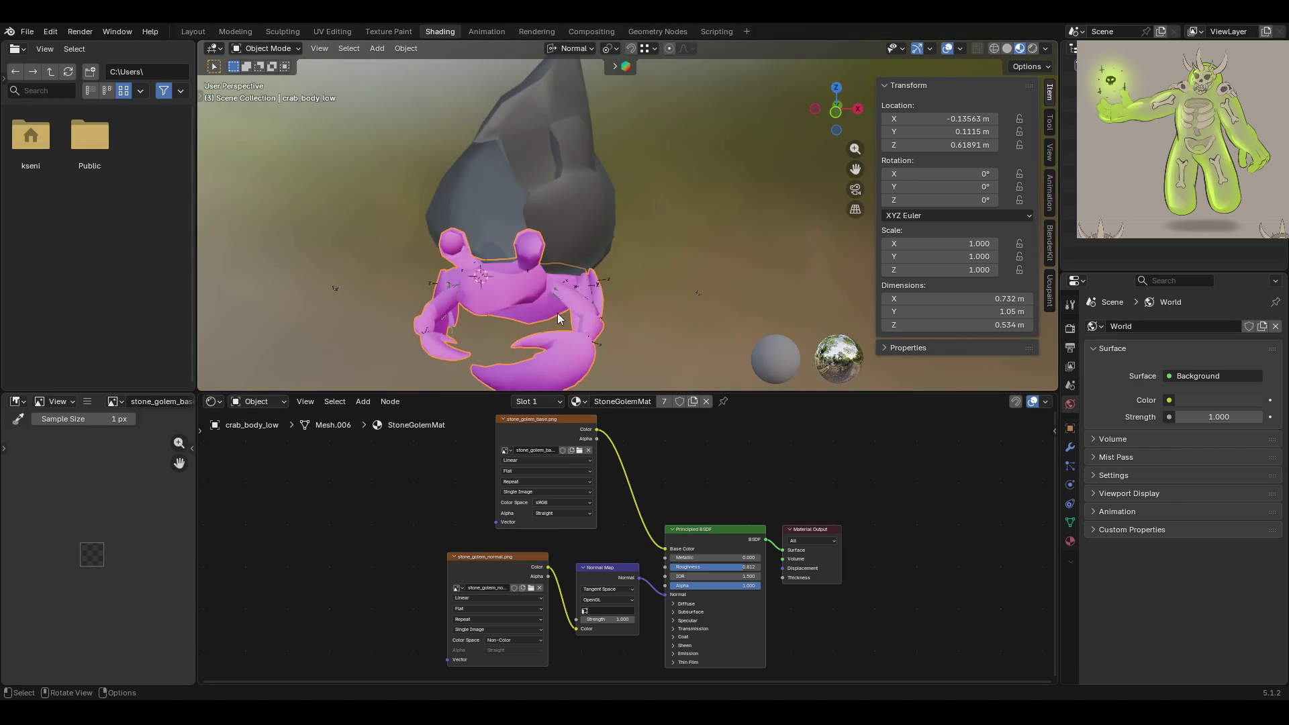
scroll(563, 315, "down", 2)
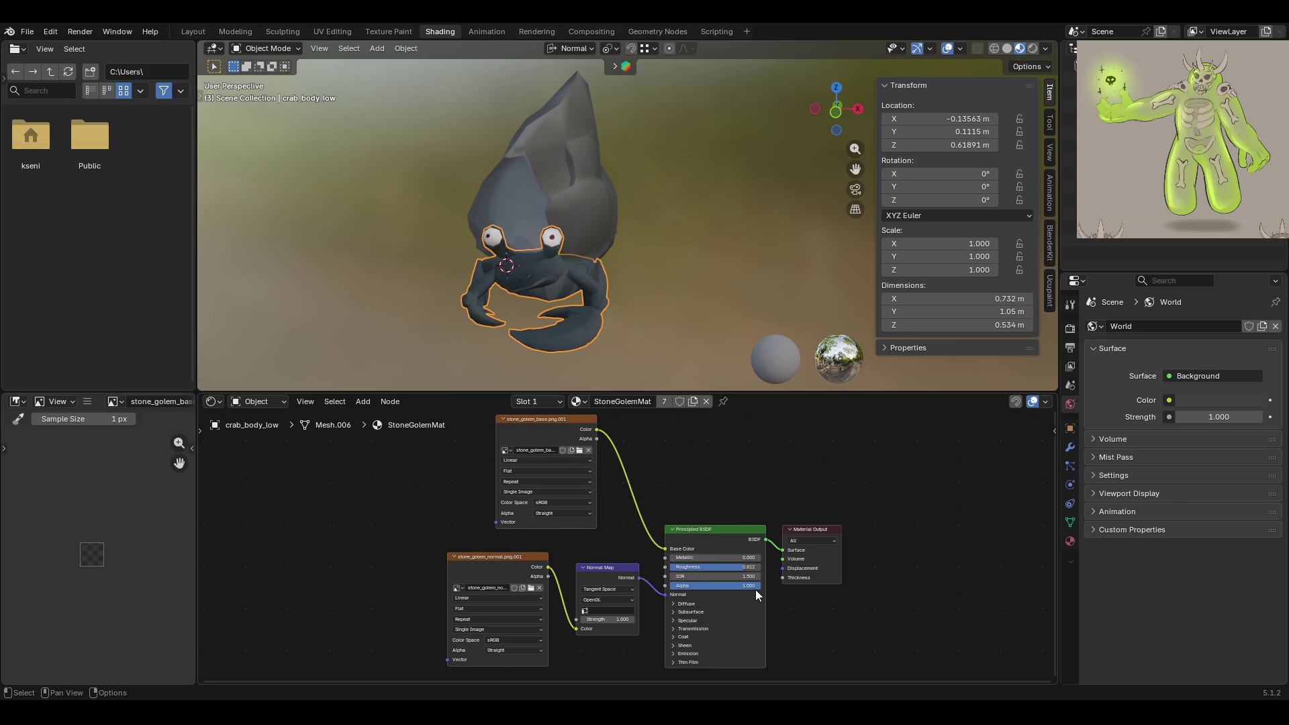
Set the crab's normal image colour space to Non-Color, then select the rock shell
mouse_move(643, 308)
middle_mouse_down()
mouse_move(544, 297)
mouse_move(528, 319)
mouse_move(553, 288)
mouse_move(738, 307)
mouse_move(708, 276)
mouse_move(824, 296)
mouse_move(683, 275)
mouse_move(647, 293)
mouse_move(515, 263)
mouse_move(638, 292)
middle_mouse_up()
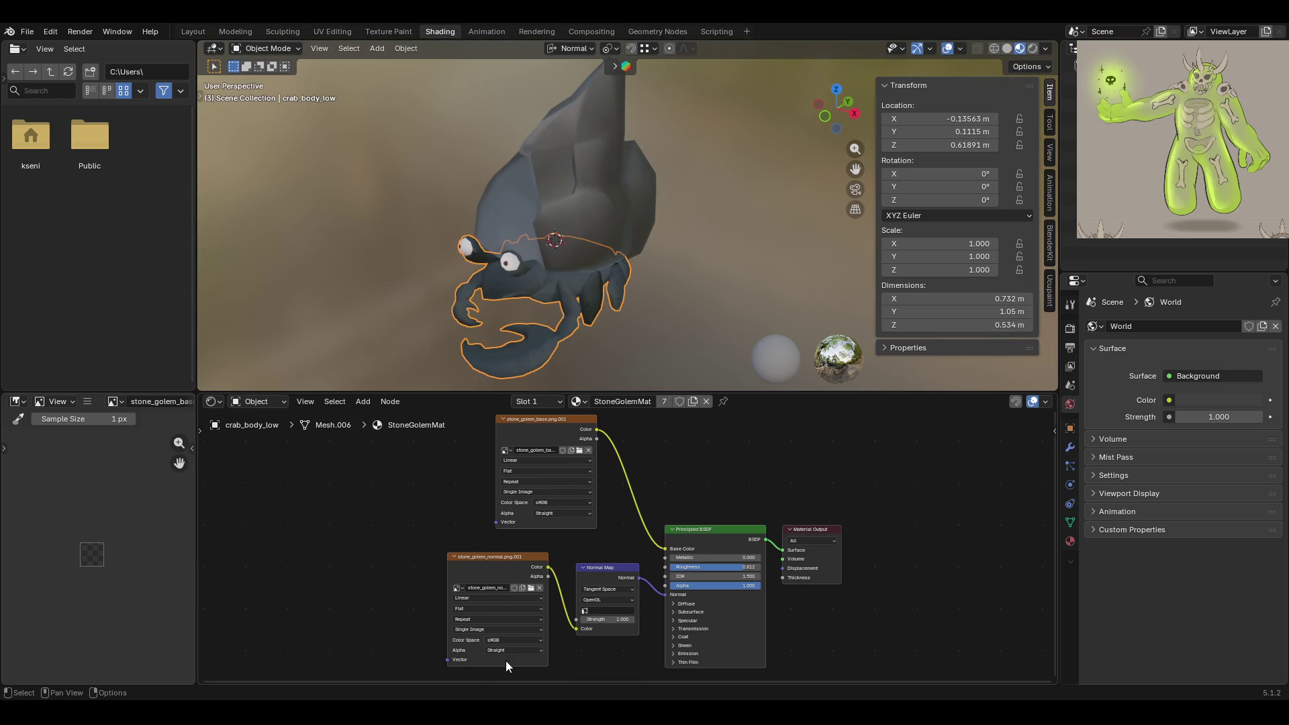
left_click(506, 640)
left_click(596, 571)
mouse_move(671, 288)
middle_mouse_down()
mouse_move(761, 264)
mouse_move(648, 260)
middle_mouse_up()
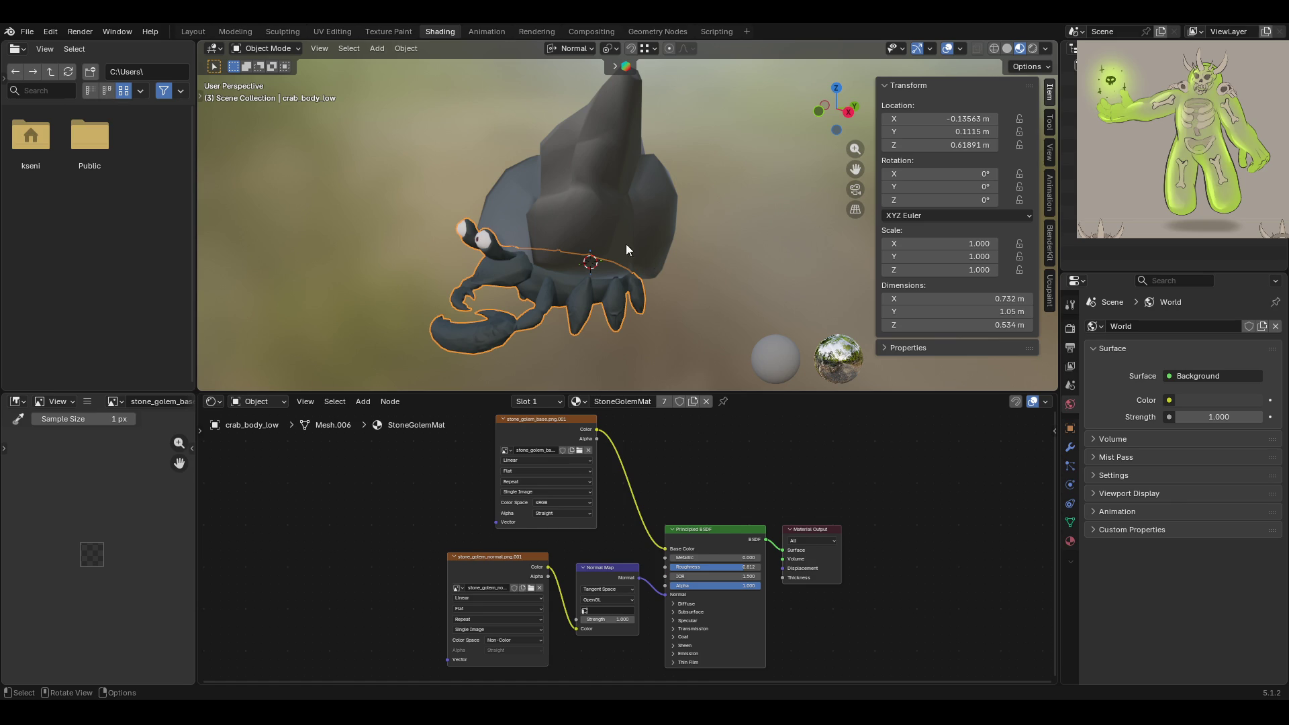
left_click(610, 227)
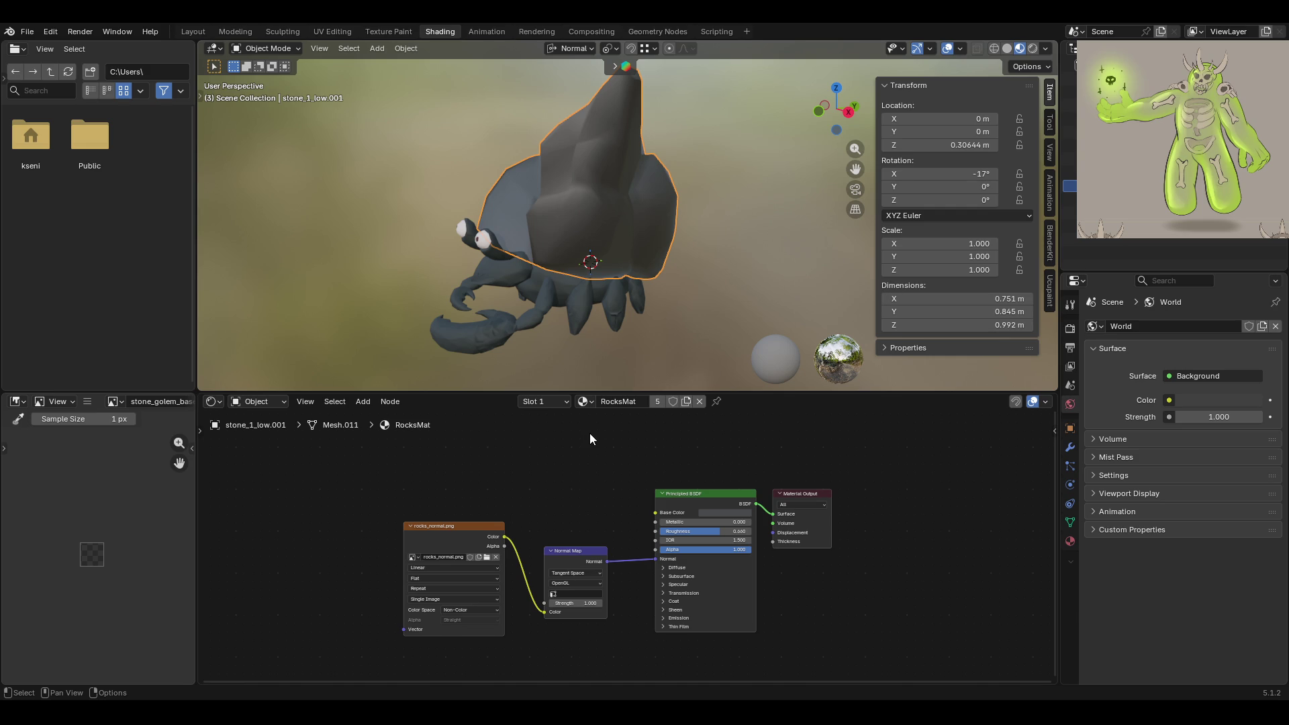
Reload the rocks_normal image and set its colour space to Non-Color
key("ctrl+z")
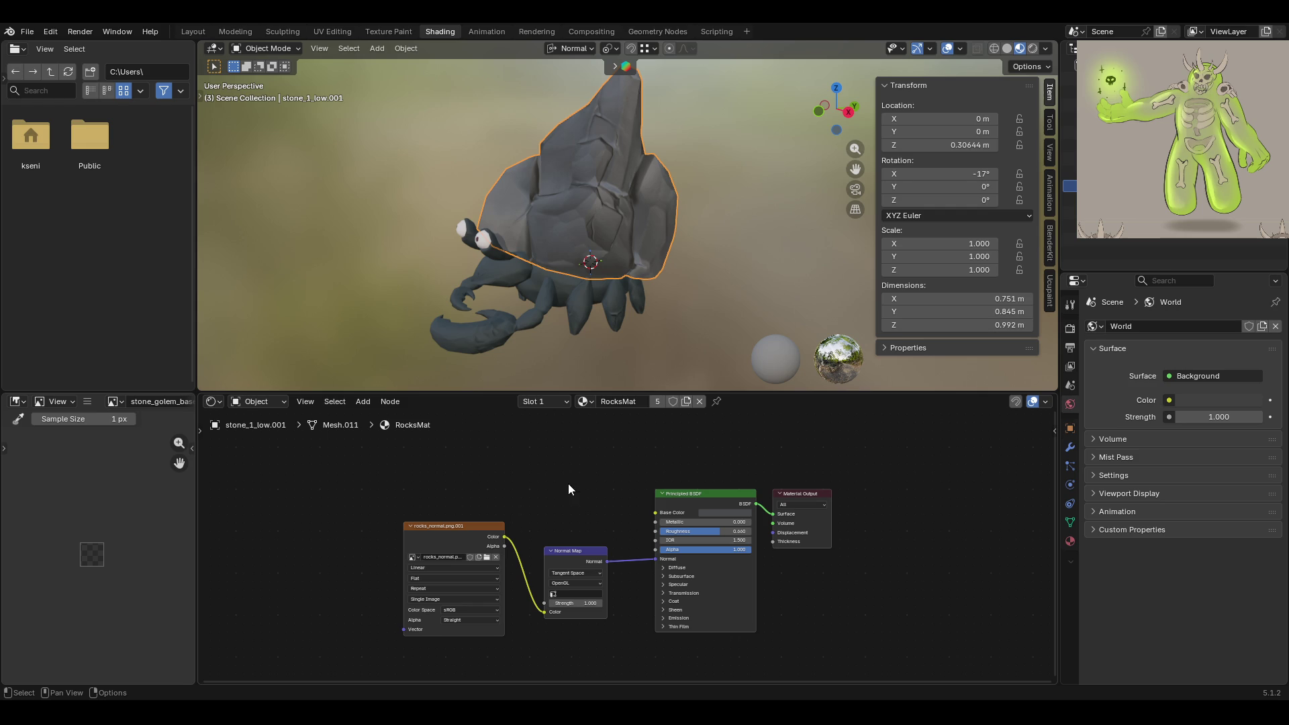
left_click(471, 610)
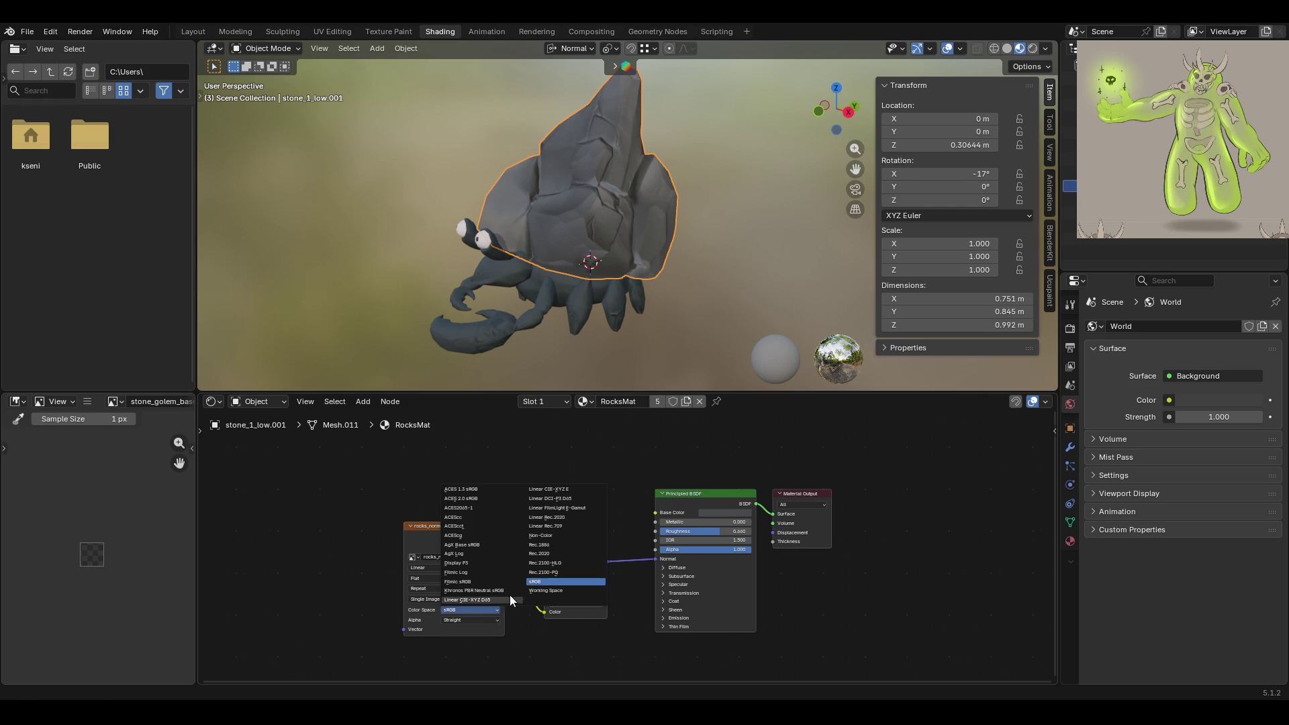
left_click(550, 538)
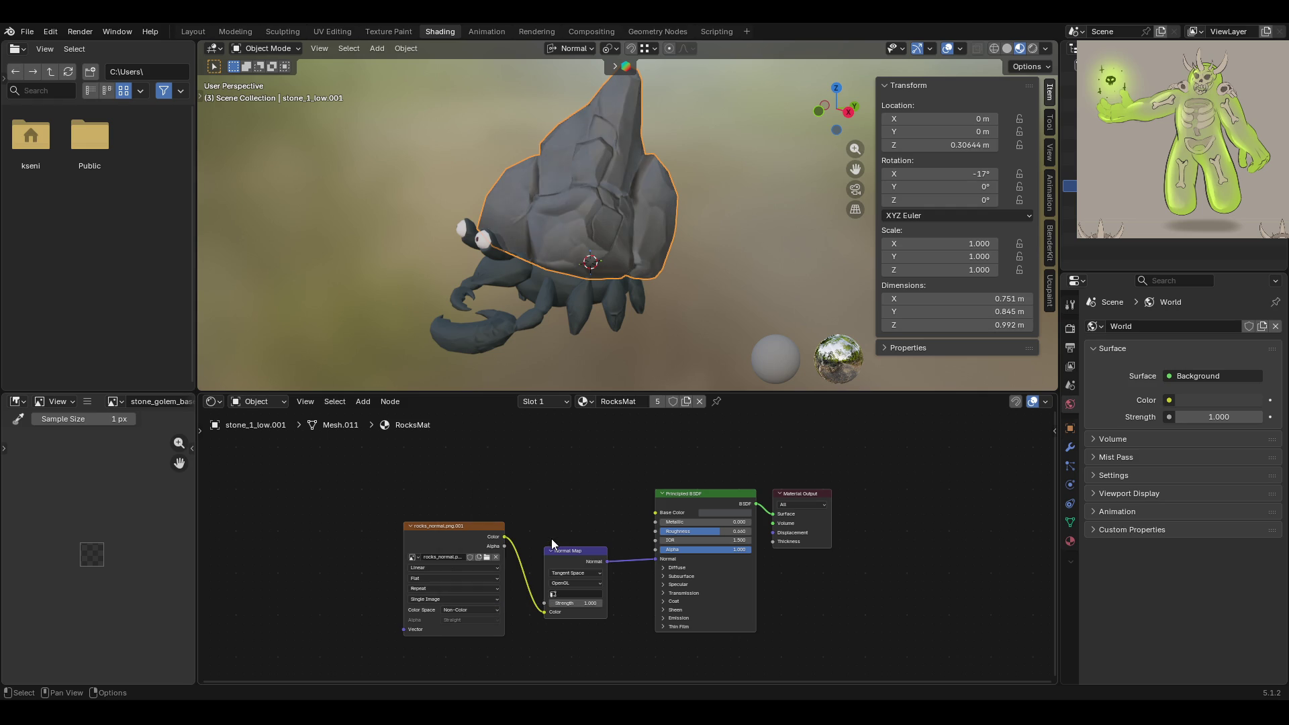
Orbit around the rock creature, deselect the rock shell and bring up the Add node menu
mouse_move(523, 369)
middle_mouse_down()
mouse_move(614, 344)
mouse_move(717, 340)
mouse_move(514, 364)
mouse_move(500, 341)
mouse_move(602, 335)
mouse_move(541, 337)
middle_mouse_up()
scroll(541, 336, "down", 5)
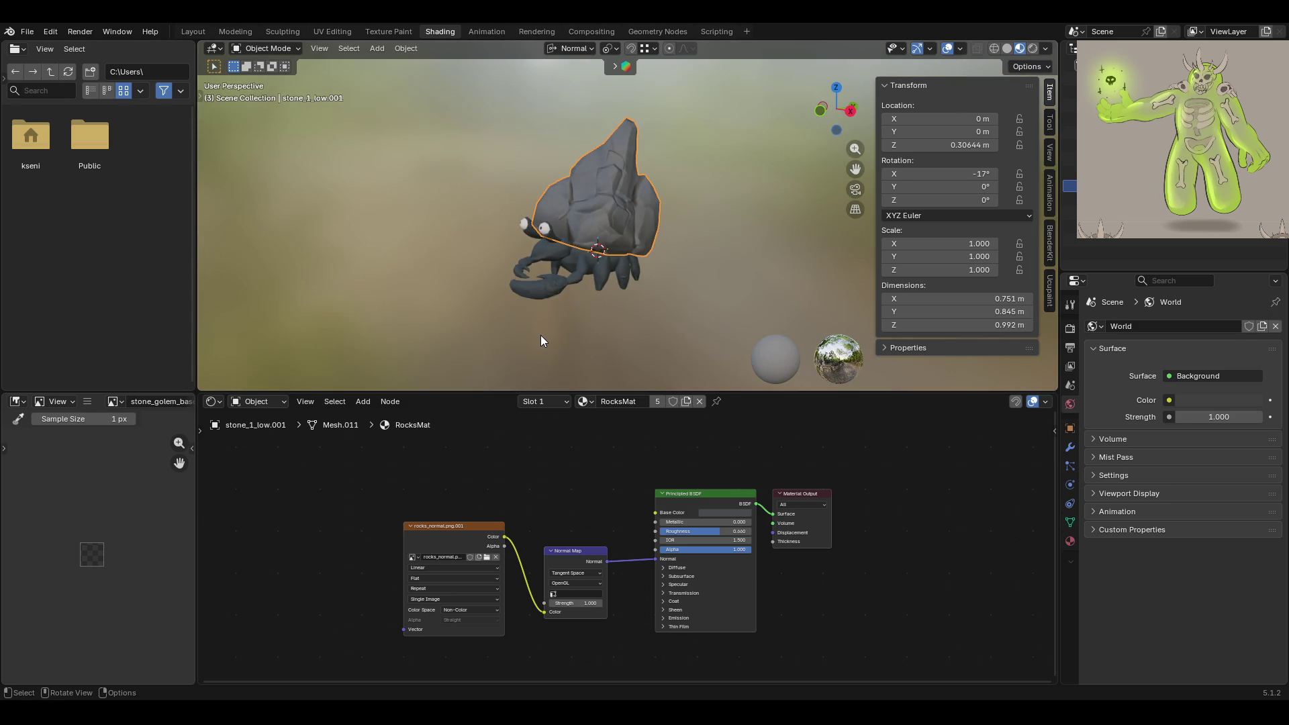
scroll(611, 200, "up", 5)
middle_click_drag(676, 254, 684, 278)
left_click(683, 279)
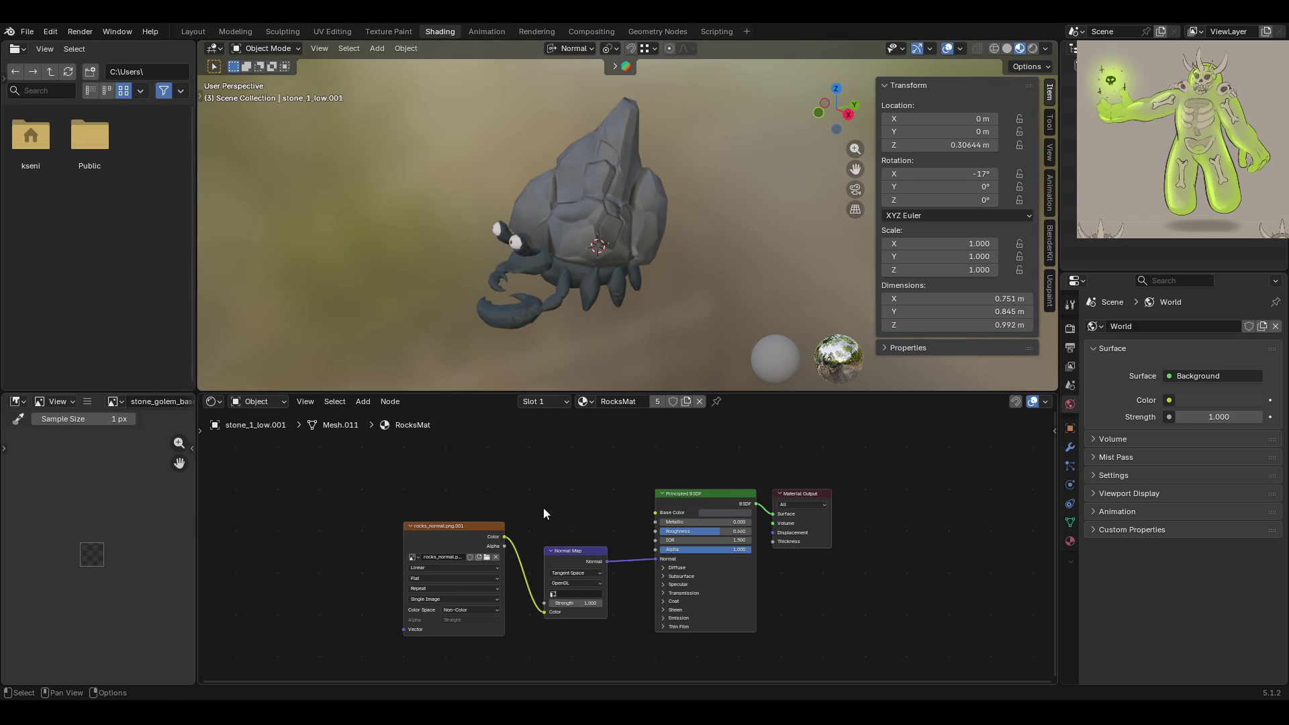
key("shift+a")
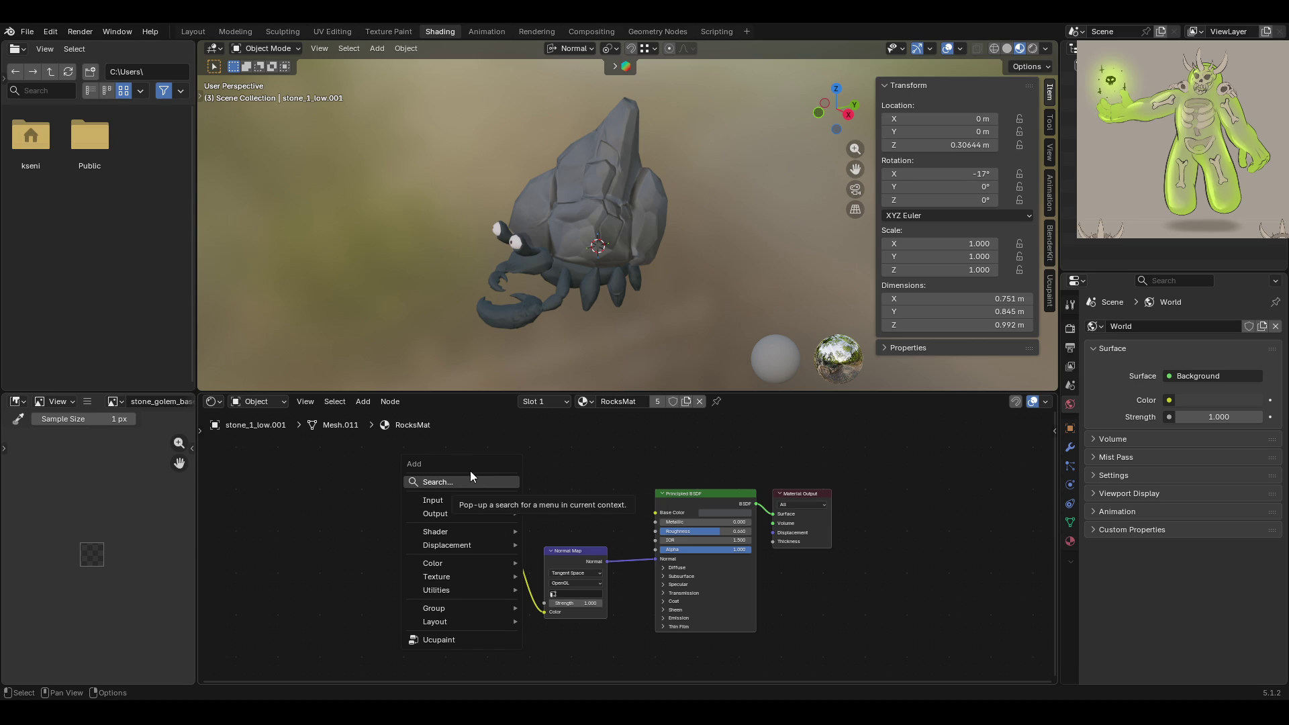
Add an Image Texture node with a new blank image named Untitled
left_click(470, 478)
type("im")
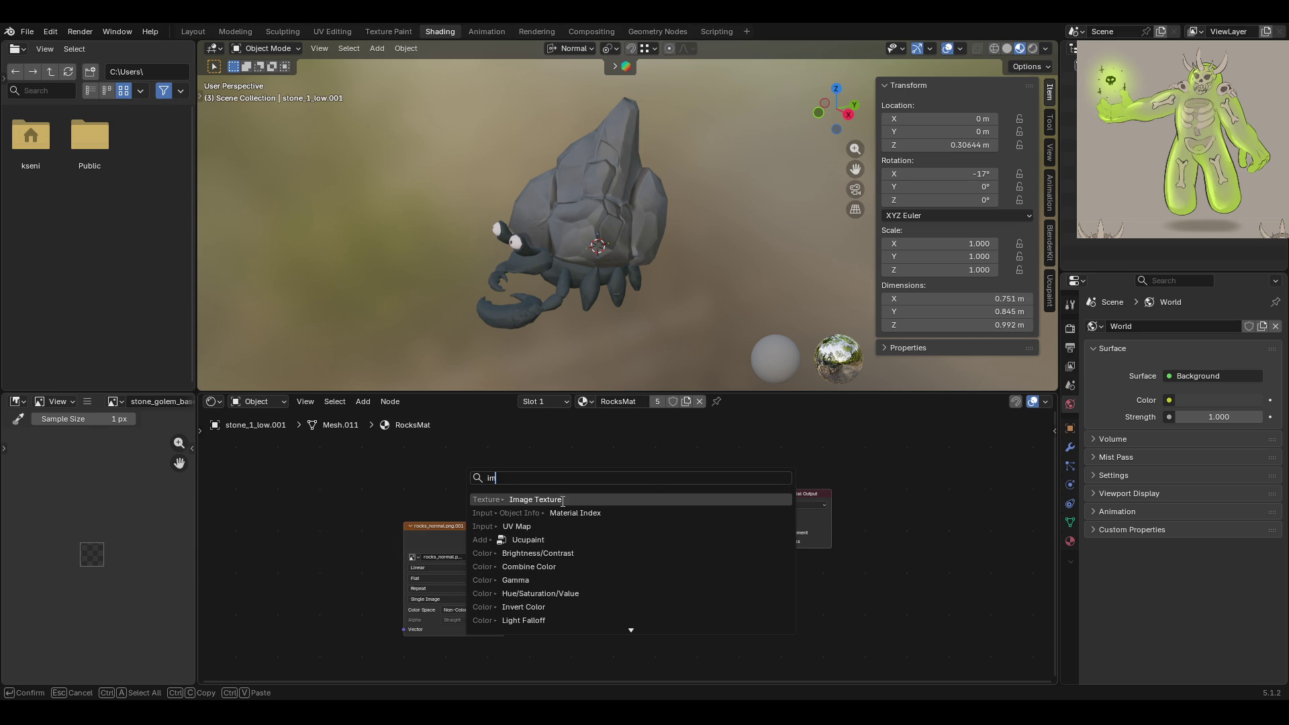
left_click(562, 501)
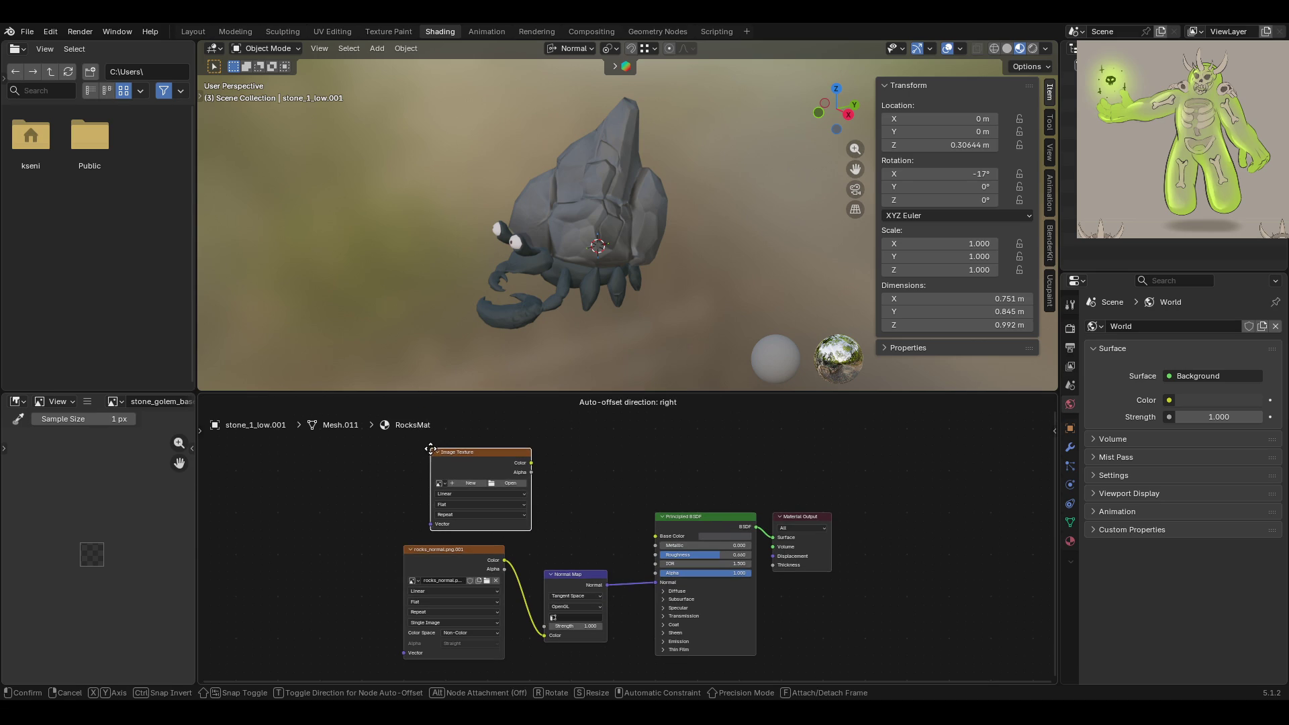
left_click(431, 449)
left_click(472, 484)
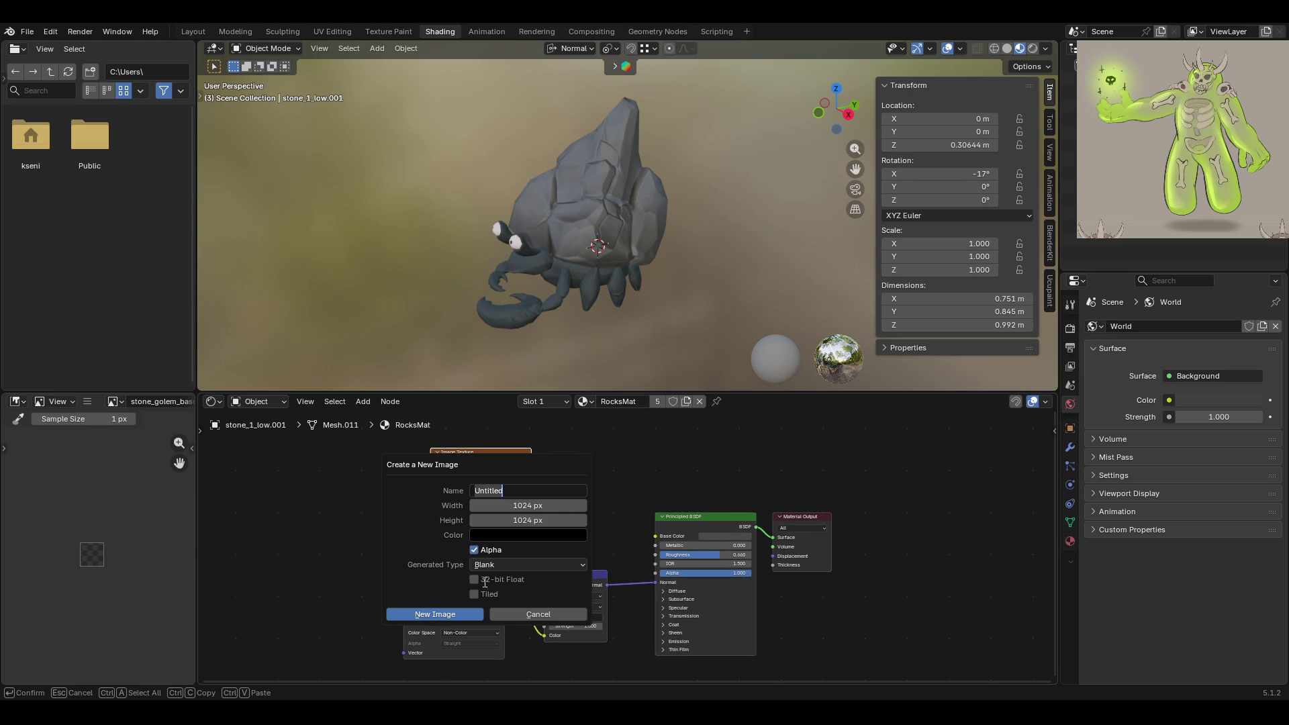
key("Return")
left_click(458, 614)
Connect the Untitled image to Base Color and switch to the Texture Paint workspace
left_click_drag(474, 452, 465, 431)
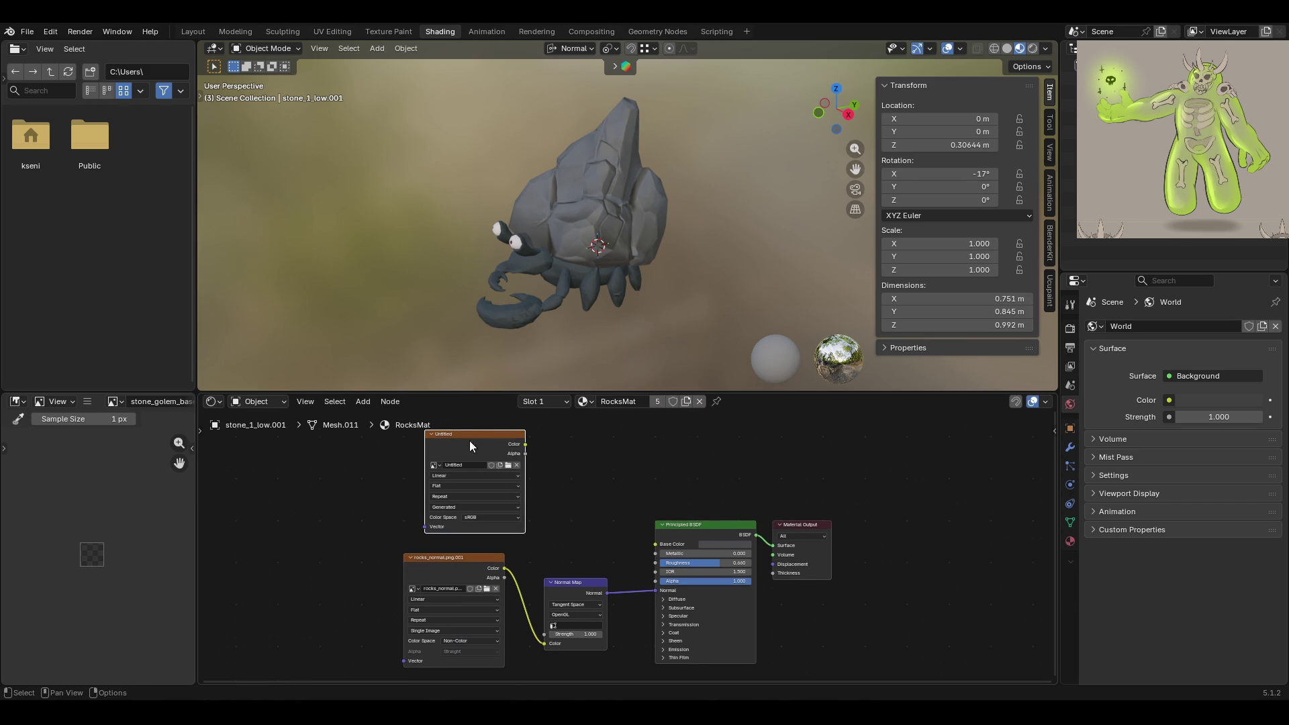
middle_click_drag(586, 510, 609, 506)
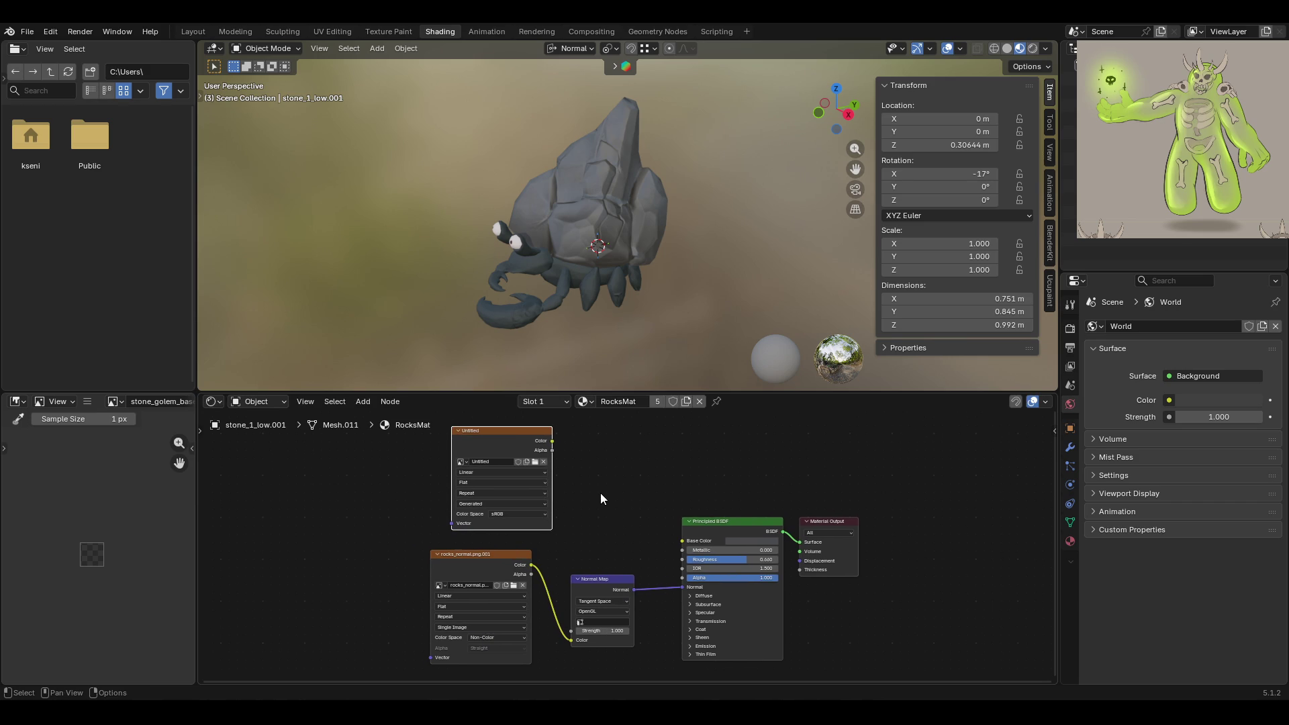
left_click_drag(553, 442, 678, 543)
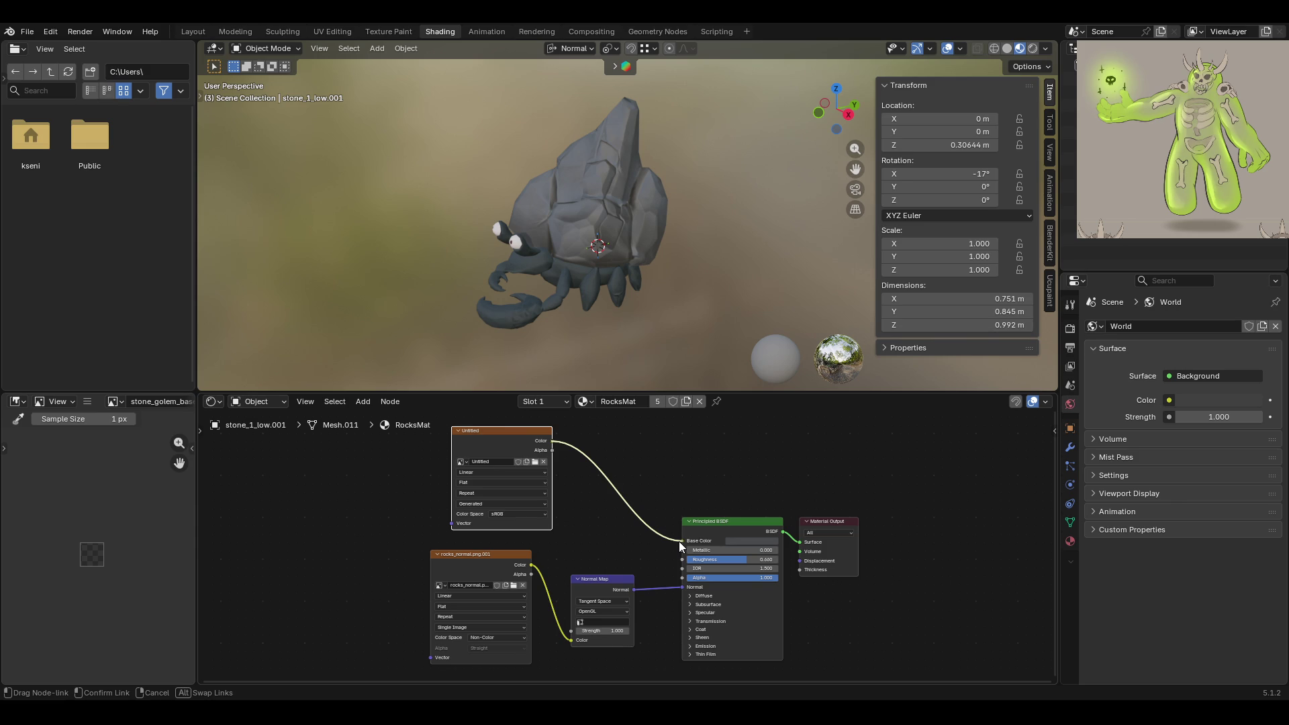
left_click_drag(679, 541, 679, 541)
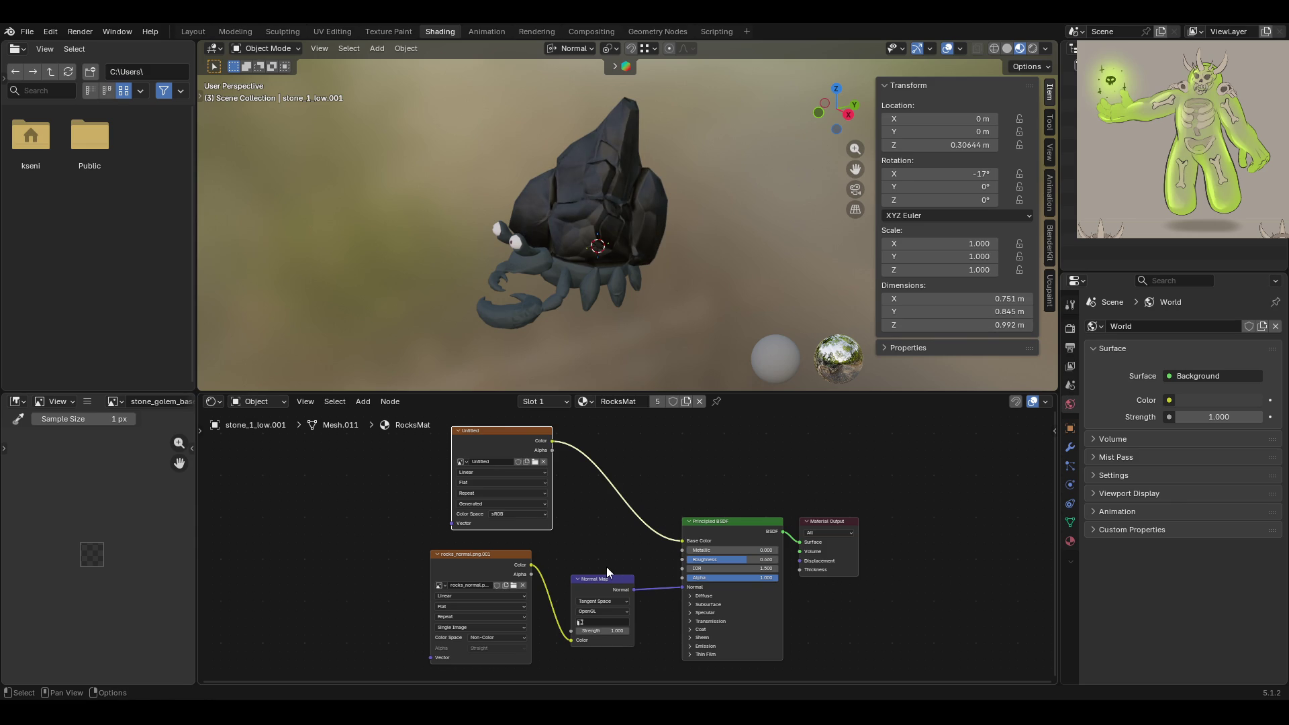
left_click(584, 507)
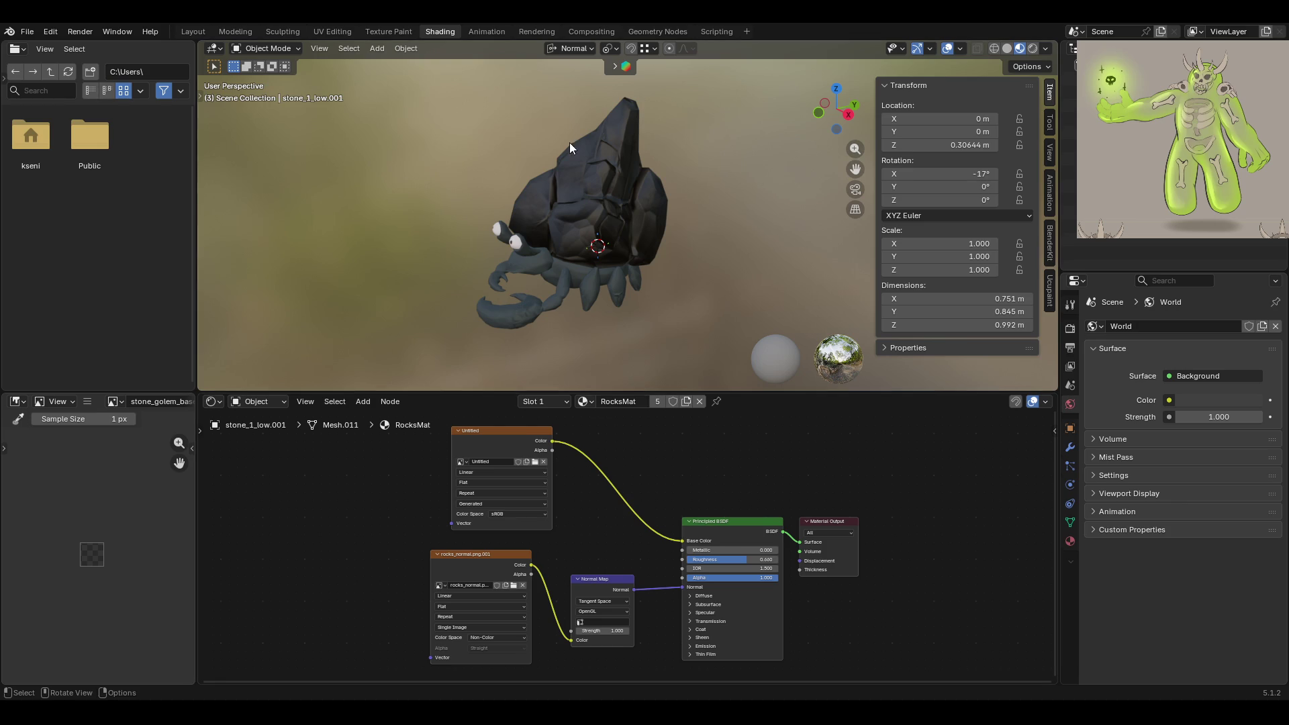
middle_click_drag(569, 142, 665, 255)
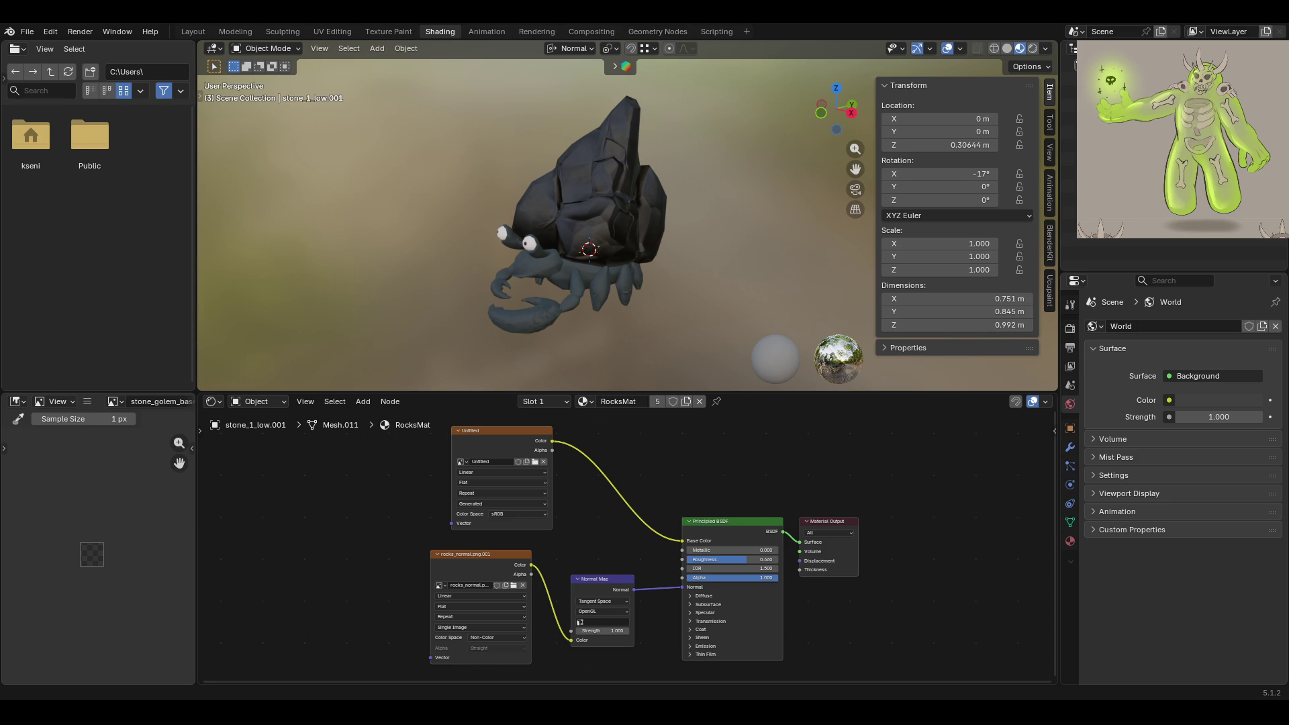
mouse_move(576, 334)
middle_mouse_down()
mouse_move(673, 307)
mouse_move(663, 314)
mouse_move(312, 99)
middle_mouse_up()
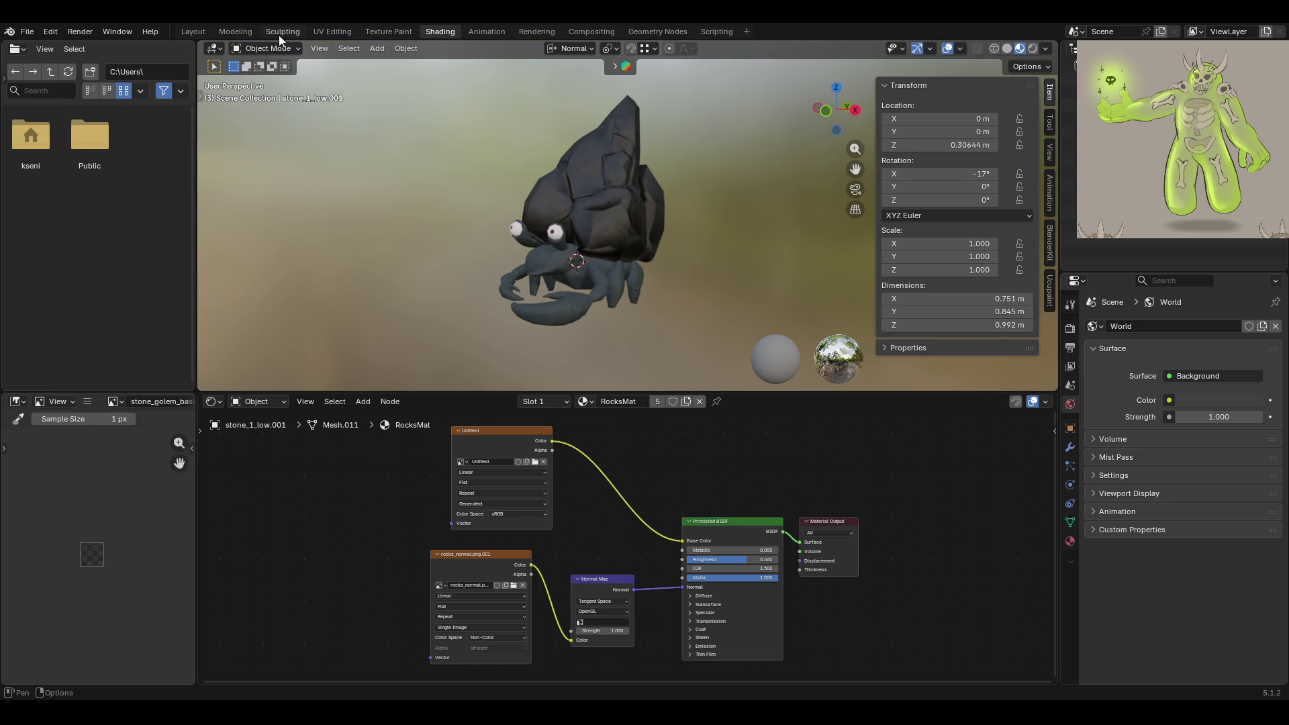
left_click(373, 34)
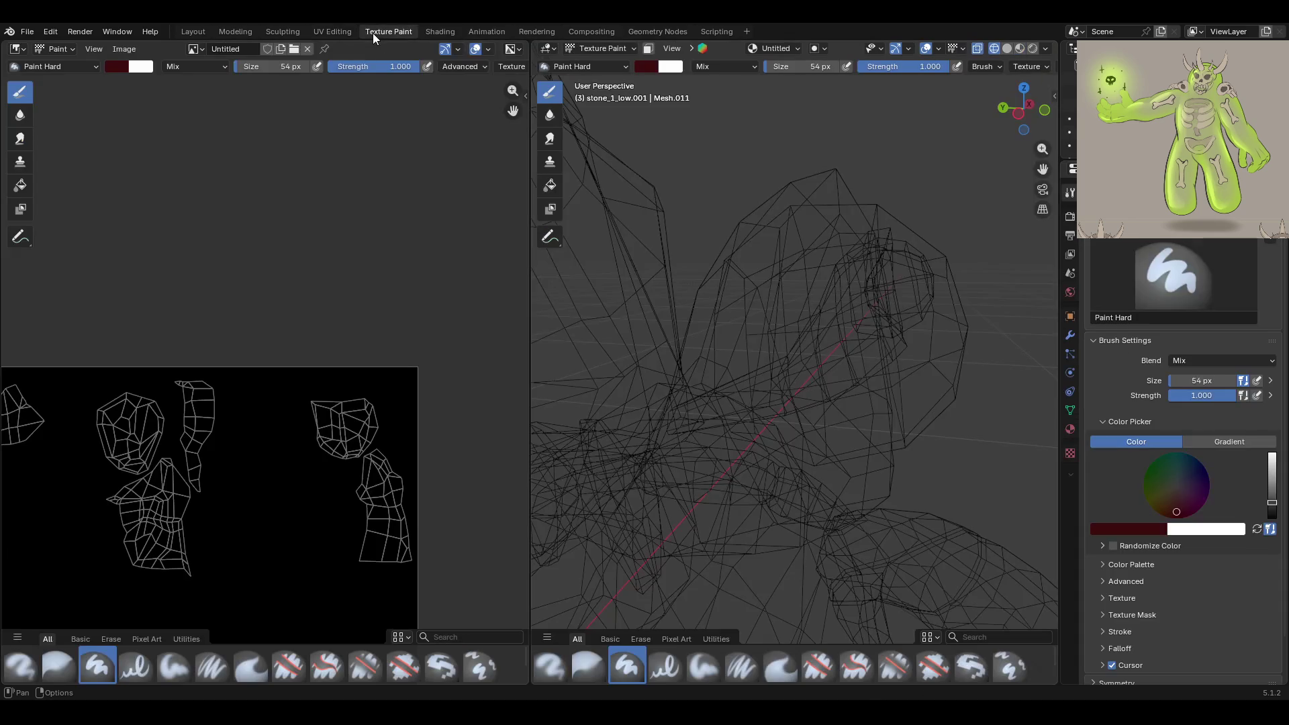
Switch the viewport to Material Preview shading and widen the 3D view beside the UV editor
mouse_move(849, 386)
middle_mouse_down()
mouse_move(893, 381)
mouse_move(776, 385)
middle_mouse_up()
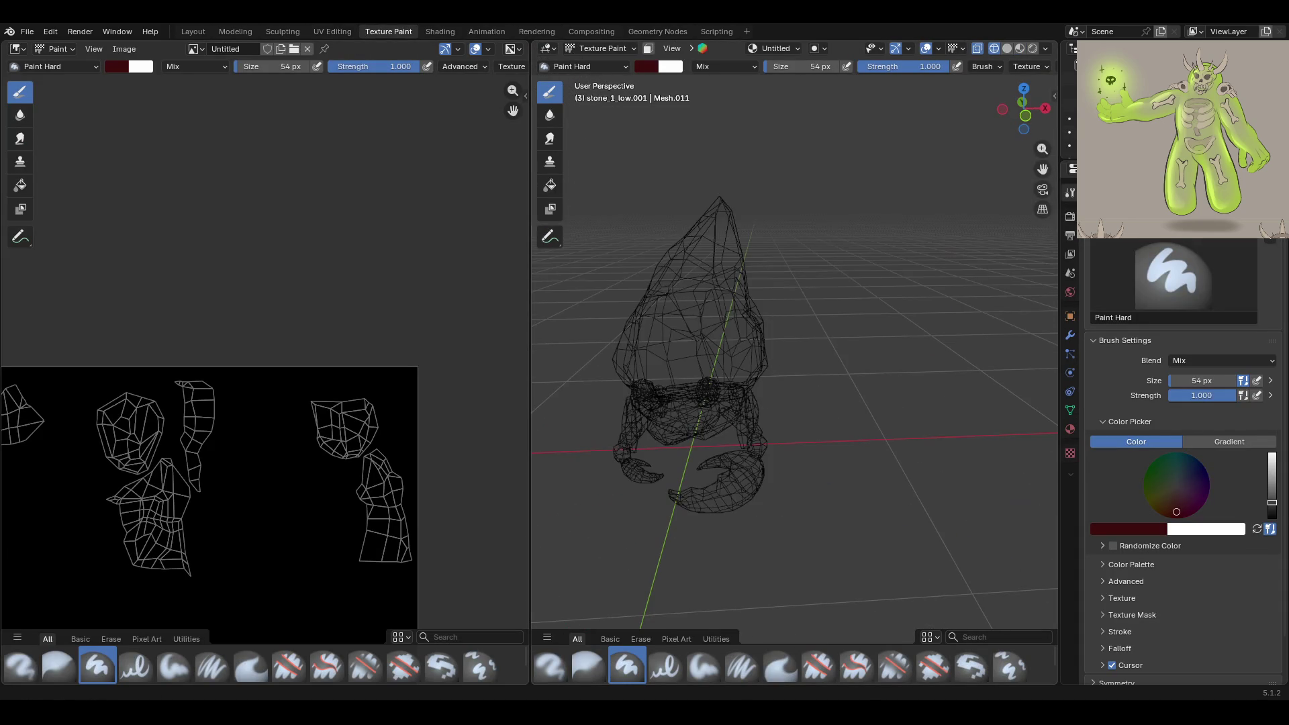
left_click(1019, 49)
middle_click_drag(879, 335, 560, 285)
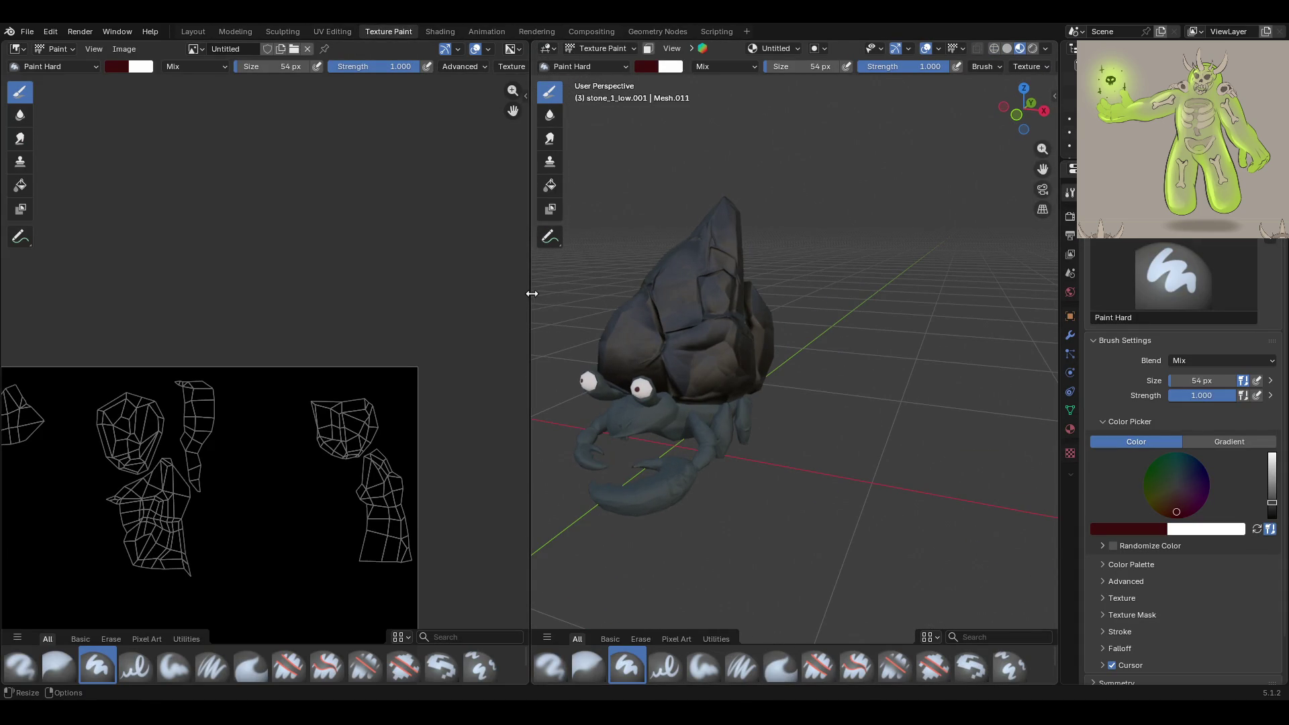
left_click_drag(529, 291, 378, 280)
scroll(193, 319, "down", 6)
scroll(167, 318, "up", 2)
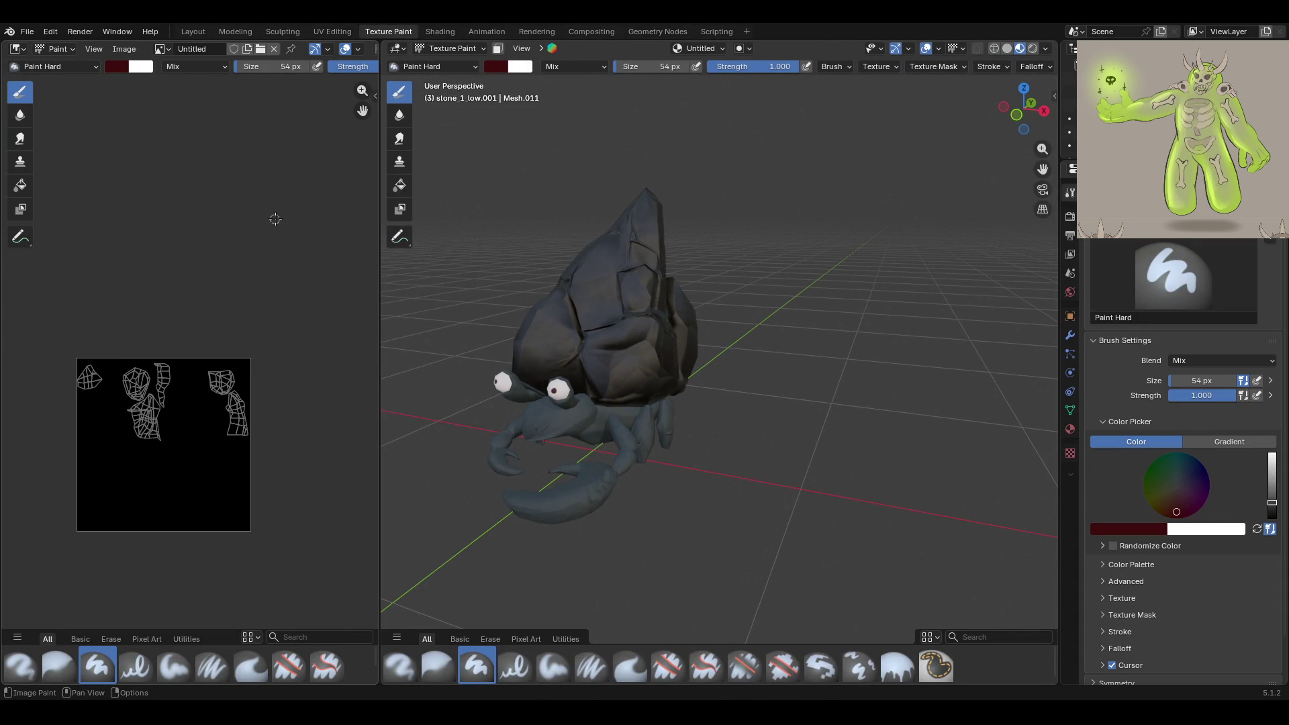
Return the viewport to Object Mode and orbit around the crab
left_click(465, 50)
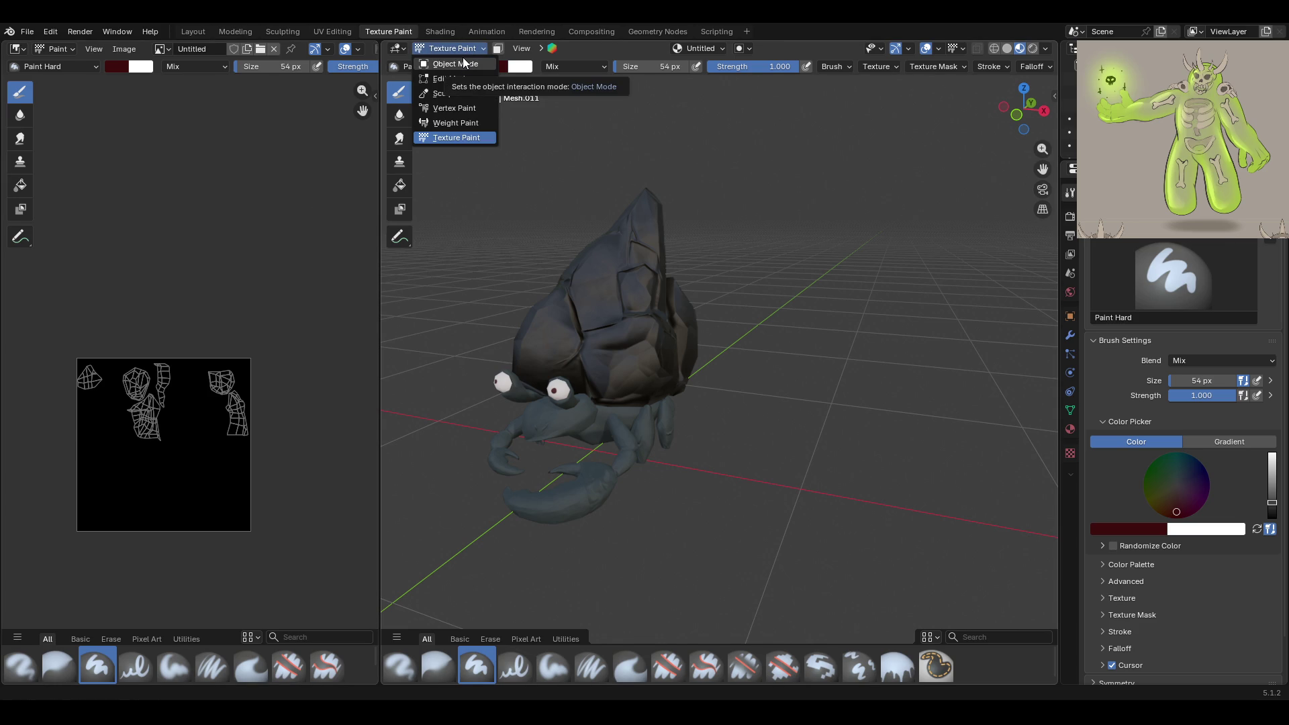
left_click(465, 63)
mouse_move(744, 404)
middle_mouse_down()
mouse_move(718, 441)
mouse_move(677, 433)
mouse_move(725, 416)
mouse_move(698, 376)
mouse_move(717, 369)
mouse_move(779, 427)
mouse_move(838, 429)
middle_mouse_up()
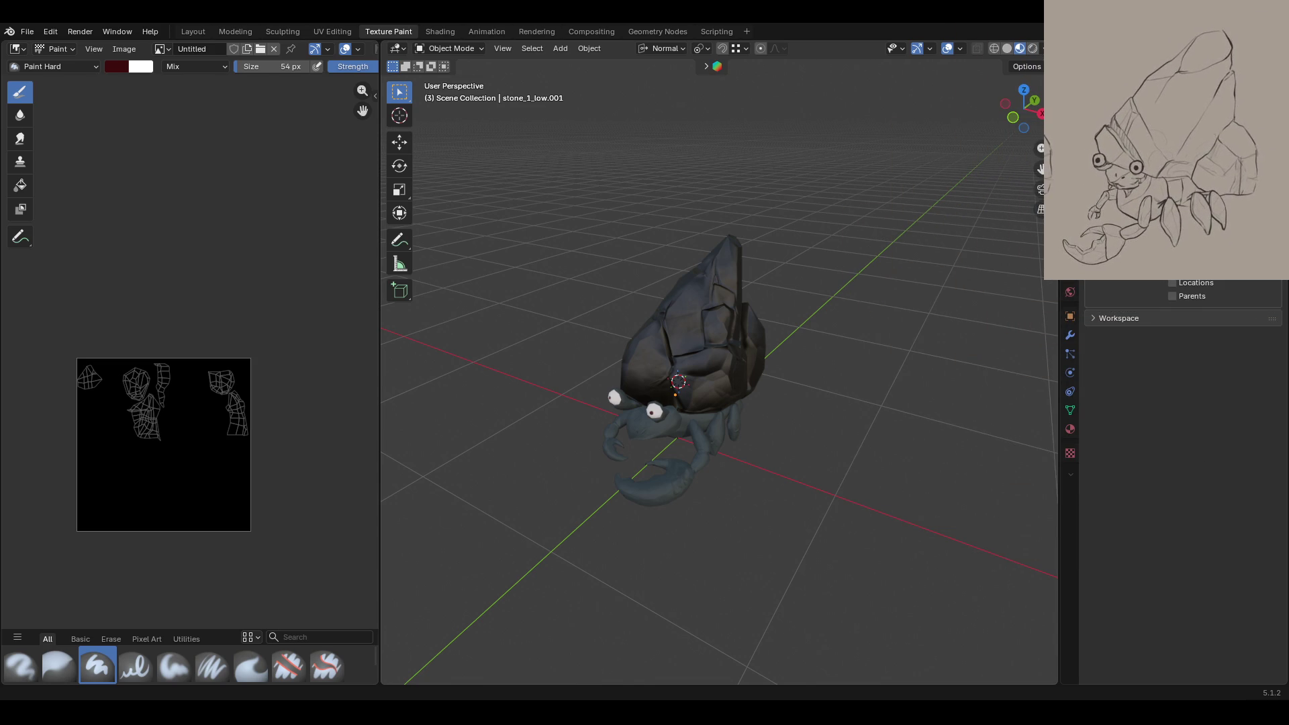
Select the rock shell stone_1_low.001 instead of the crab and switch it into Texture Paint mode
mouse_move(697, 510)
middle_mouse_down()
mouse_move(731, 474)
mouse_move(718, 476)
middle_mouse_up()
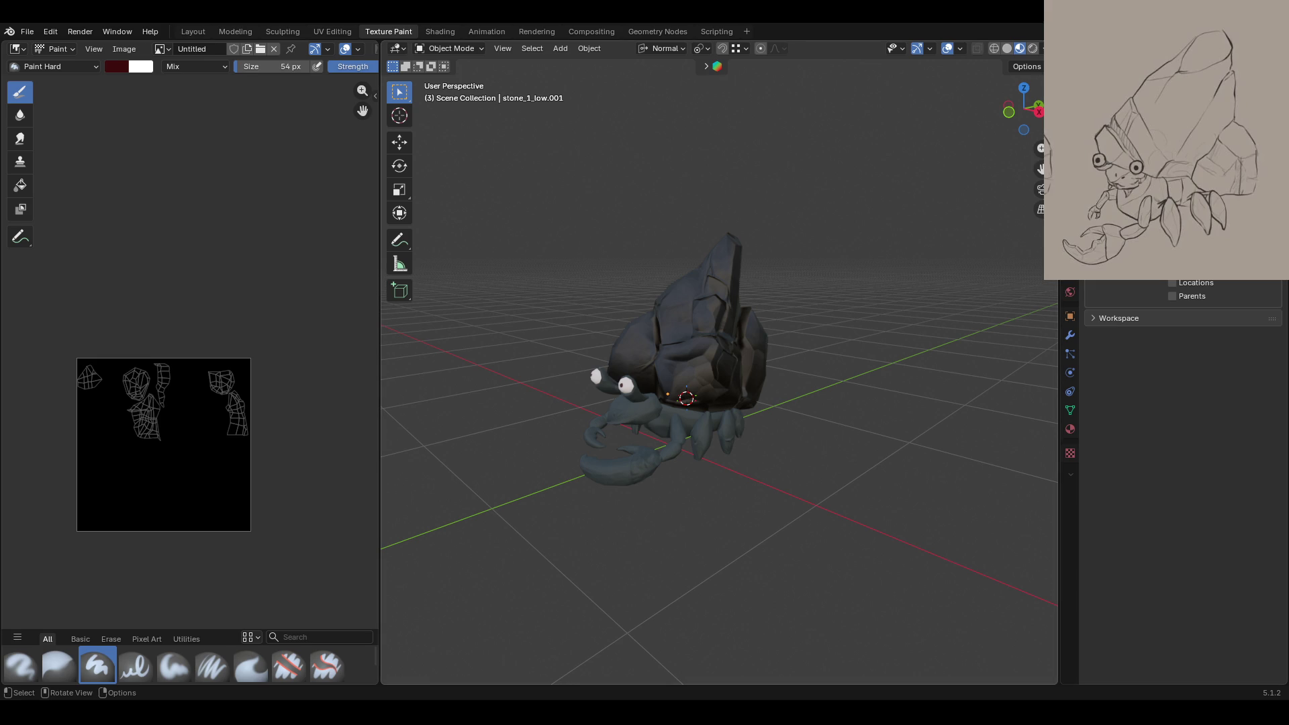
middle_click_drag(987, 339, 1006, 339)
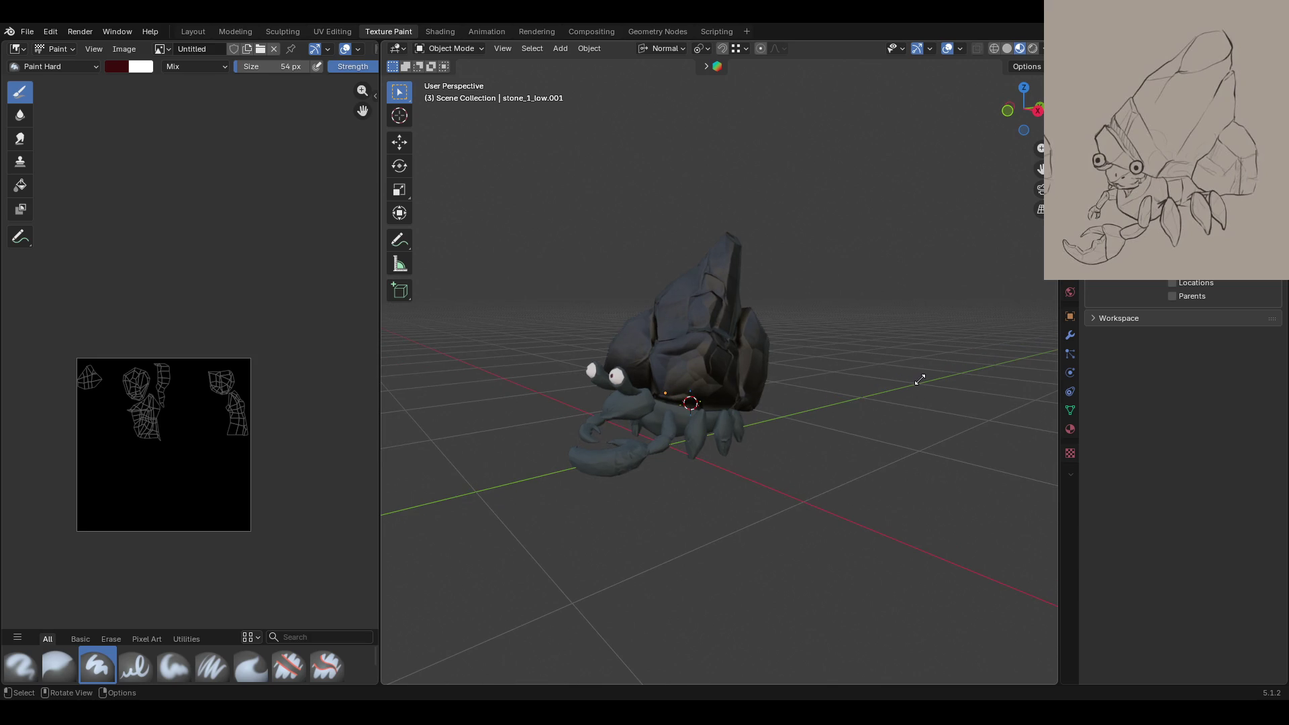
middle_click_drag(920, 380, 798, 396)
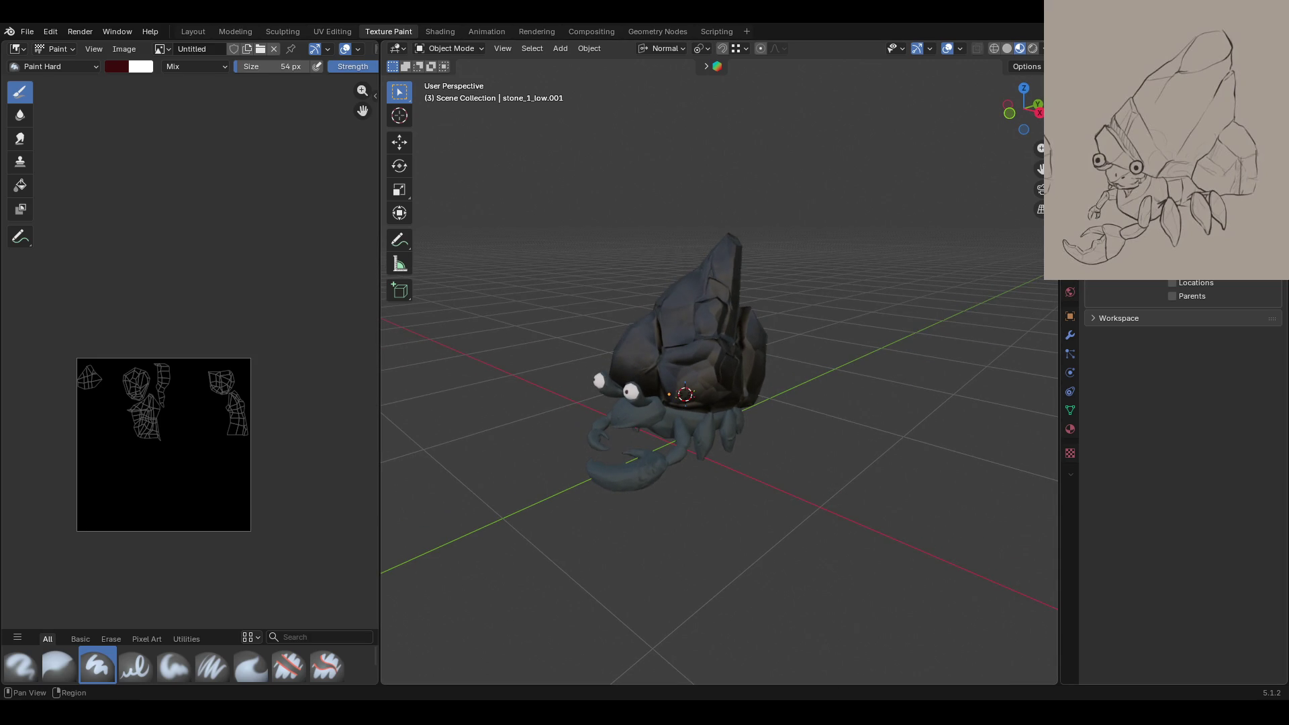
left_click(26, 31)
left_click(637, 401)
left_click(443, 49)
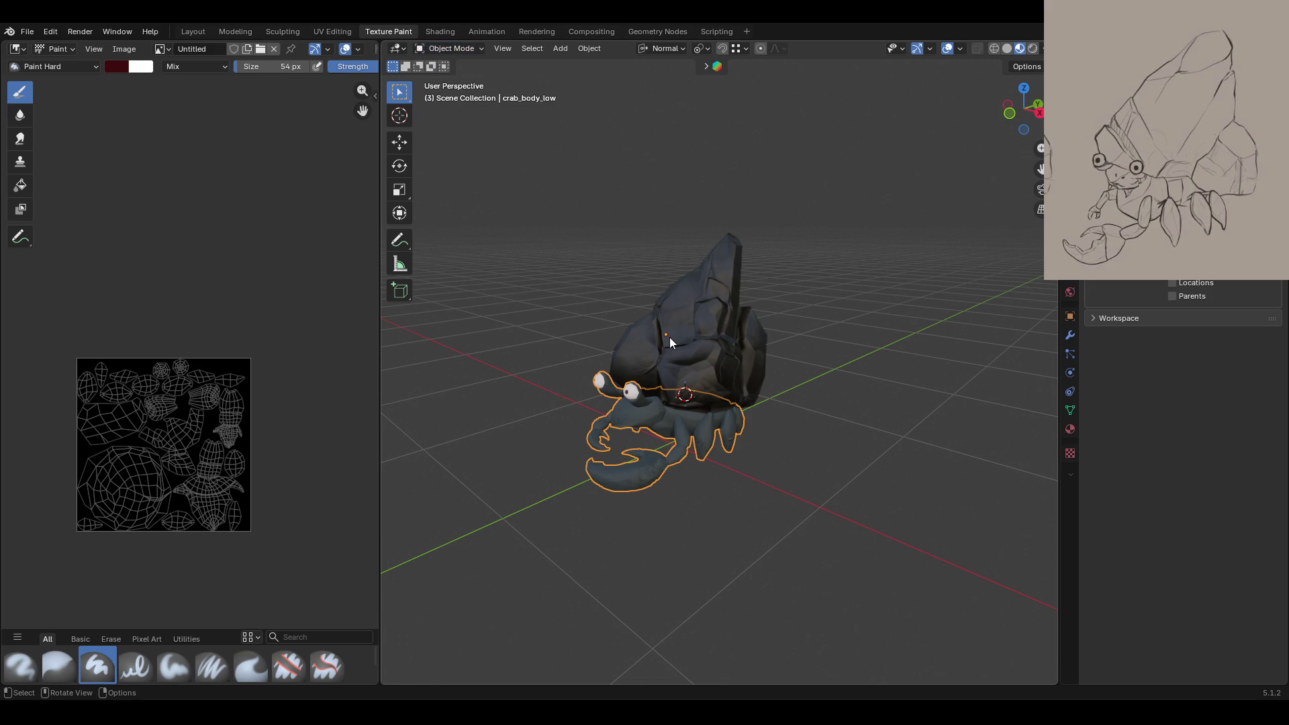
left_click(699, 324)
left_click(447, 49)
left_click(463, 137)
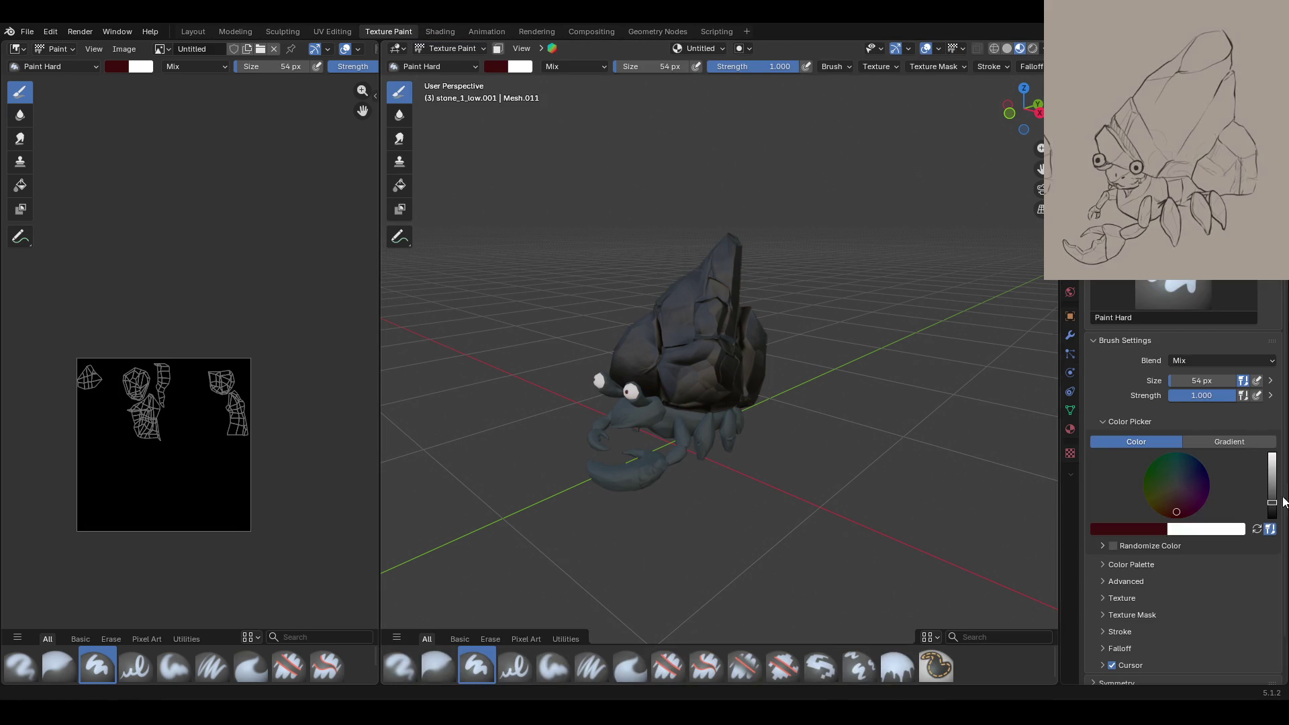
Load Palette.003, pick its greyish beige swatch and fill the rock using the Fill brush
scroll(1123, 544, "down", 1)
left_click(1123, 538)
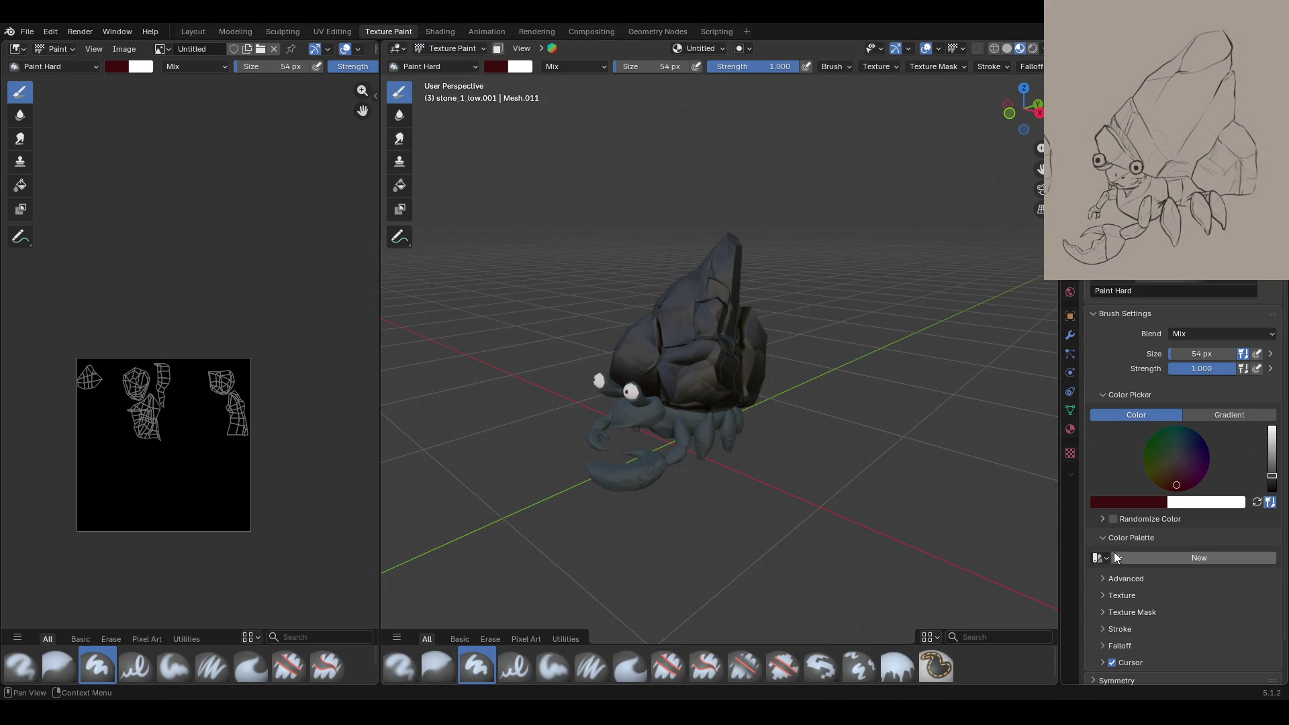
left_click(1099, 558)
left_click(1128, 411)
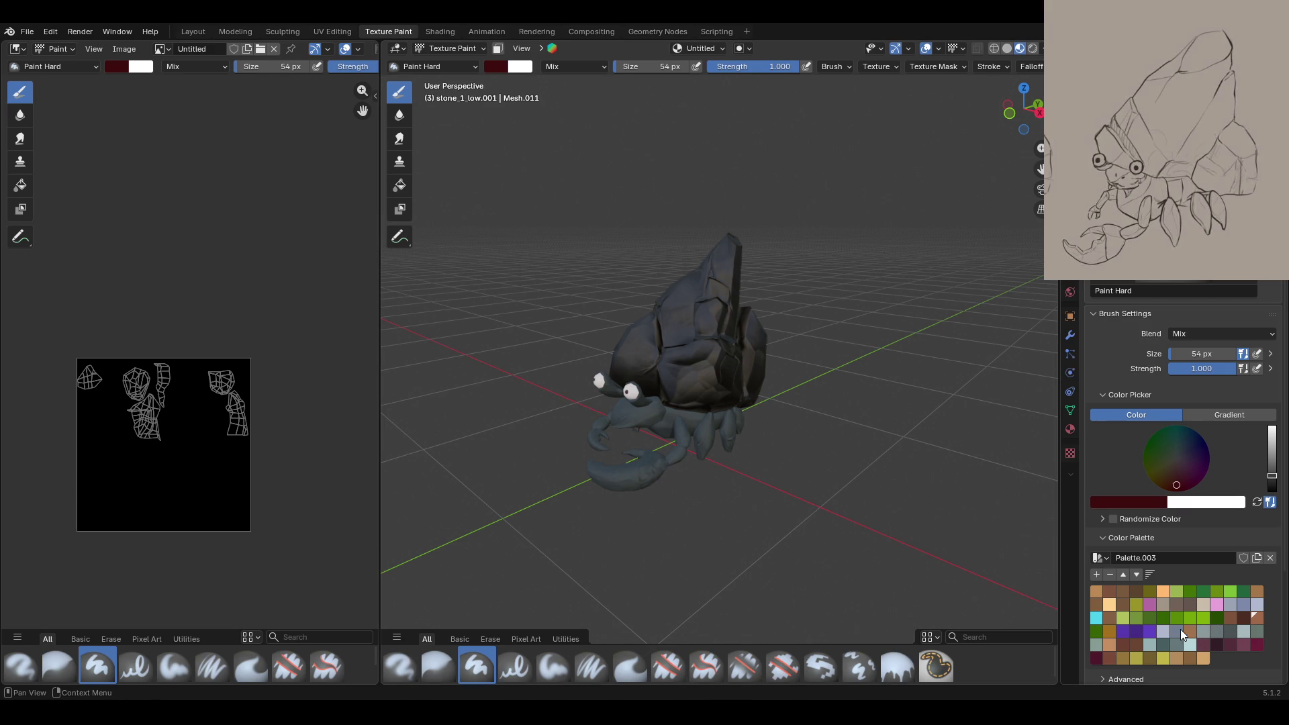
left_click(1162, 603)
left_click(897, 665)
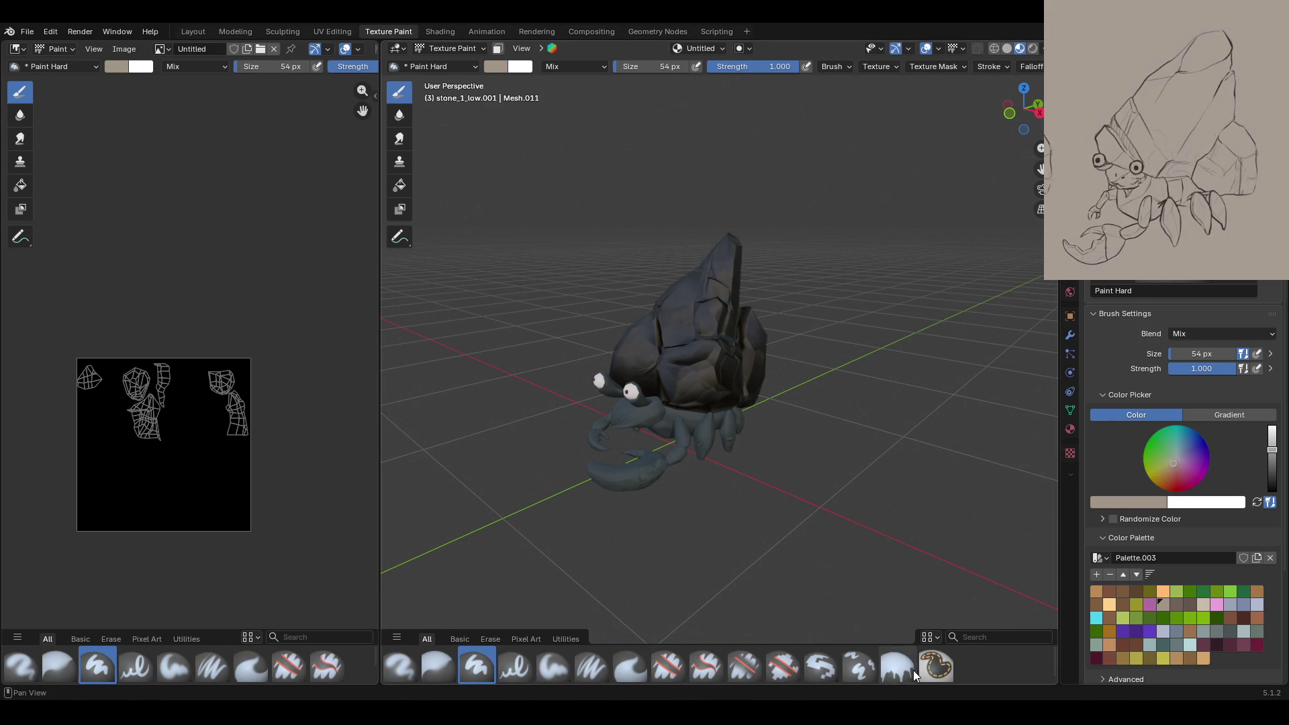
left_click(707, 374)
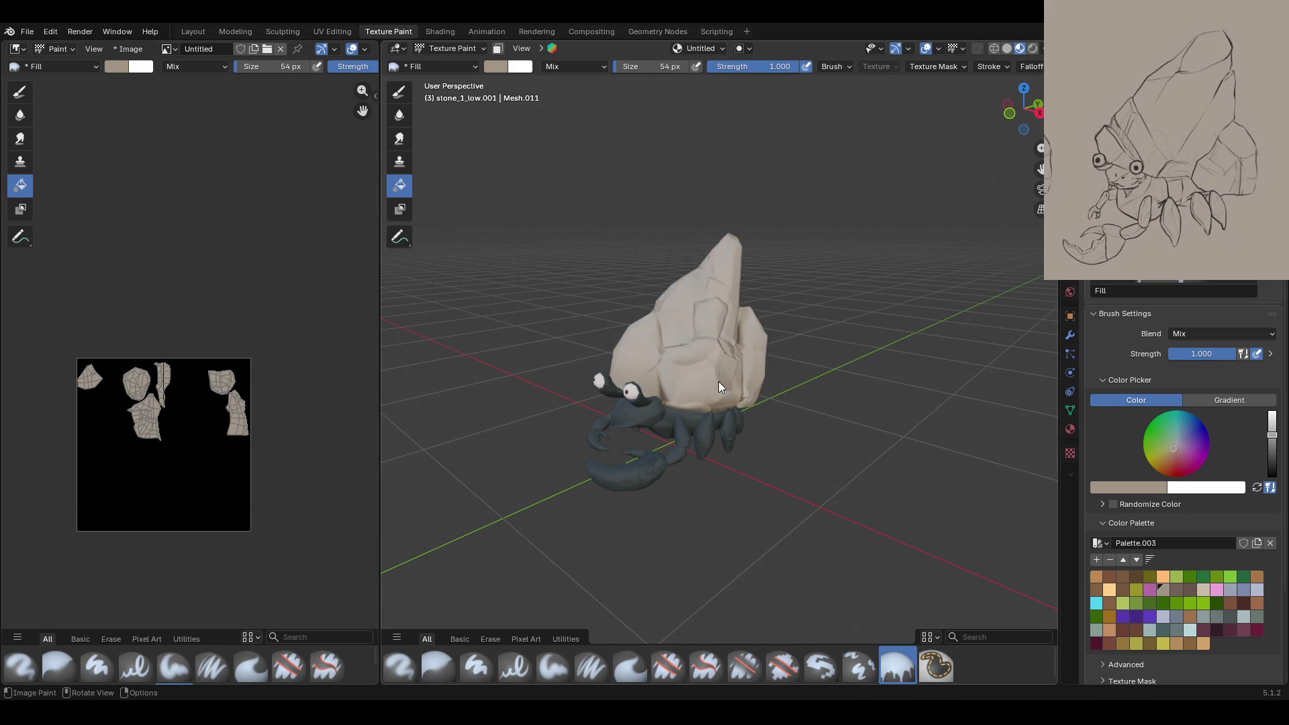
Undo the beige fill and run Quick Ucupaint Node Setup on RocksMat with Alpha, linear blending off
mouse_move(899, 451)
middle_mouse_down()
mouse_move(525, 436)
mouse_move(868, 446)
middle_mouse_up()
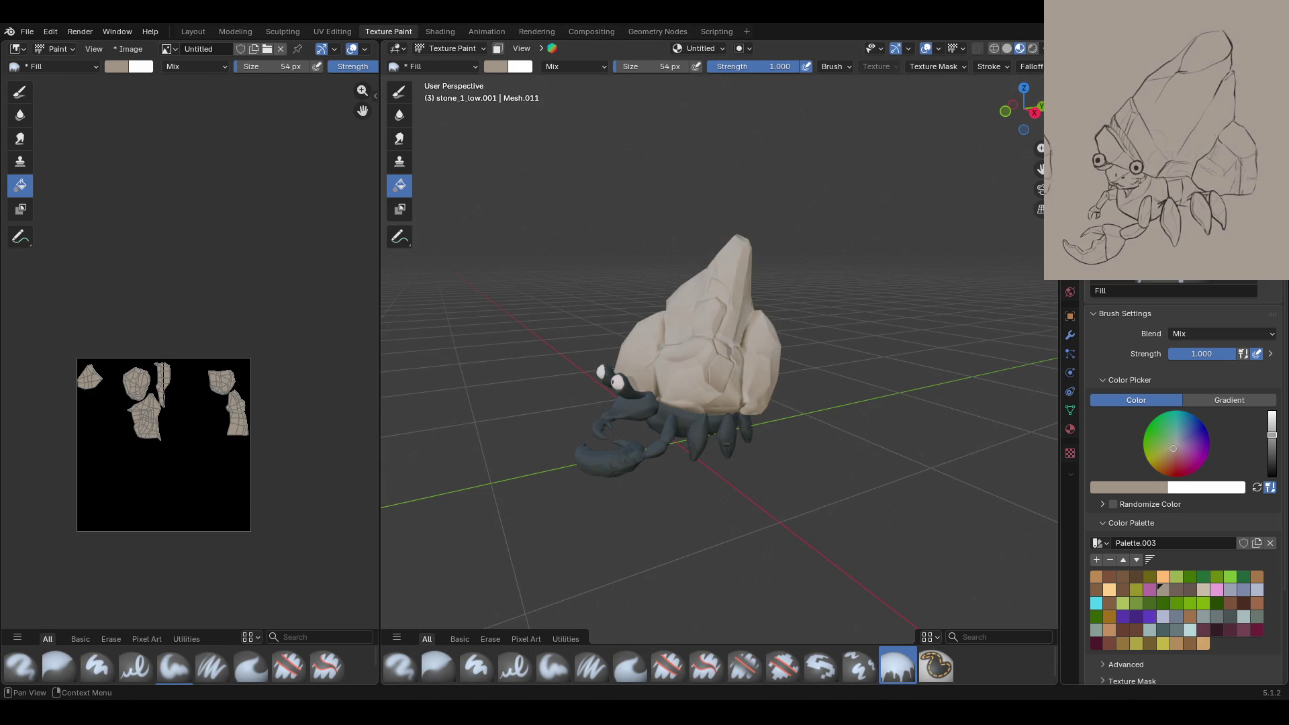
key("ctrl+z")
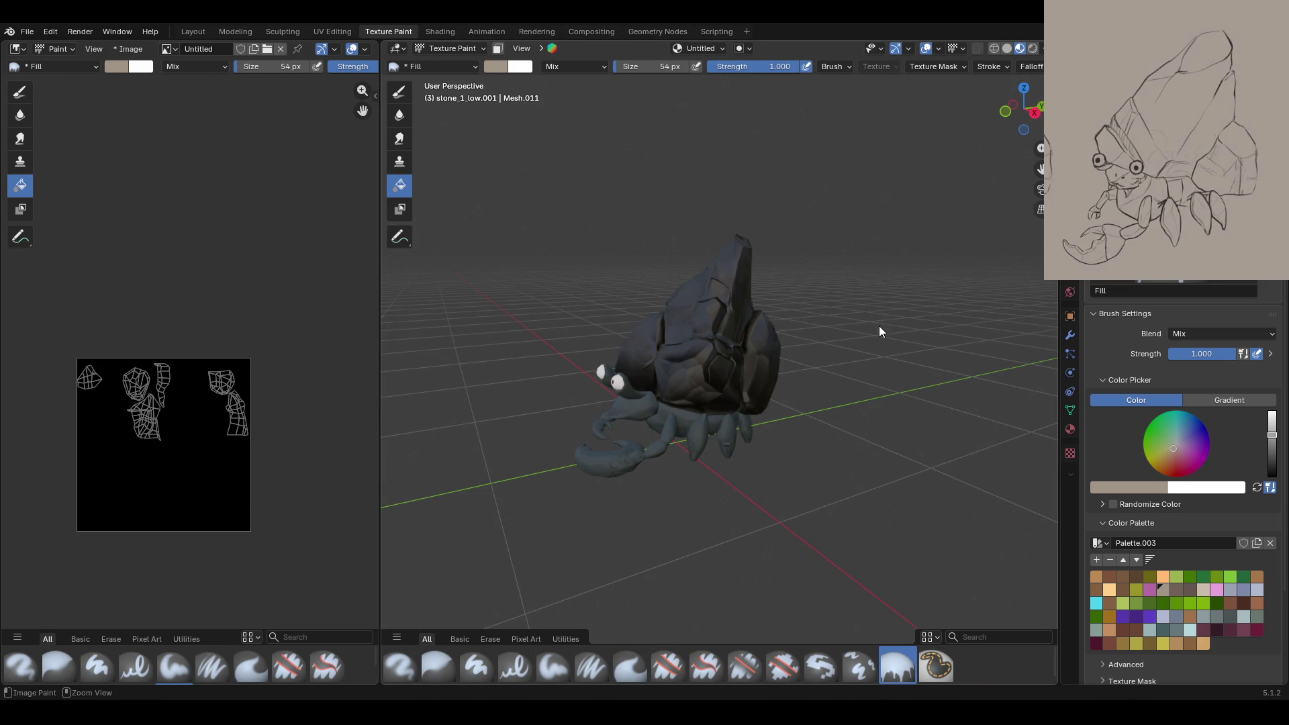
left_click(1051, 282)
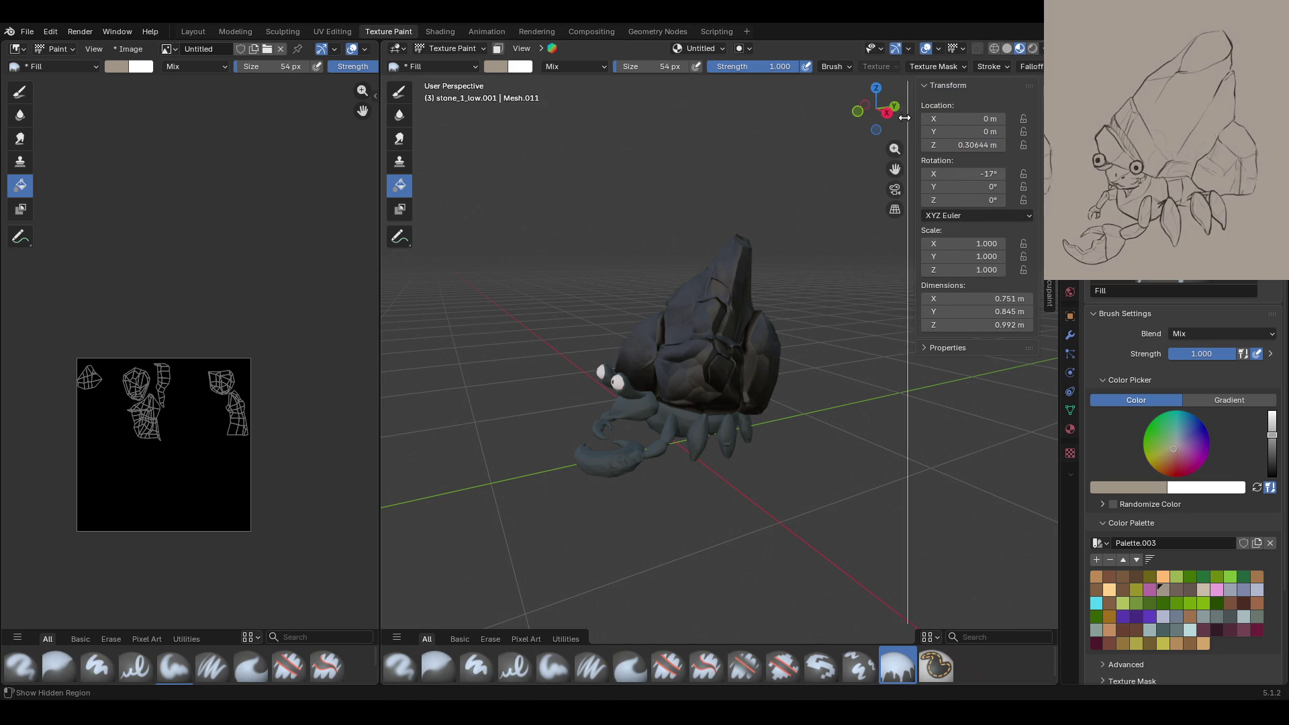
left_click(1048, 289)
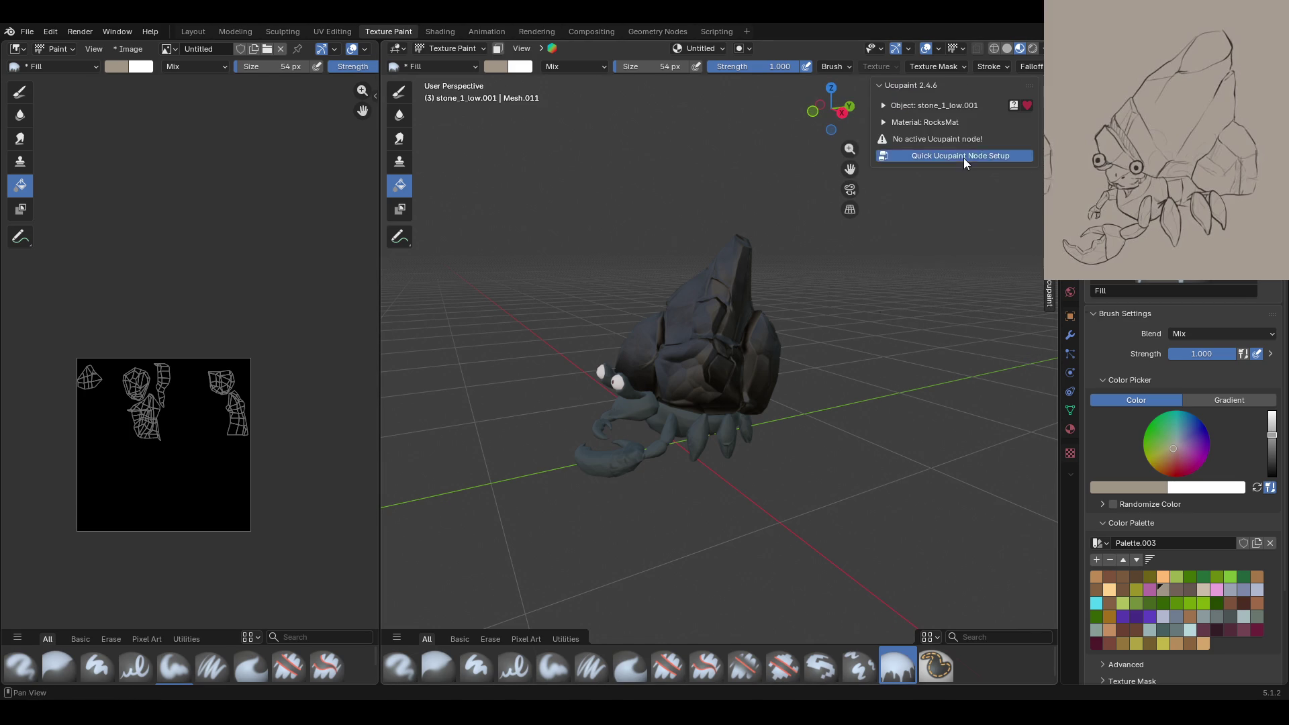
left_click(965, 159)
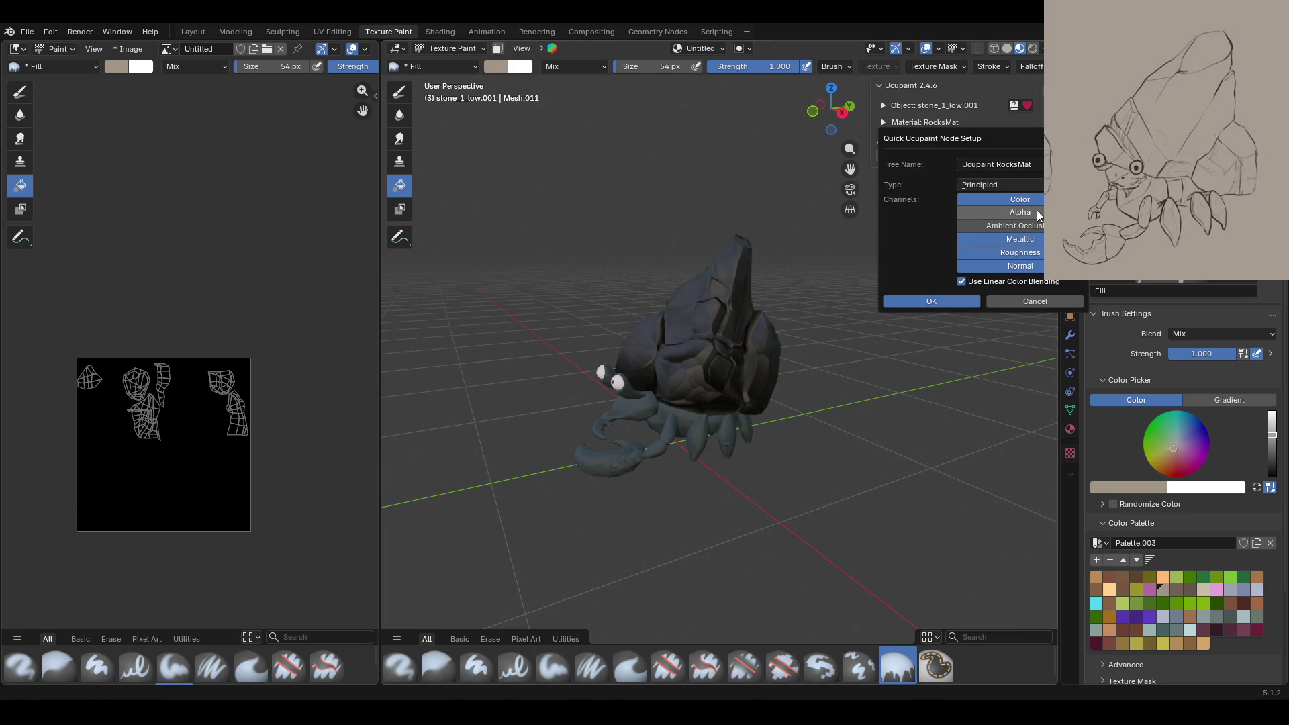
left_click(966, 282)
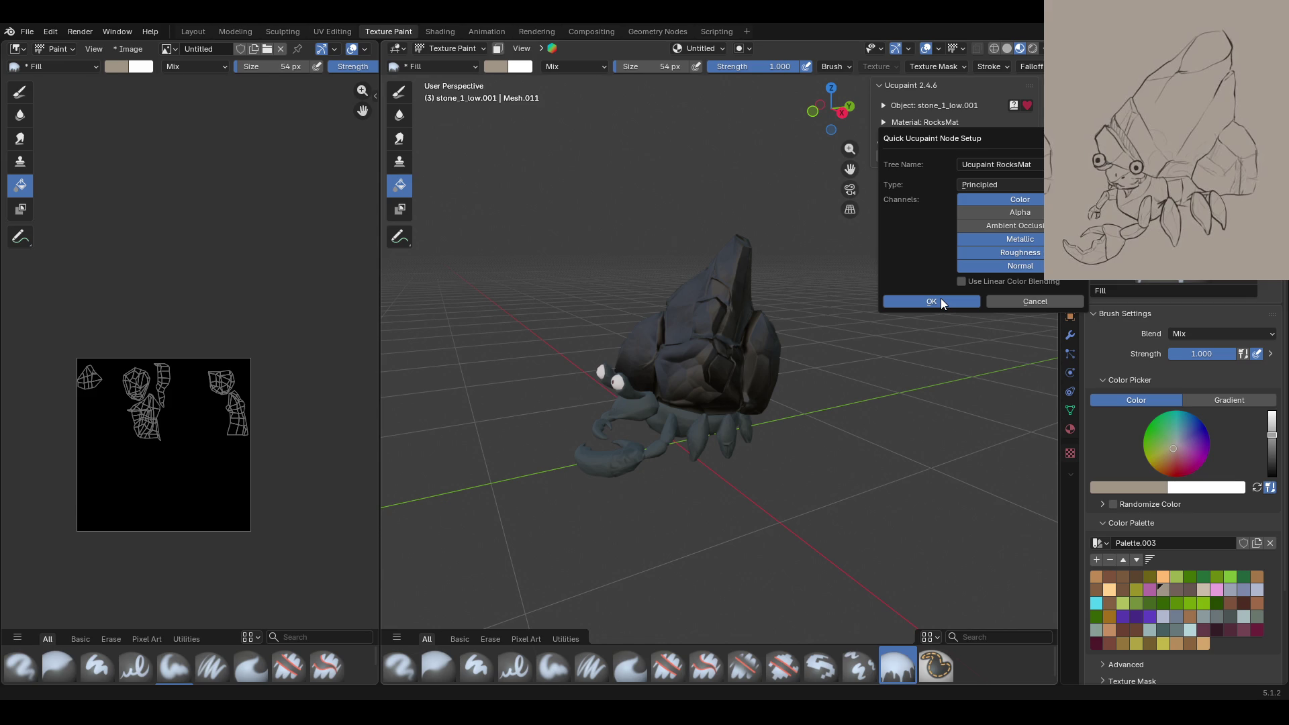
left_click(992, 213)
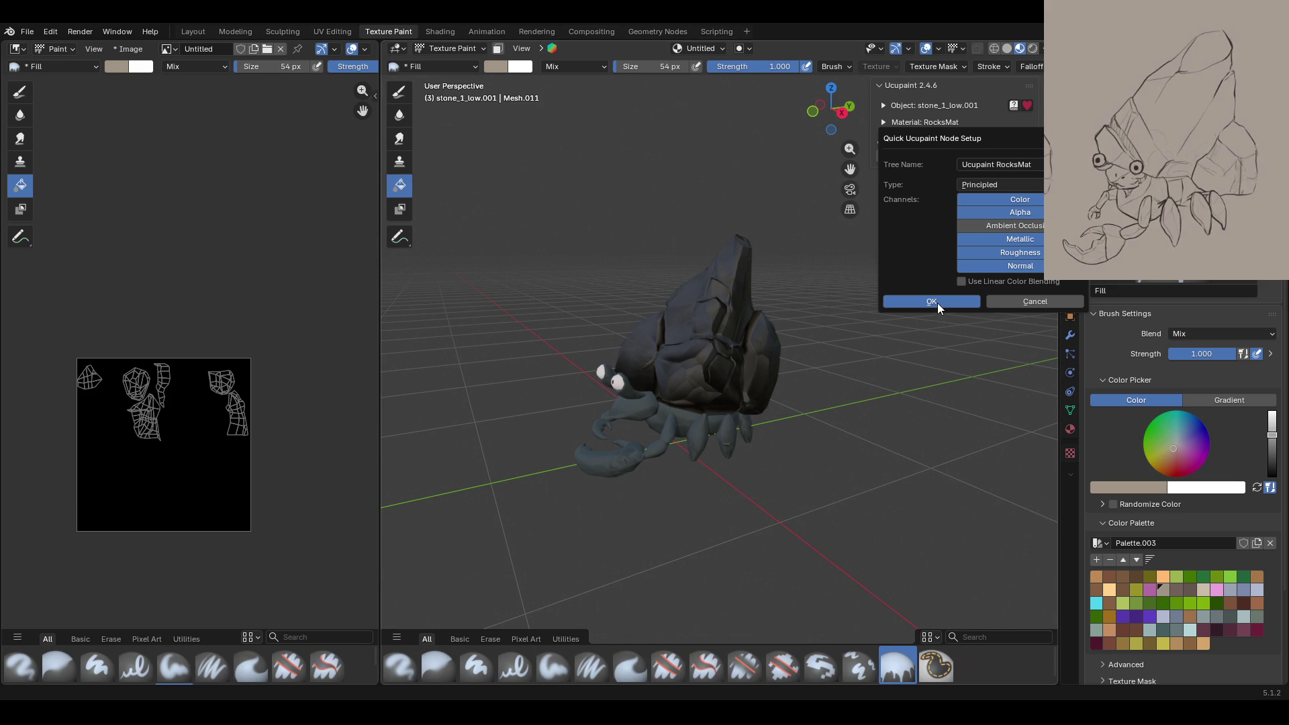
left_click(937, 304)
Add a new Cubic-interpolated image layer, RocksMat Layer, and fill it pale beige
left_click(1025, 314)
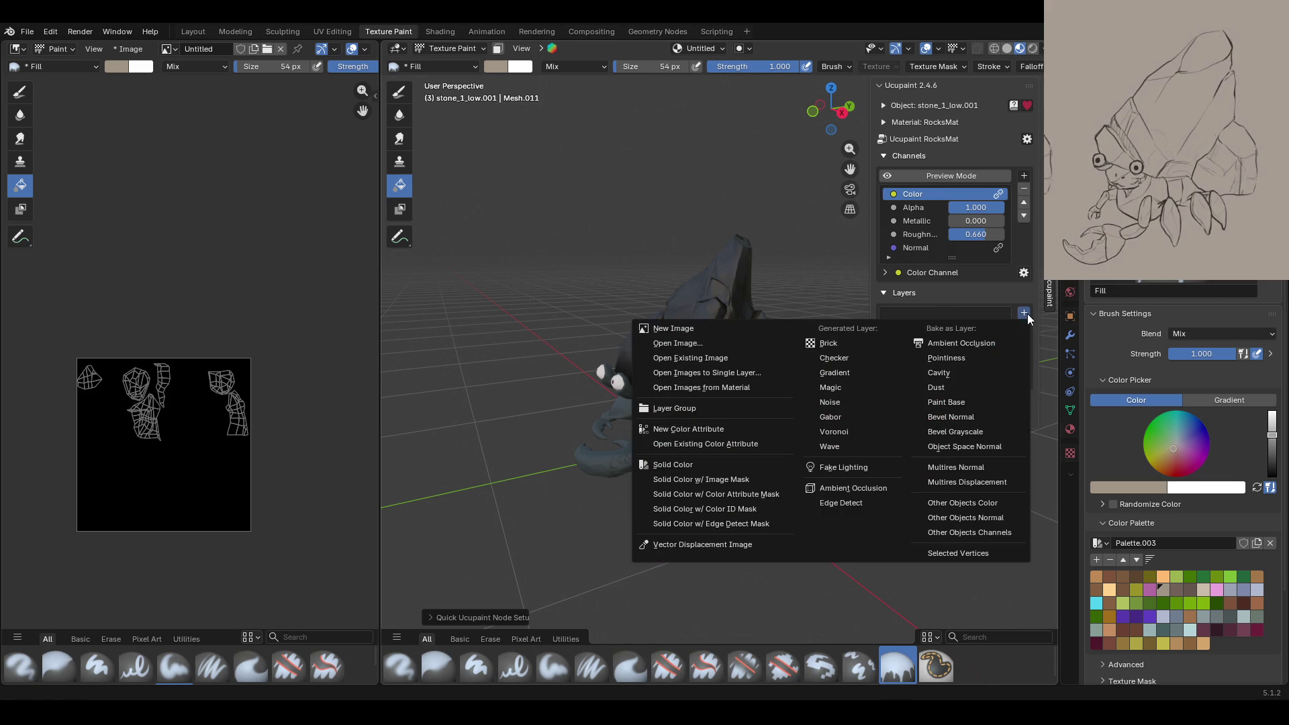
left_click(668, 328)
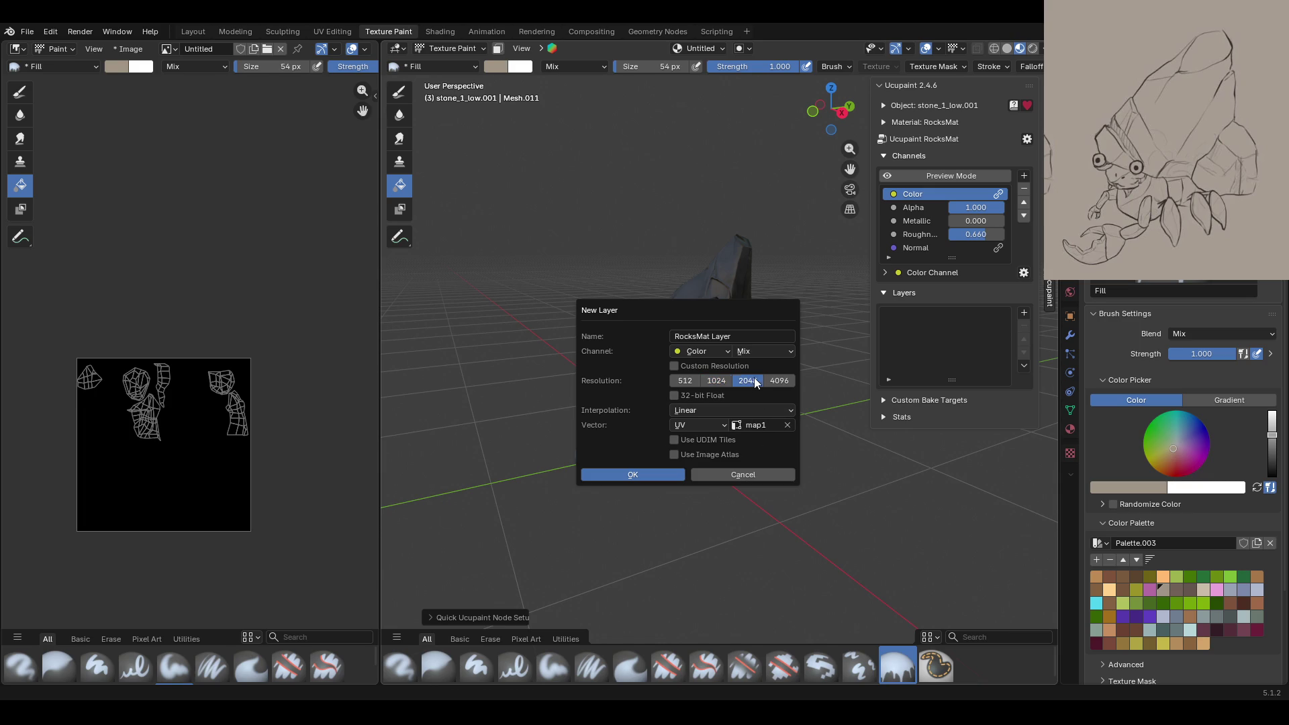
left_click(698, 410)
left_click(696, 470)
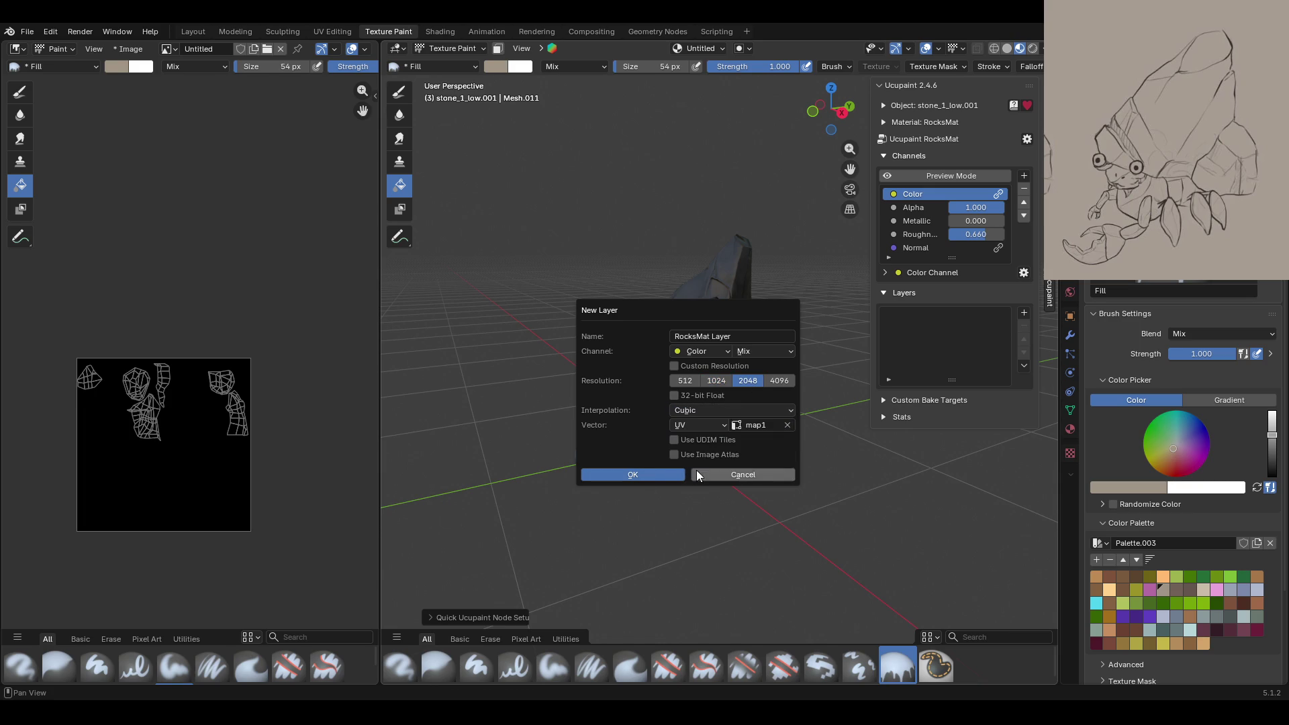
left_click(651, 474)
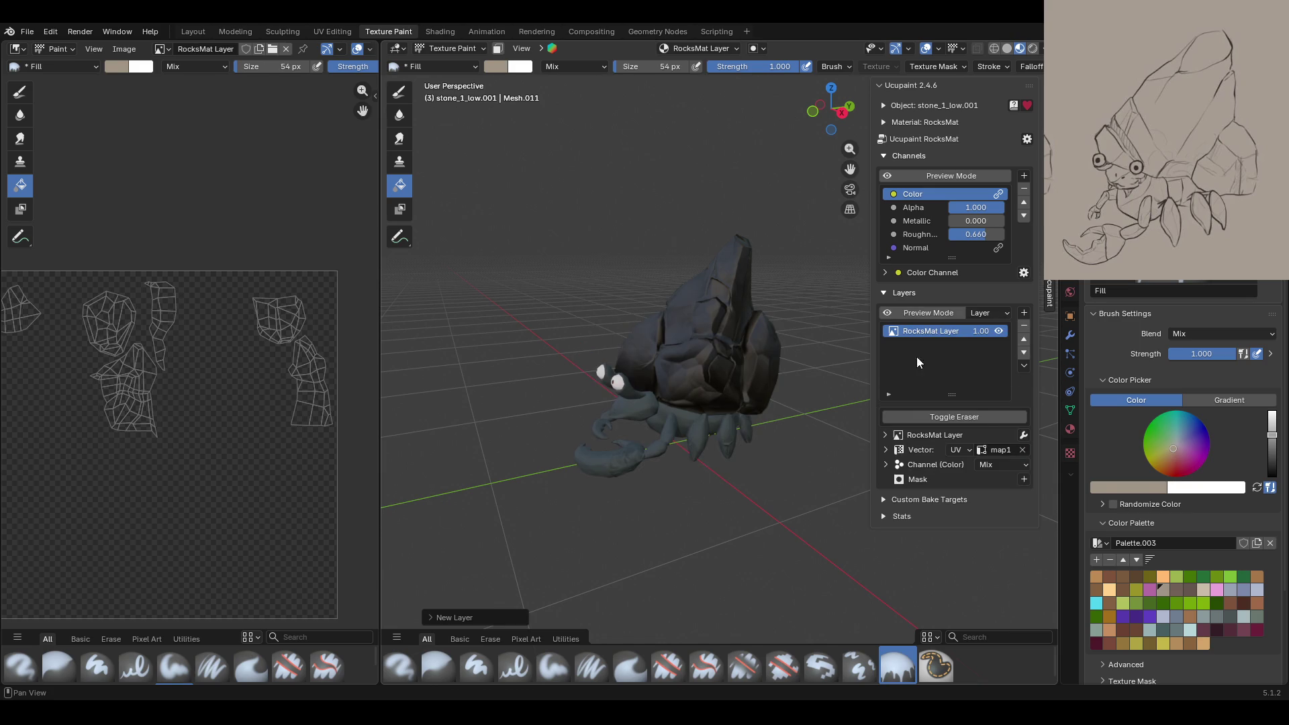
left_click(717, 355)
mouse_move(743, 360)
middle_mouse_down()
mouse_move(812, 366)
mouse_move(727, 388)
mouse_move(812, 389)
mouse_move(772, 393)
middle_mouse_up()
left_click(449, 49)
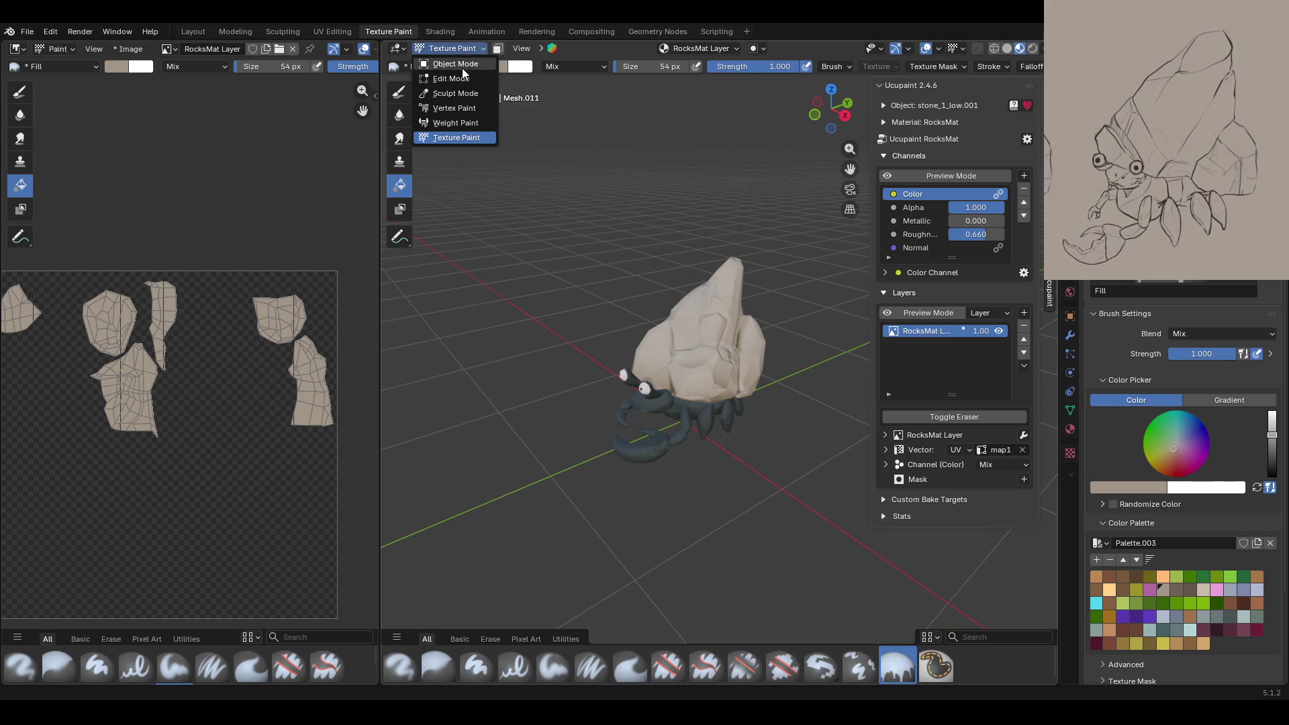
Put crab_body_low in Texture Paint and give it a Ucupaint setup with roughness 0.894
left_click(443, 54)
left_click(651, 408)
left_click(463, 51)
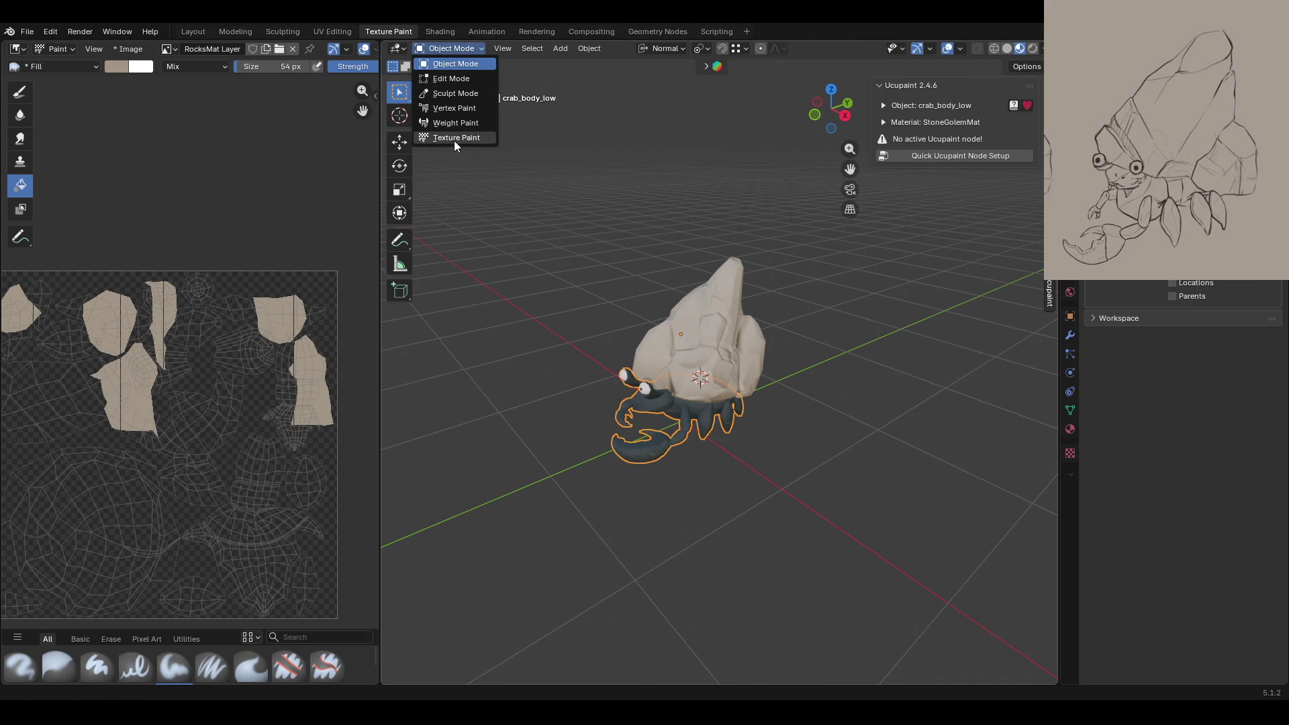
left_click(456, 149)
left_click(1006, 160)
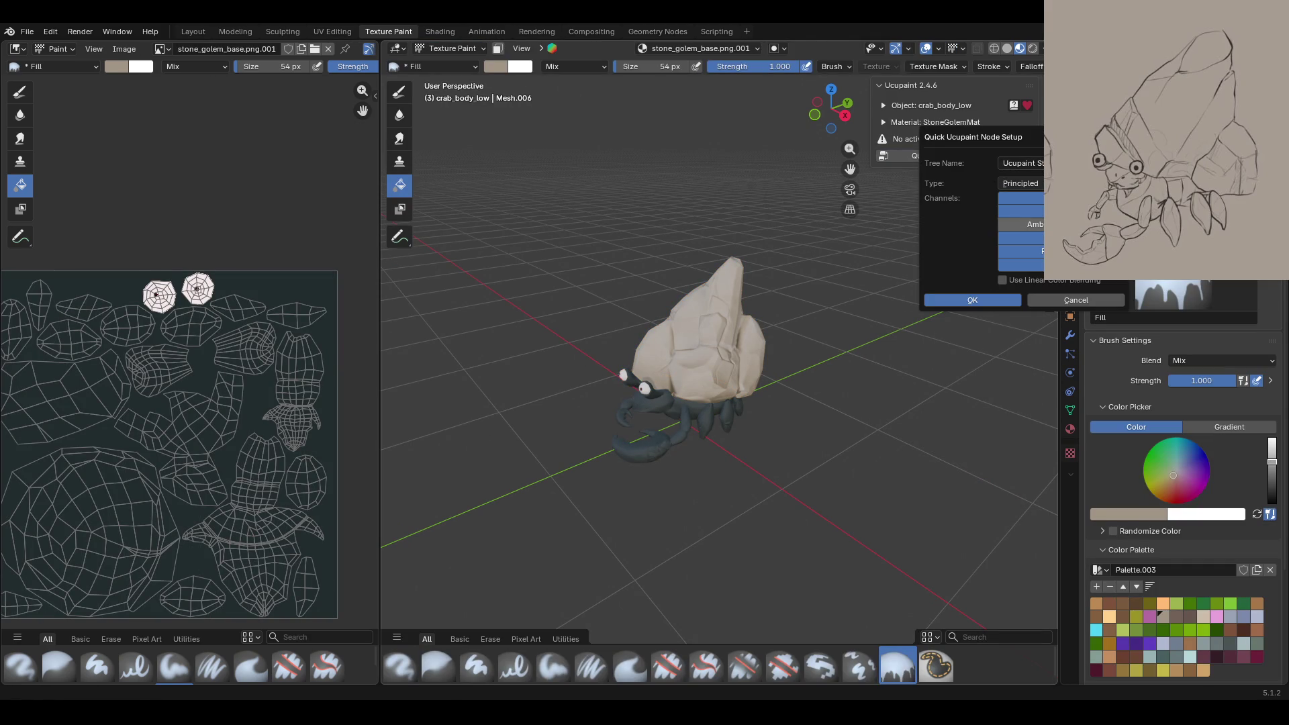
left_click(985, 302)
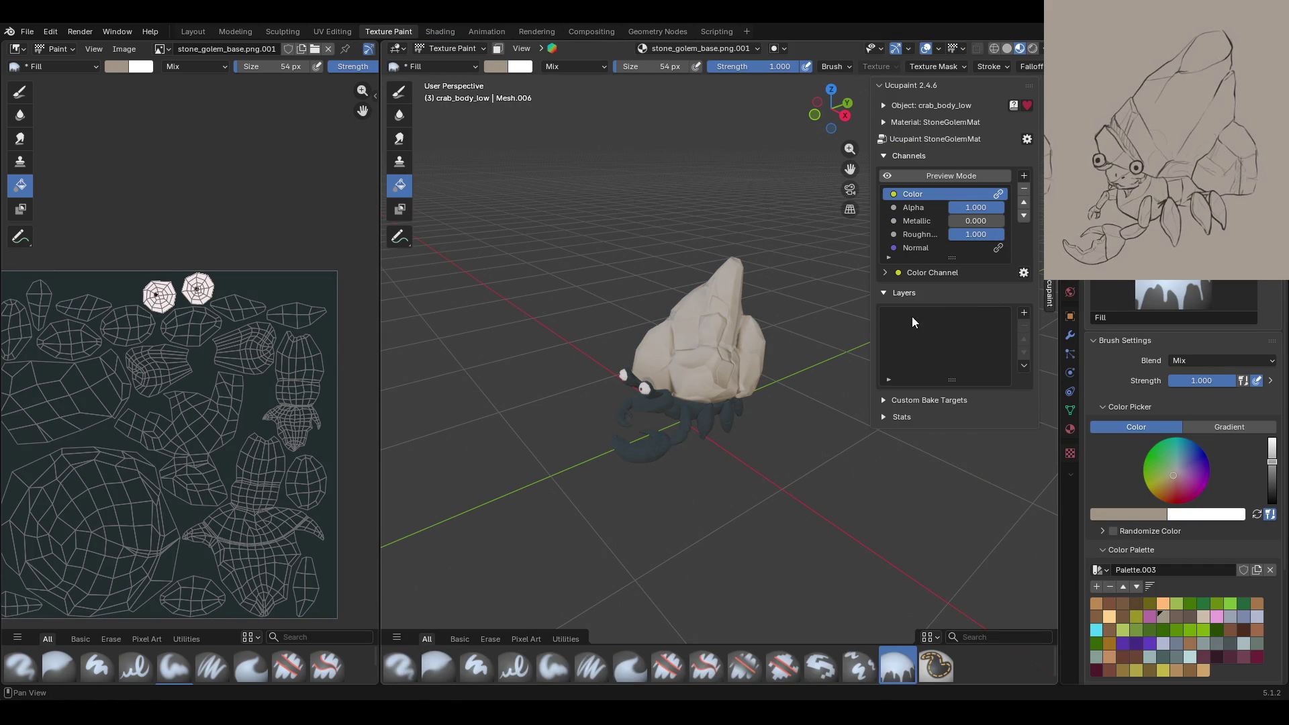
left_click_drag(1000, 235, 993, 235)
Add a new StoneGolemMat Layer image layer and fill the crab body pale beige
left_click(1023, 313)
left_click(639, 328)
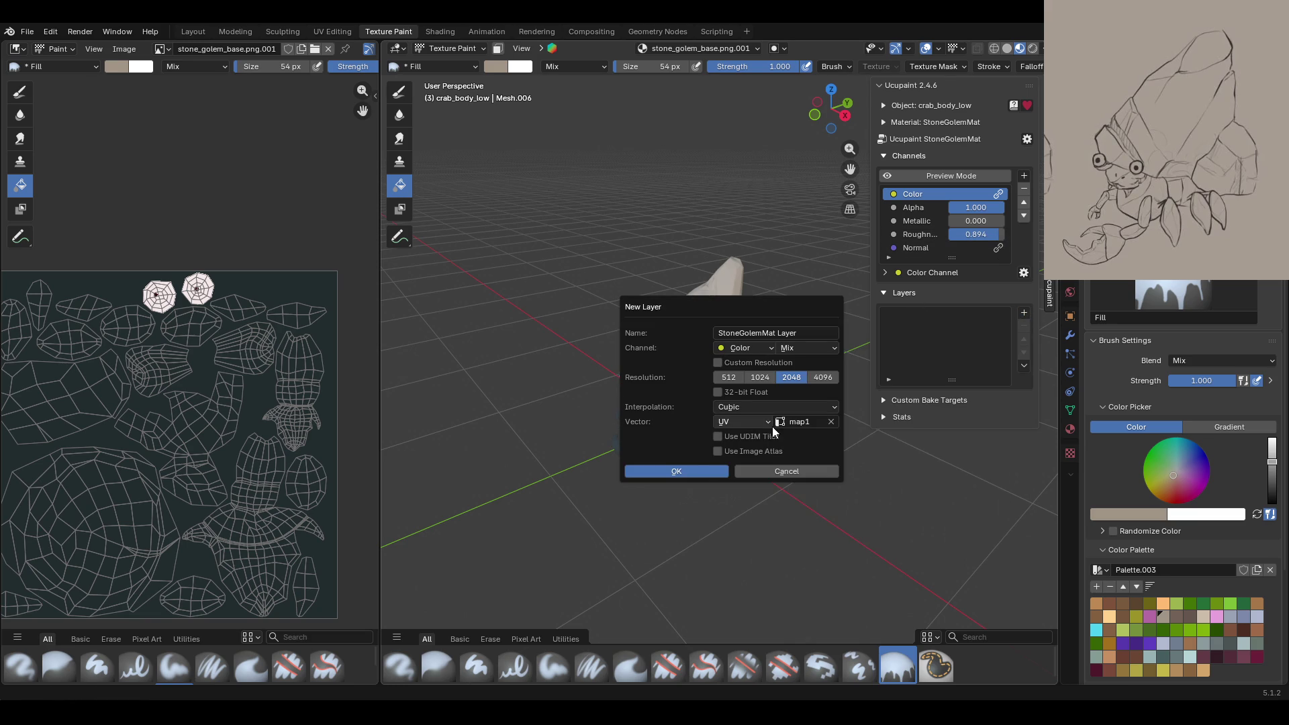
left_click(700, 474)
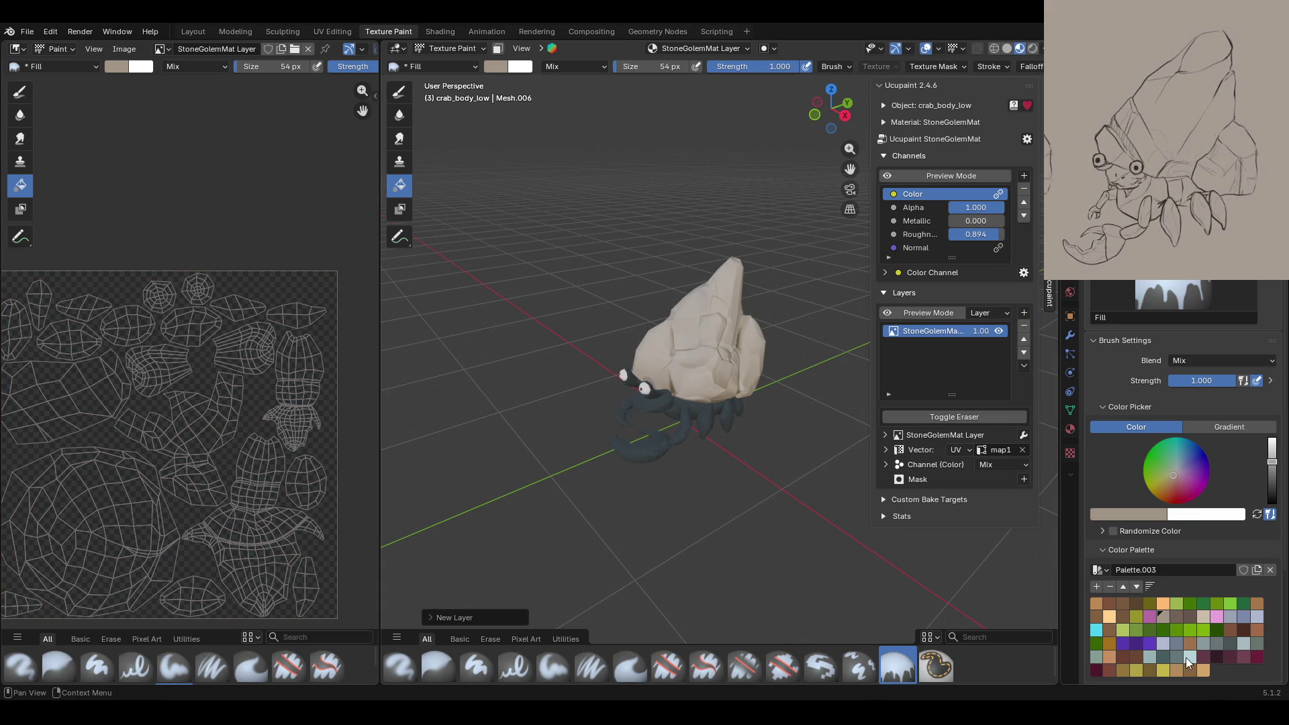
left_click(648, 458)
mouse_move(752, 498)
middle_mouse_down()
mouse_move(650, 451)
mouse_move(805, 468)
middle_mouse_up()
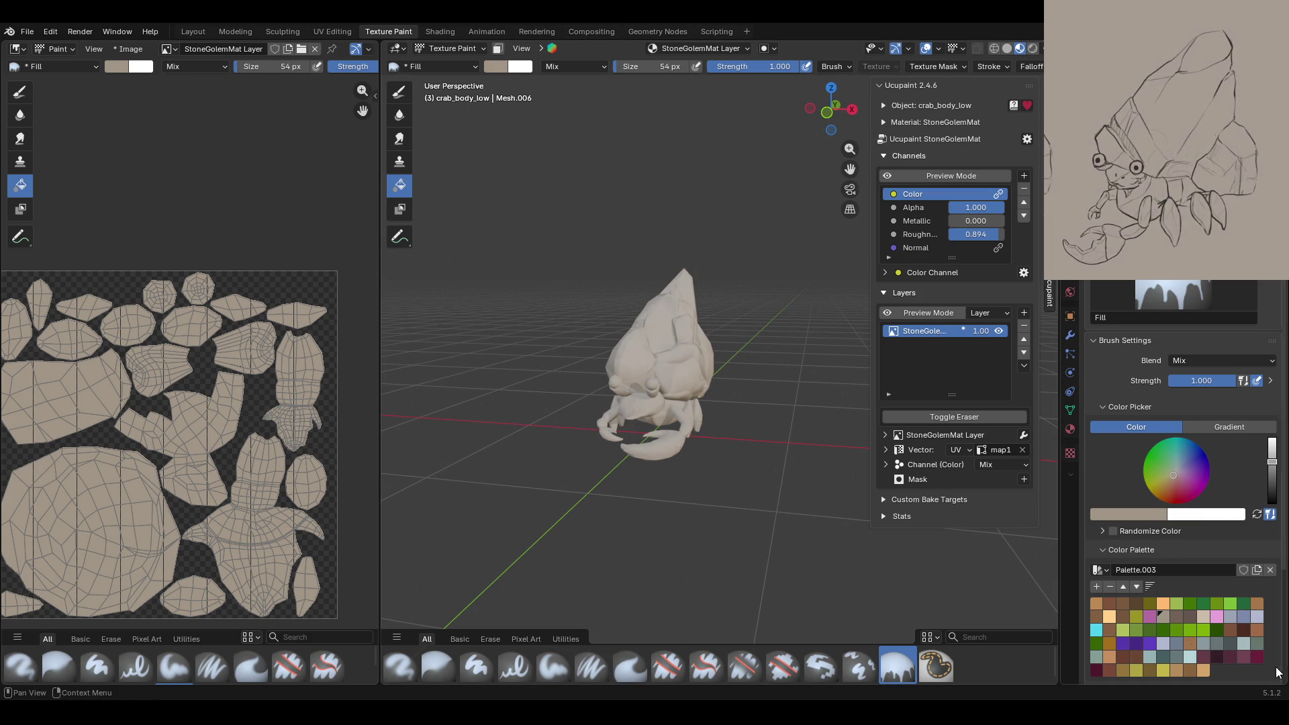
left_click_drag(1194, 454, 1172, 489)
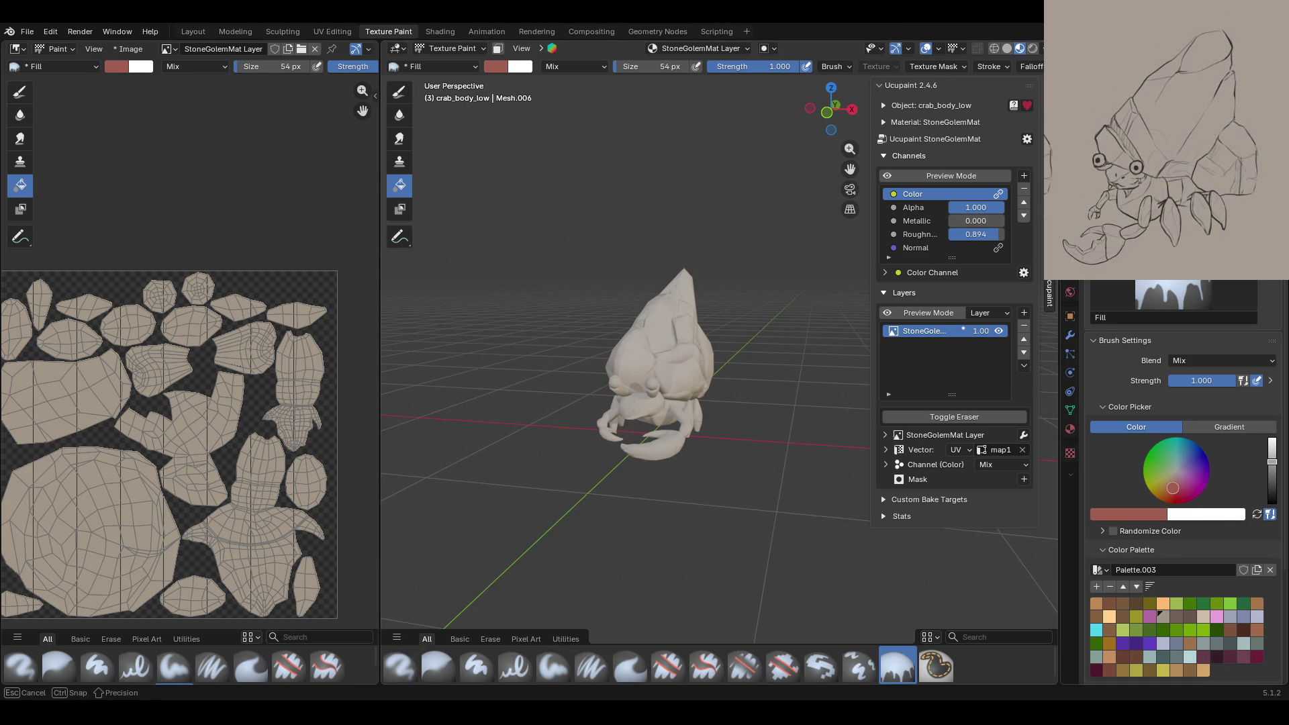
left_click(664, 409)
middle_click_drag(664, 409, 1019, 504)
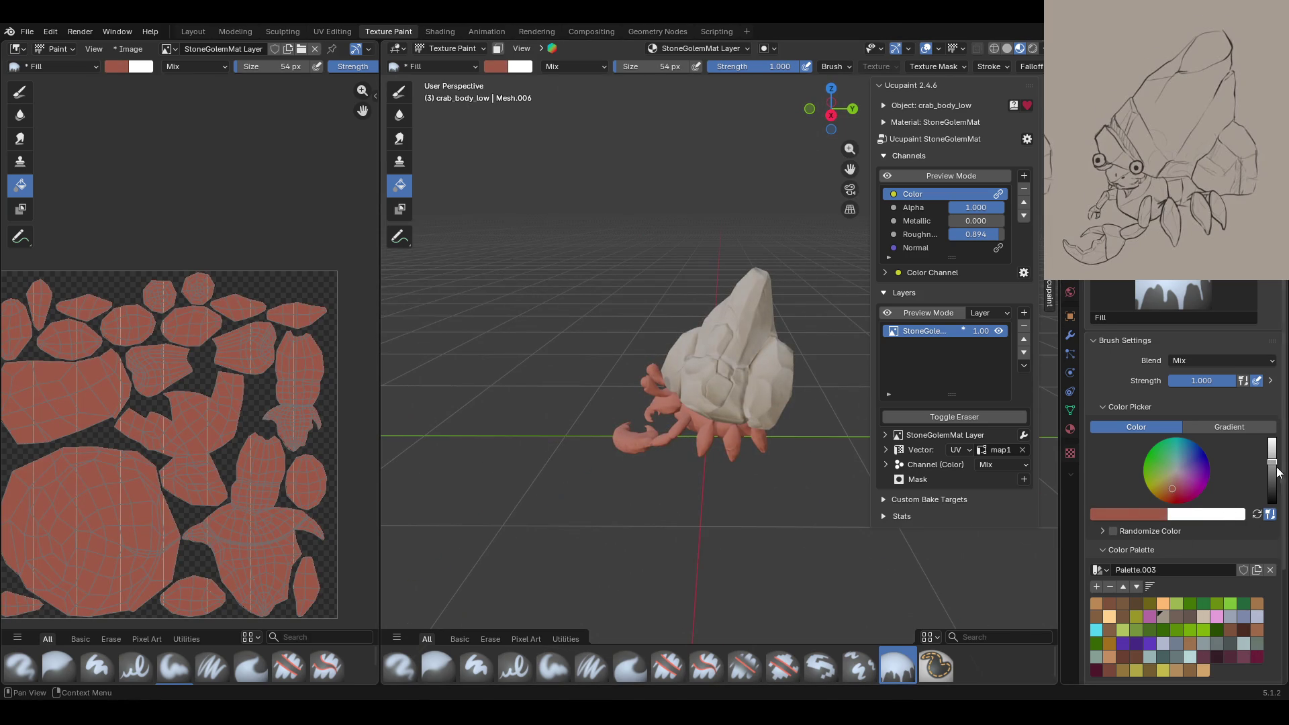
left_click_drag(1272, 462, 1272, 468)
mouse_move(605, 516)
middle_mouse_down()
mouse_move(811, 503)
mouse_move(628, 485)
mouse_move(613, 506)
mouse_move(598, 460)
mouse_move(765, 512)
mouse_move(694, 417)
mouse_move(785, 441)
mouse_move(698, 430)
mouse_move(613, 451)
mouse_move(639, 376)
mouse_move(836, 362)
mouse_move(619, 376)
middle_mouse_up()
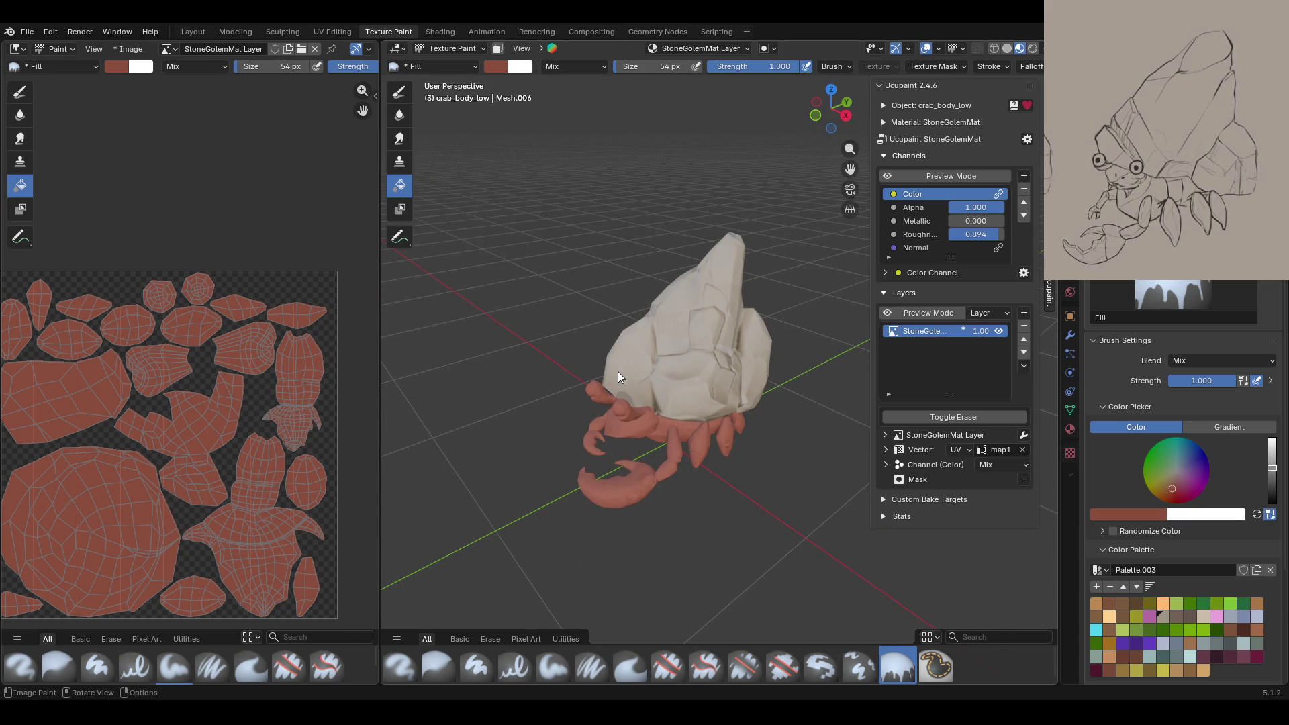
left_click(1000, 332)
left_click(1000, 332)
left_click(1000, 332)
mouse_move(665, 403)
middle_mouse_down()
mouse_move(718, 395)
mouse_move(477, 425)
mouse_move(472, 474)
mouse_move(210, 504)
middle_mouse_up()
scroll(208, 490, "down", 2)
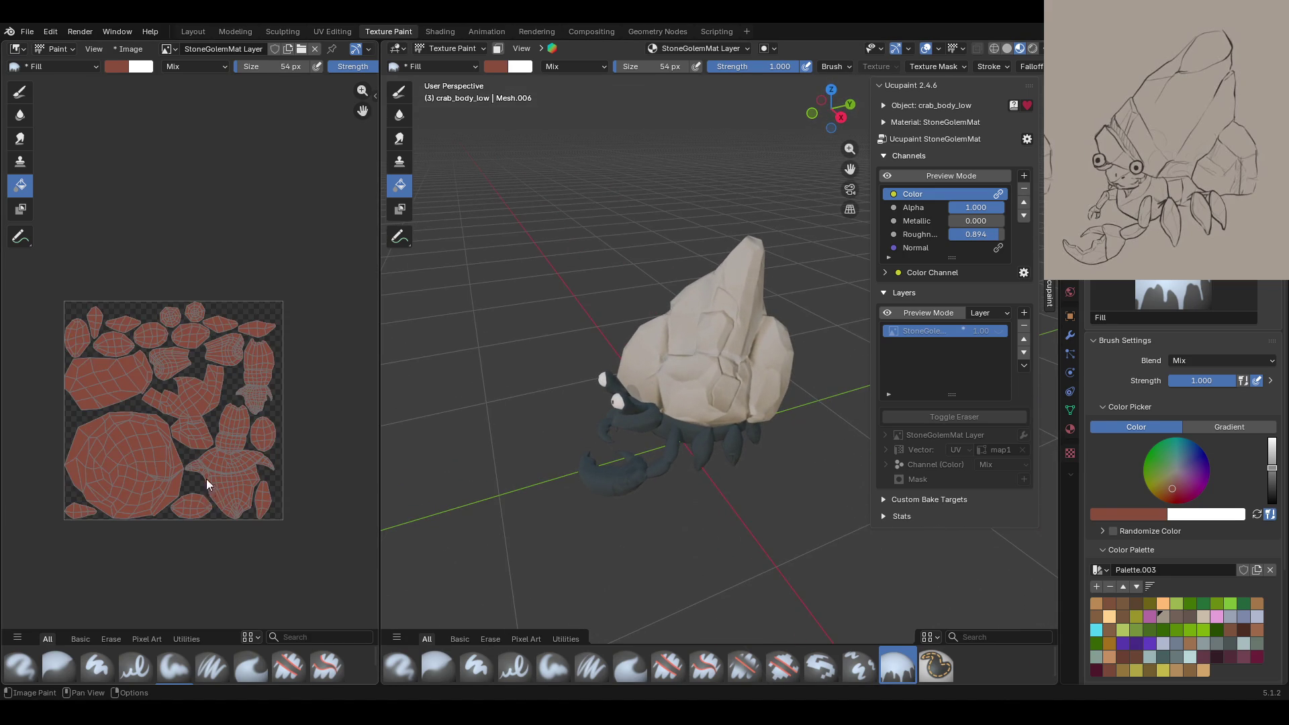
scroll(154, 472, "up", 1)
mouse_move(567, 469)
middle_mouse_down()
mouse_move(633, 449)
mouse_move(739, 509)
mouse_move(473, 465)
mouse_move(705, 483)
middle_mouse_up()
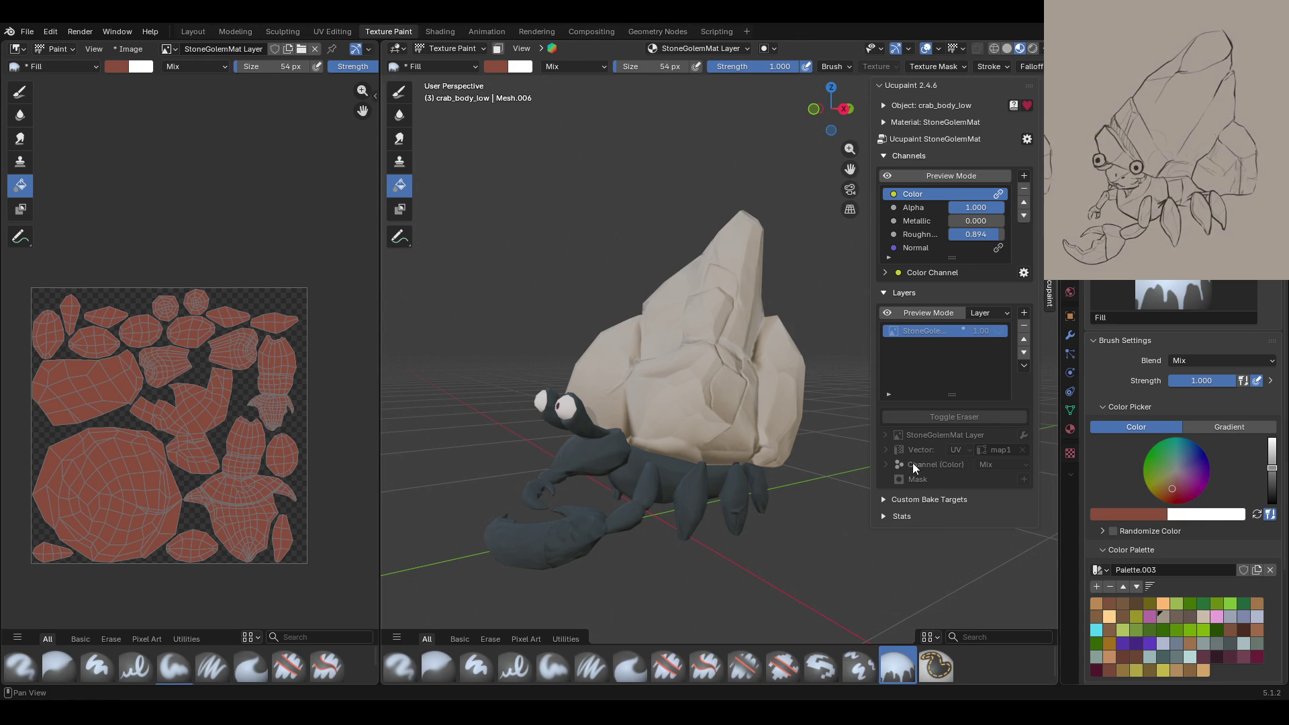
left_click(999, 331)
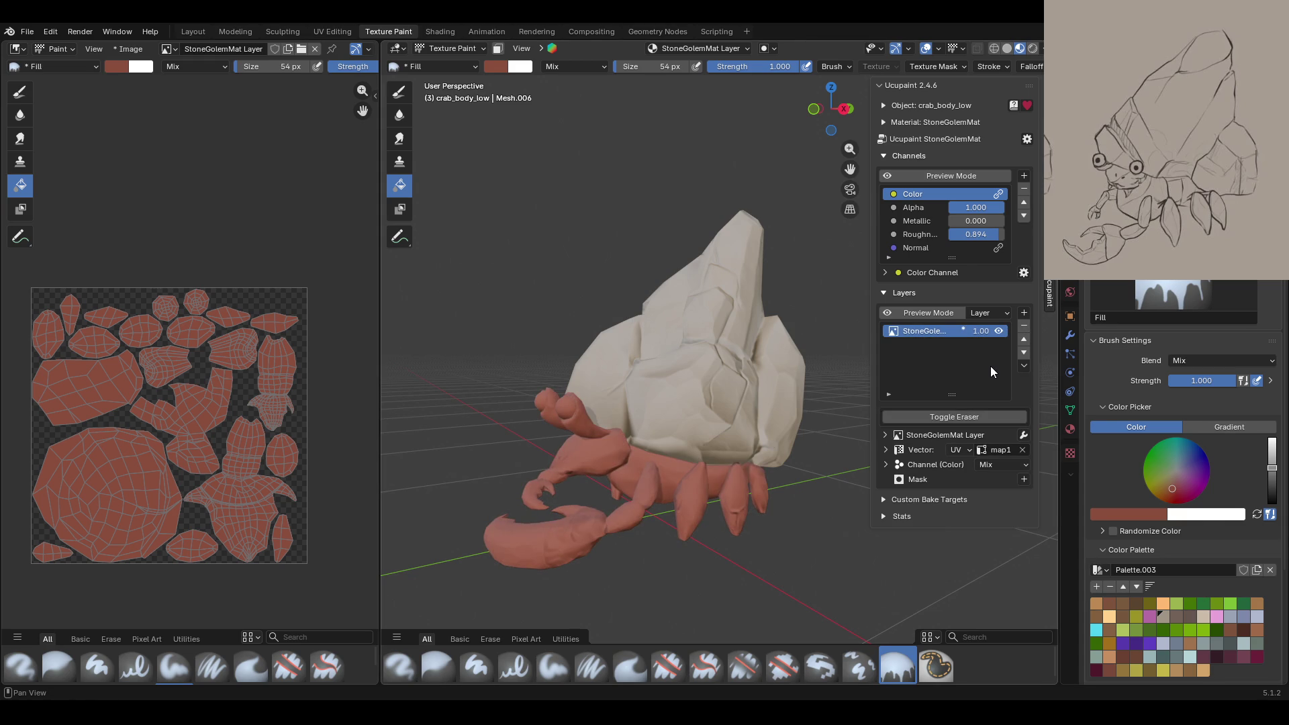
left_click(1165, 619)
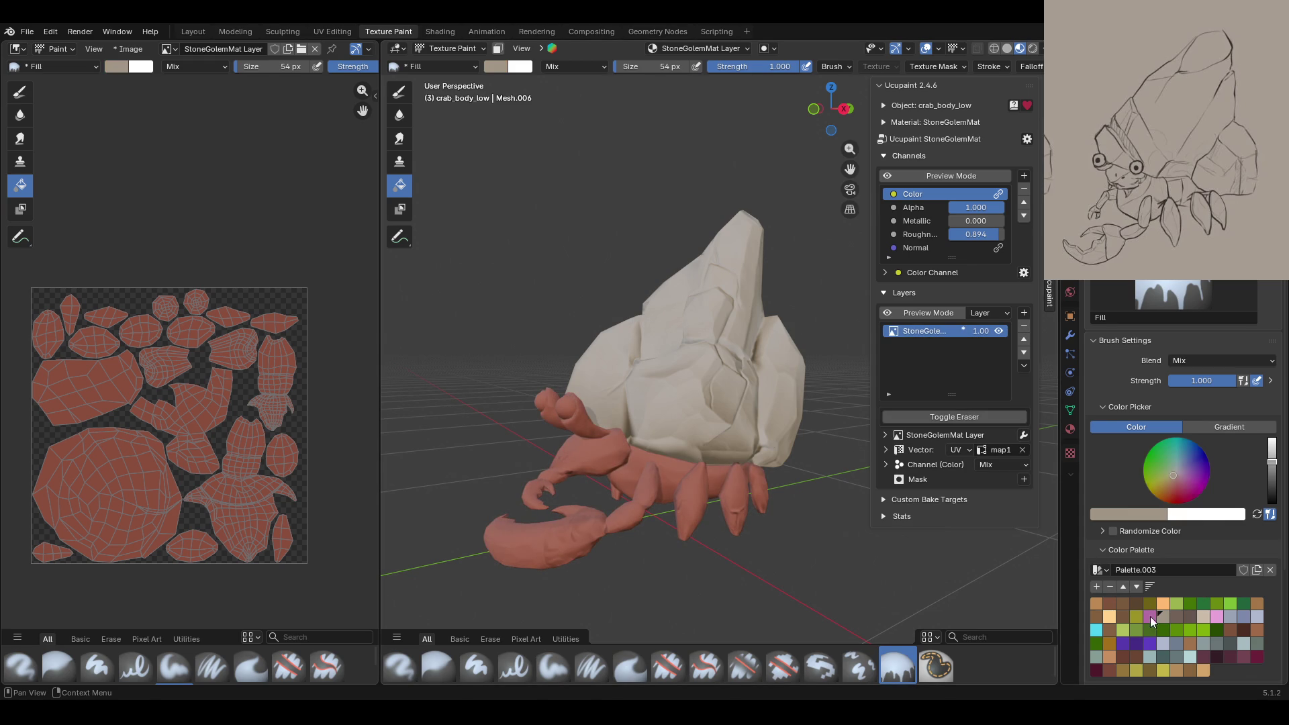
left_click(622, 488)
left_click(1180, 466)
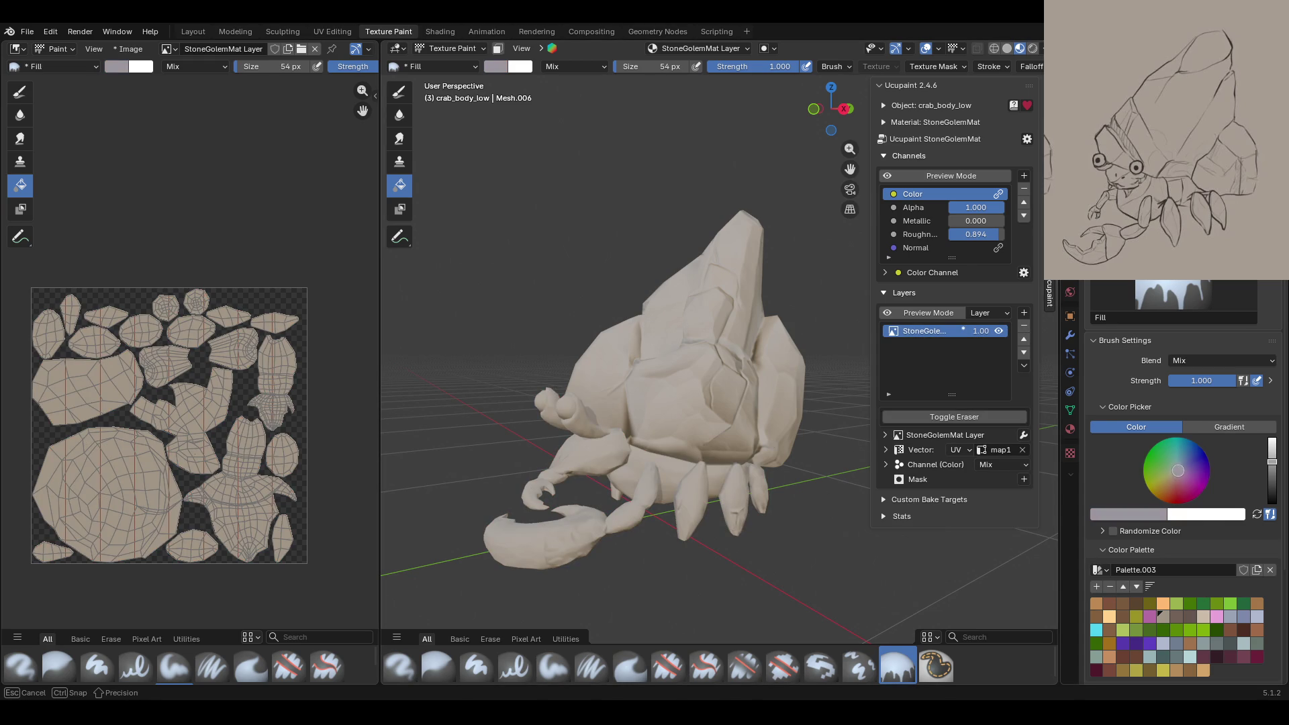
left_click(733, 510)
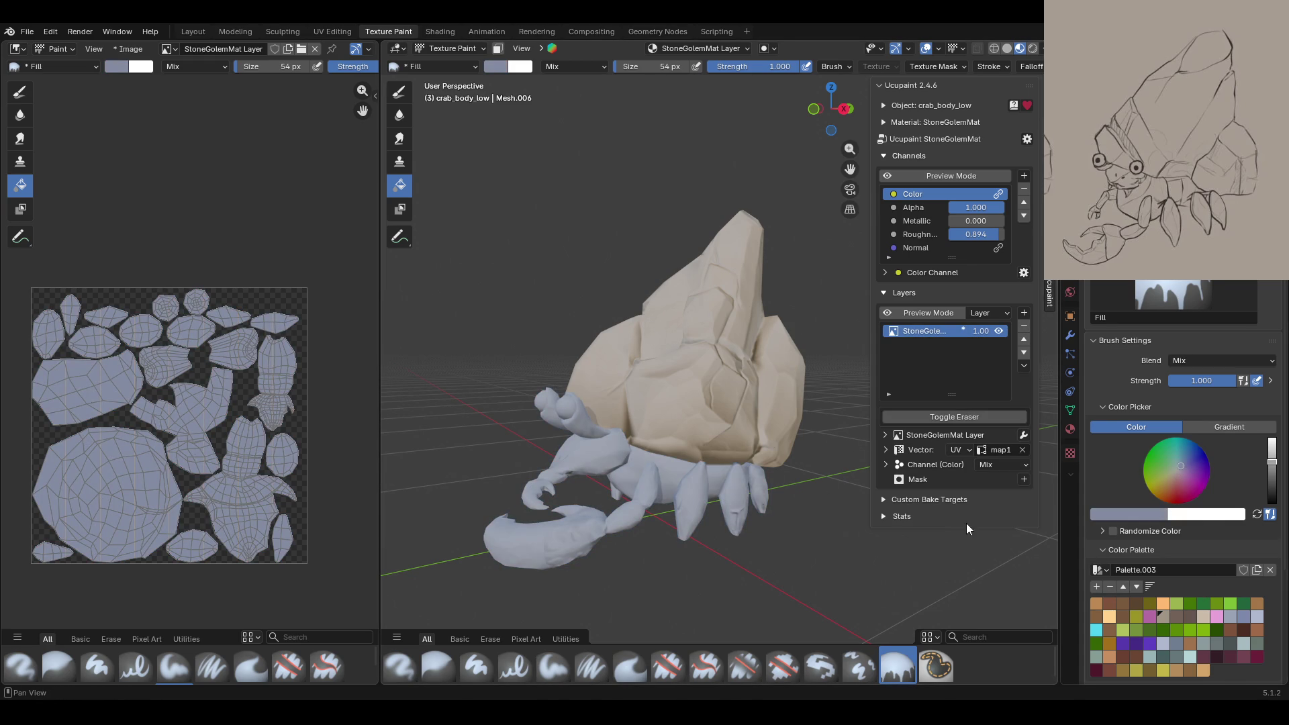
left_click(1205, 649)
left_click(604, 490)
mouse_move(631, 487)
middle_mouse_down()
mouse_move(731, 490)
mouse_move(678, 512)
mouse_move(699, 520)
mouse_move(610, 509)
mouse_move(781, 491)
mouse_move(819, 503)
middle_mouse_up()
left_click(1214, 651)
left_click(671, 510)
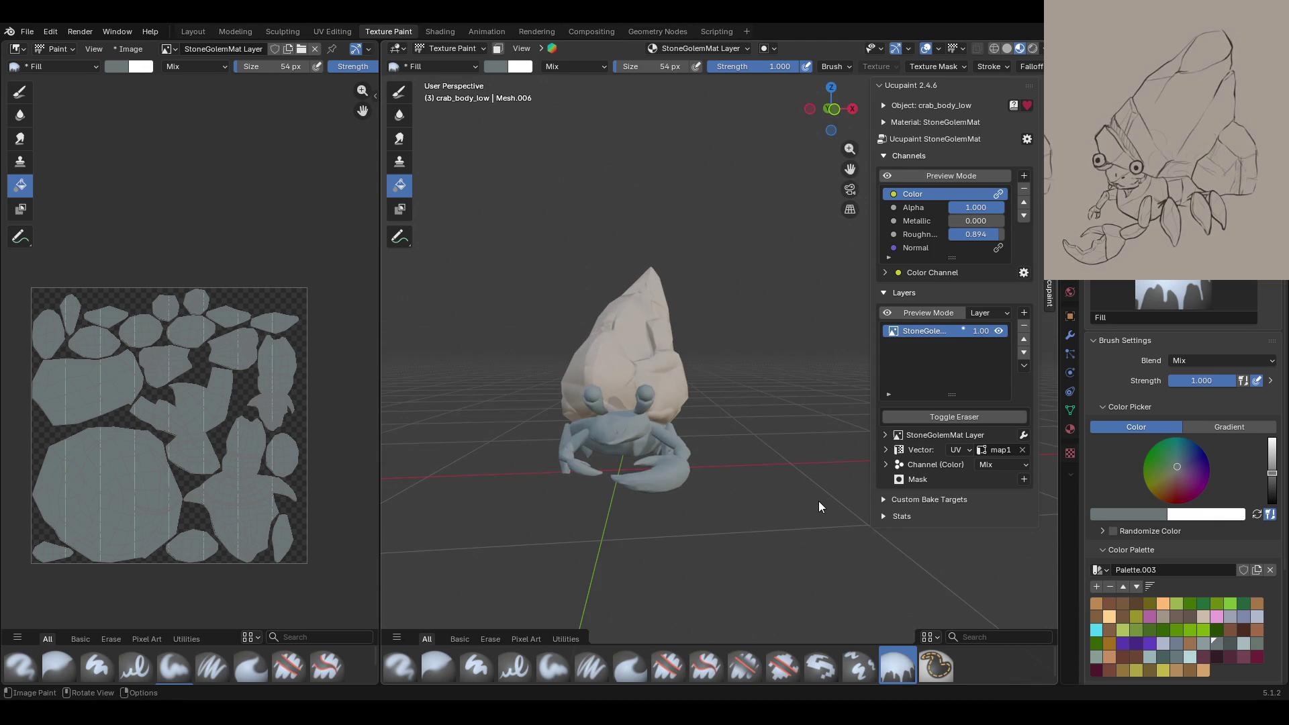
left_click(1165, 620)
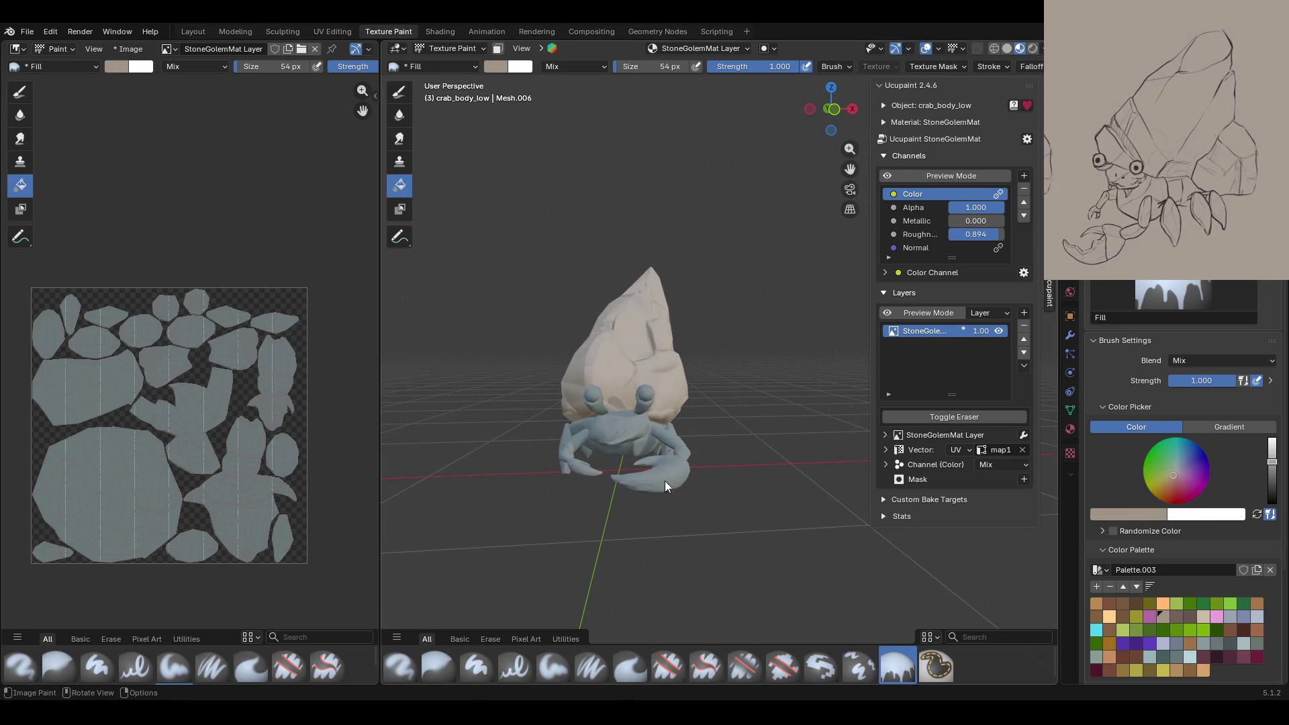
left_click(671, 496)
mouse_move(788, 477)
middle_mouse_down()
mouse_move(631, 489)
mouse_move(659, 494)
middle_mouse_up()
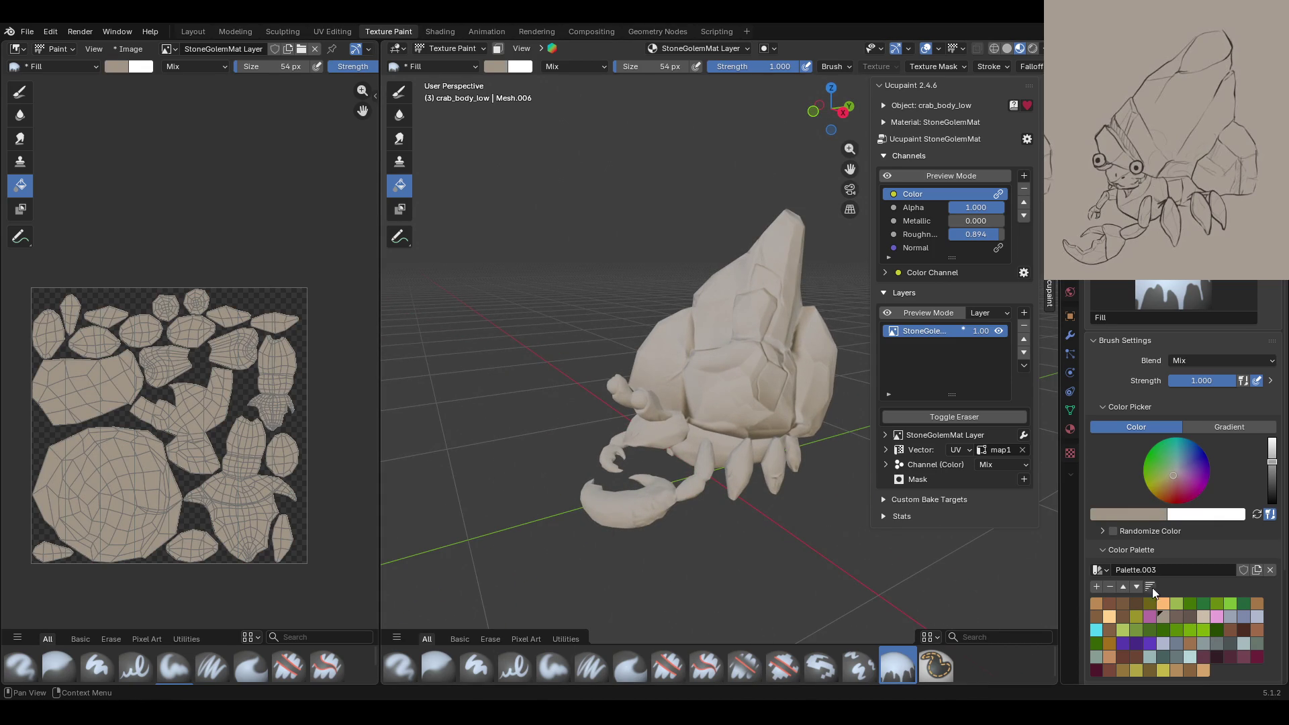
mouse_move(351, 488)
middle_mouse_down()
mouse_move(10, 482)
mouse_move(360, 482)
mouse_move(357, 470)
middle_mouse_up()
mouse_move(644, 496)
middle_mouse_down()
mouse_move(705, 506)
mouse_move(682, 521)
middle_mouse_up()
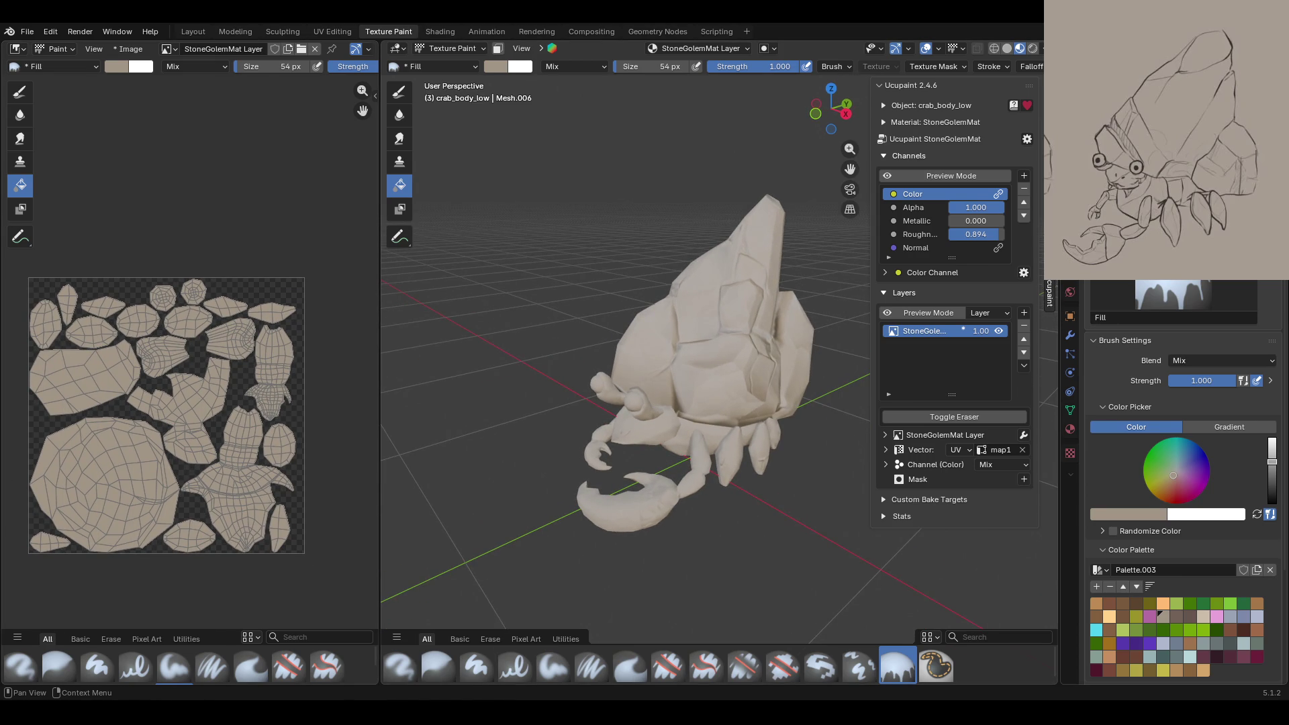
mouse_move(644, 463)
middle_mouse_down()
mouse_move(942, 441)
mouse_move(727, 452)
mouse_move(638, 417)
mouse_move(825, 443)
middle_mouse_up()
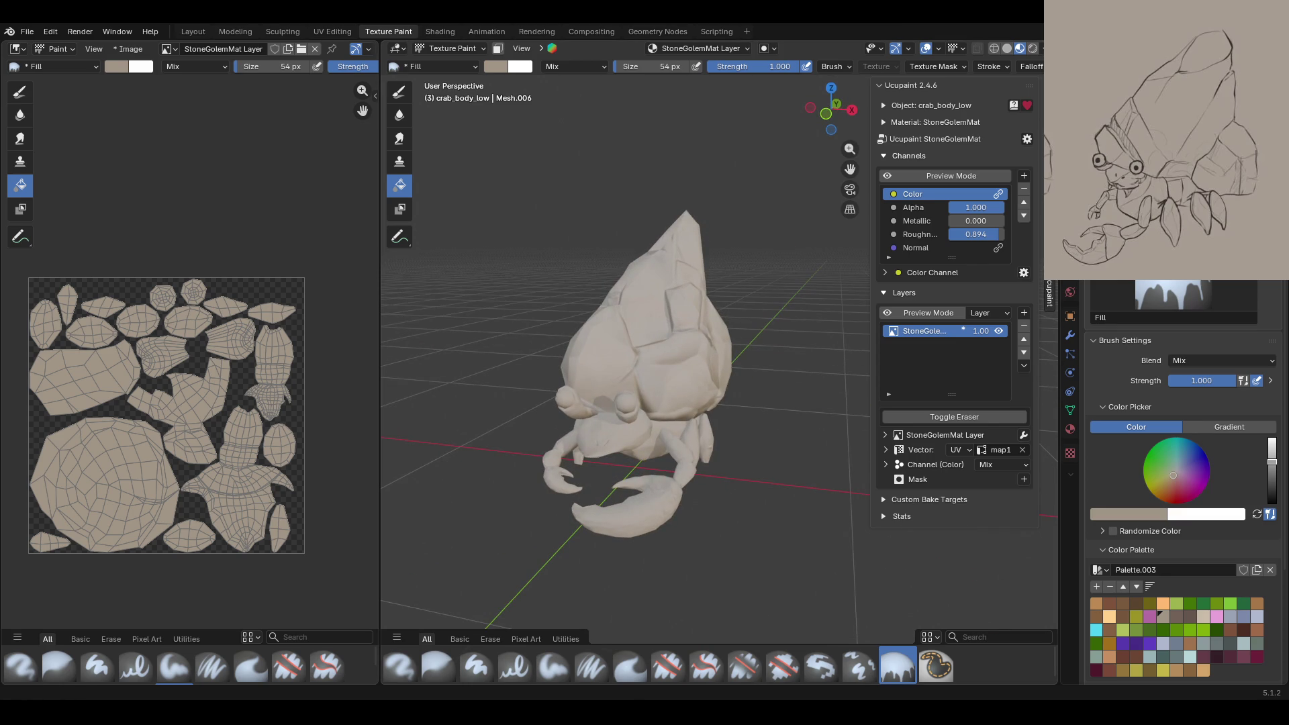
mouse_move(738, 463)
middle_mouse_down()
mouse_move(624, 478)
mouse_move(480, 446)
mouse_move(657, 458)
middle_mouse_up()
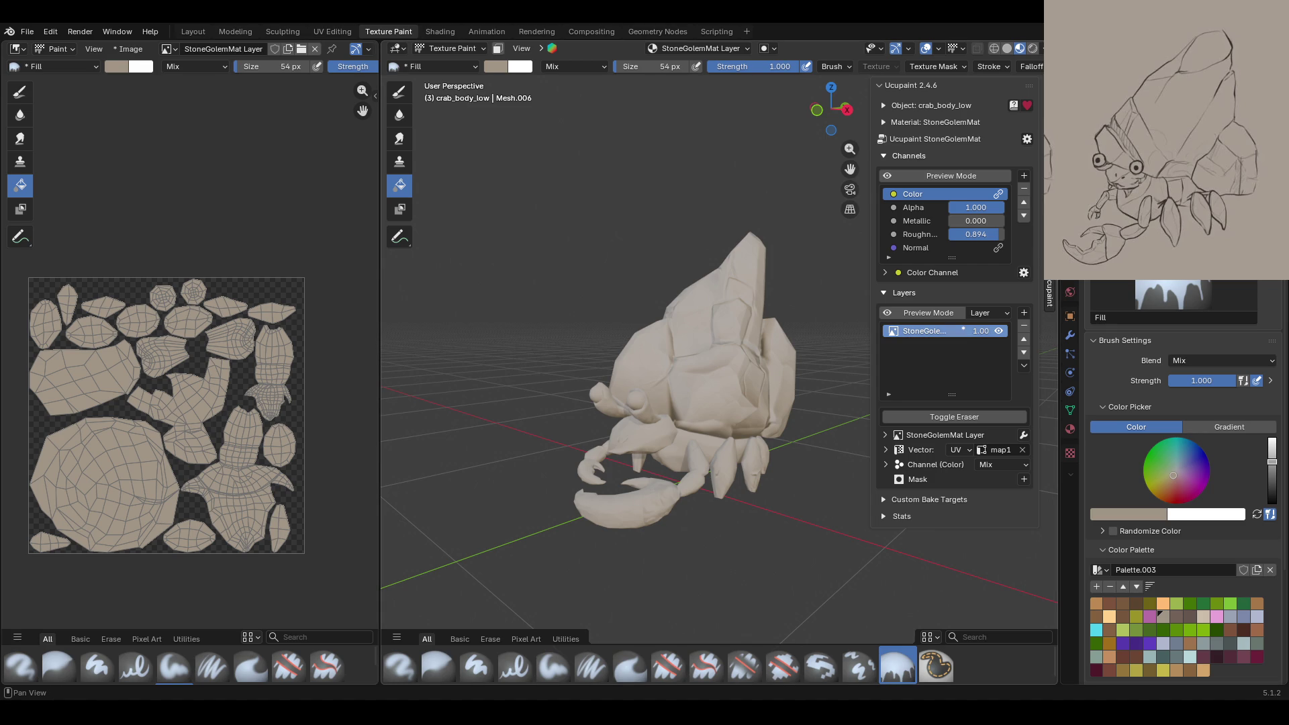
middle_click_drag(671, 336, 685, 341)
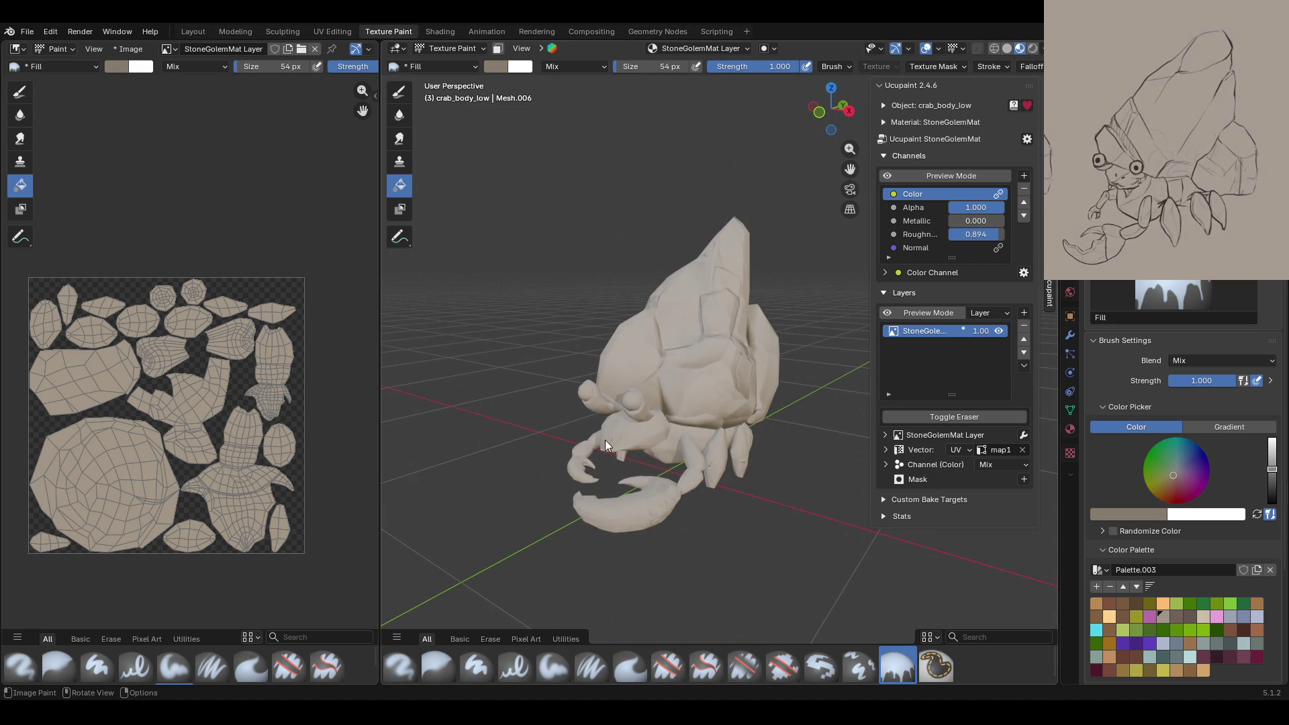
mouse_move(771, 469)
middle_mouse_down()
mouse_move(685, 480)
mouse_move(704, 472)
middle_mouse_up()
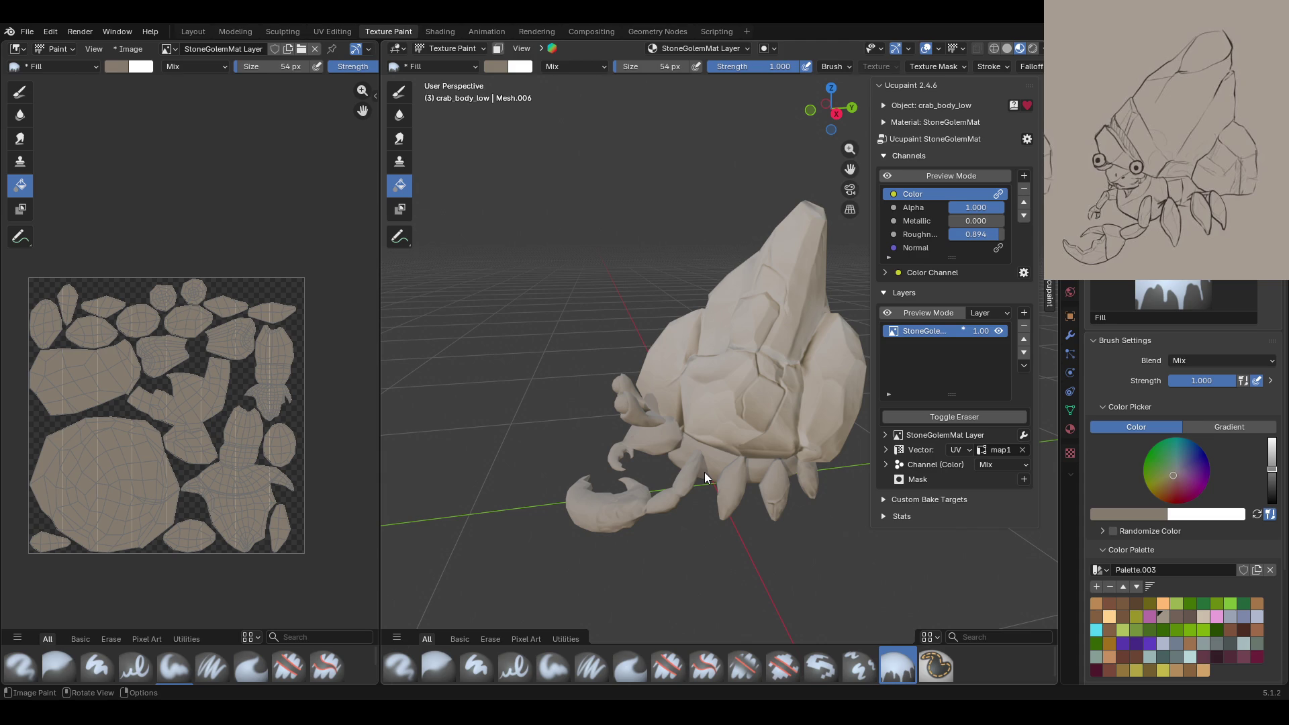
mouse_move(617, 494)
middle_mouse_down()
mouse_move(706, 489)
mouse_move(675, 445)
mouse_move(723, 518)
mouse_move(743, 521)
mouse_move(646, 569)
middle_mouse_up()
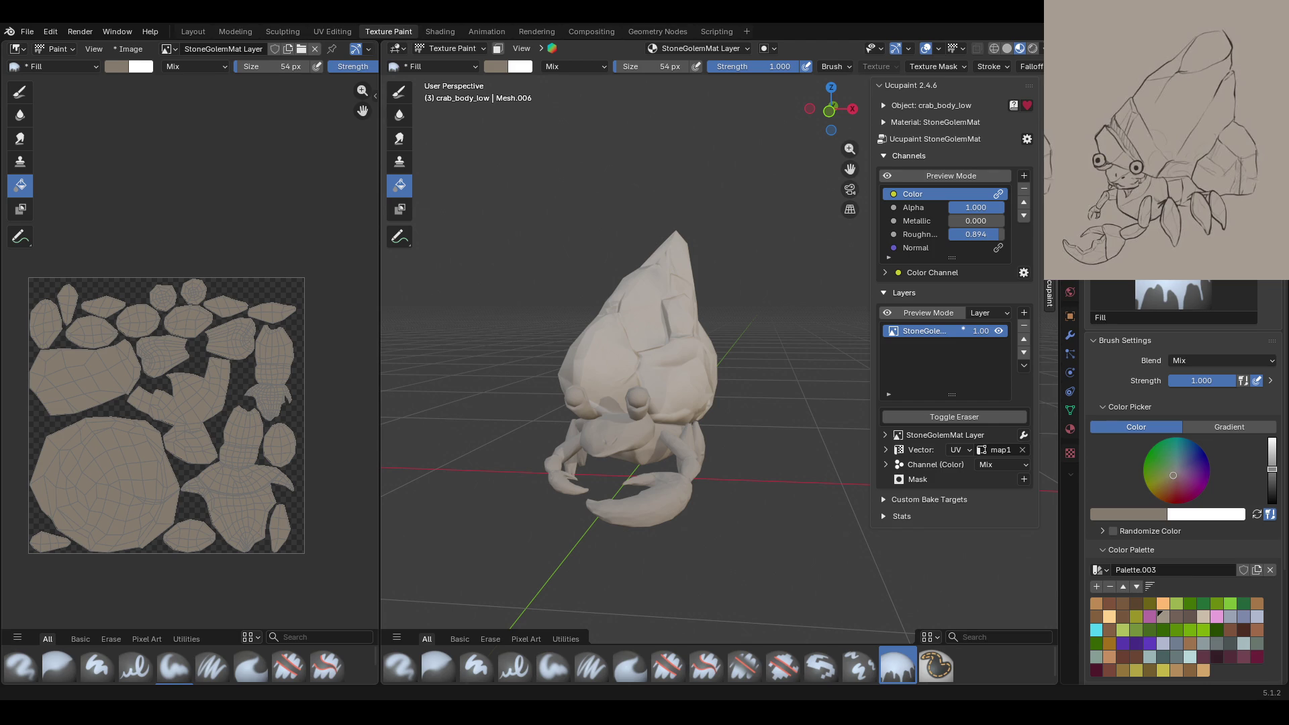
mouse_move(792, 483)
middle_mouse_down()
mouse_move(723, 539)
mouse_move(592, 687)
middle_mouse_up()
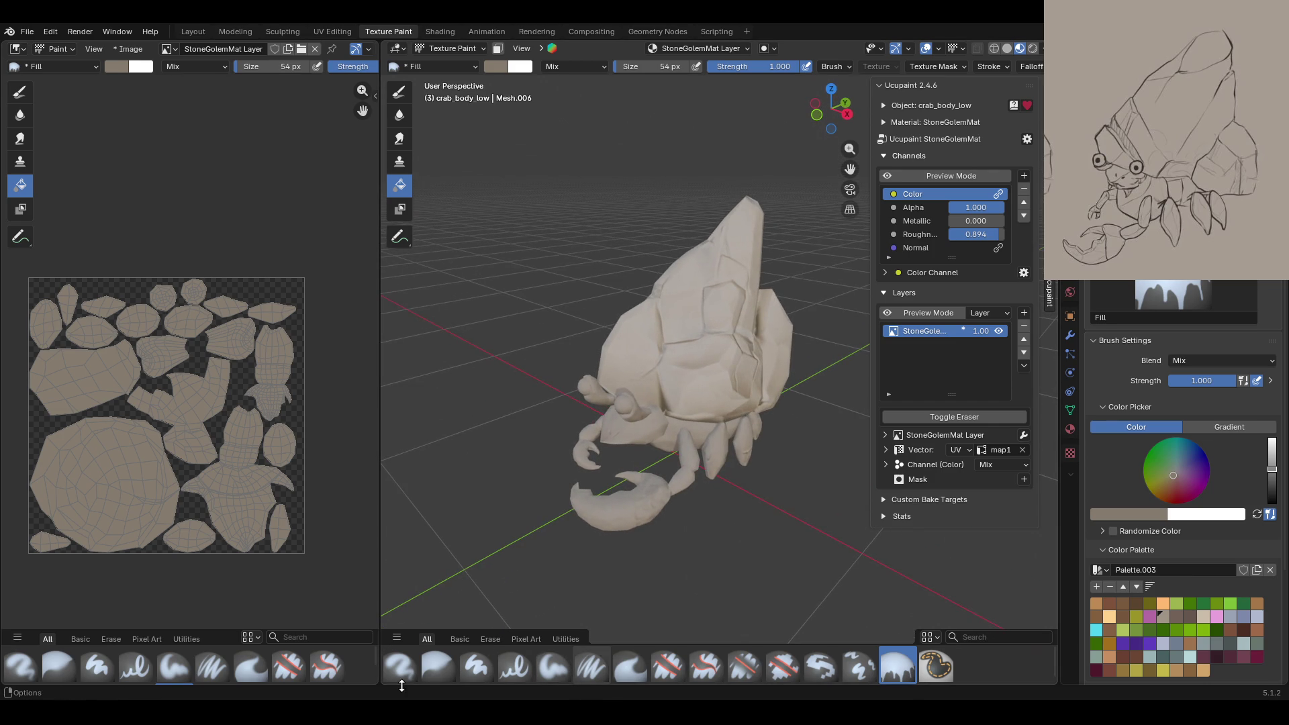